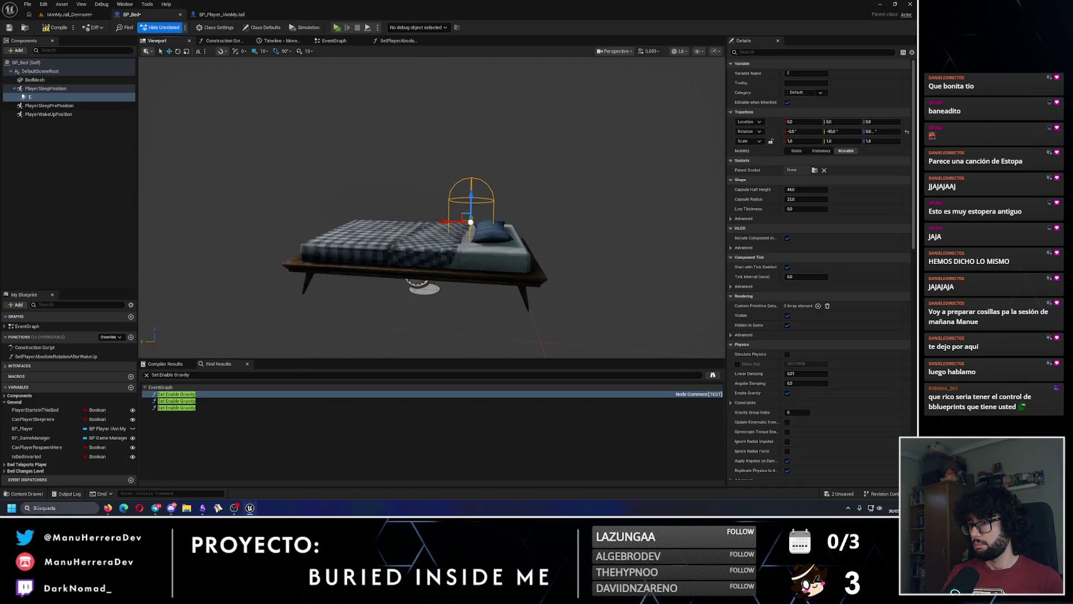
Step: Delete the stray E component under PlayerSleepPosition in BP_Bed, then switch to the IAmMyJail_Devroom level
click(38, 97)
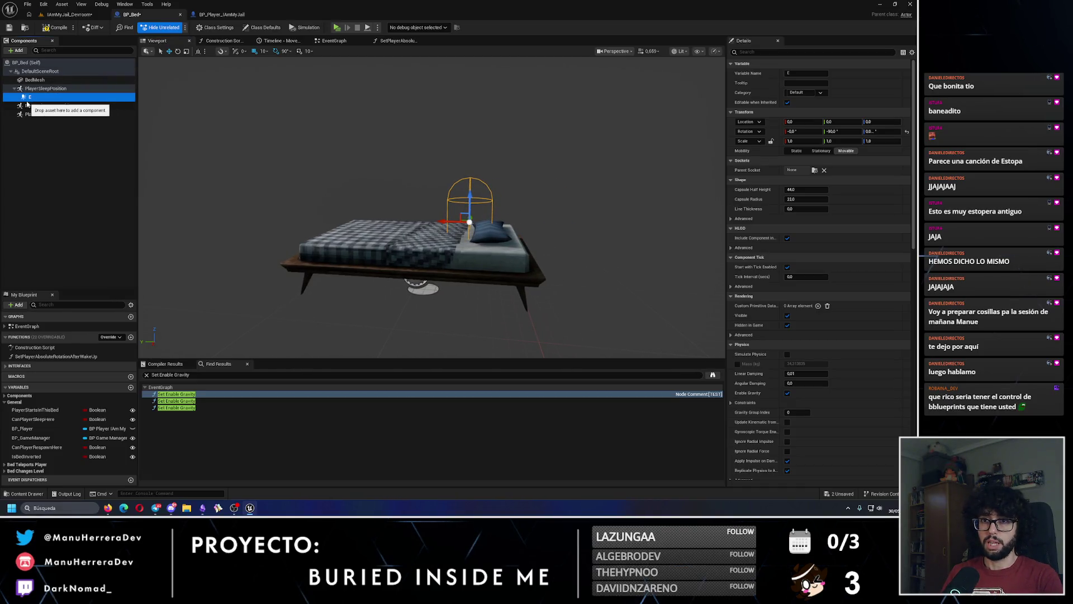
right_click(33, 97)
click(55, 140)
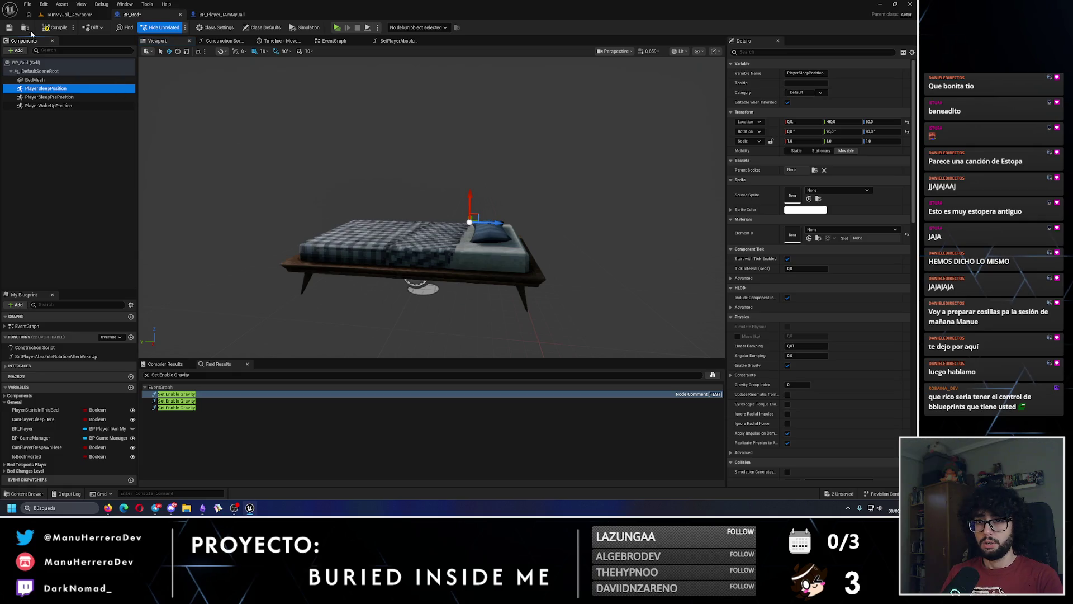
click(68, 14)
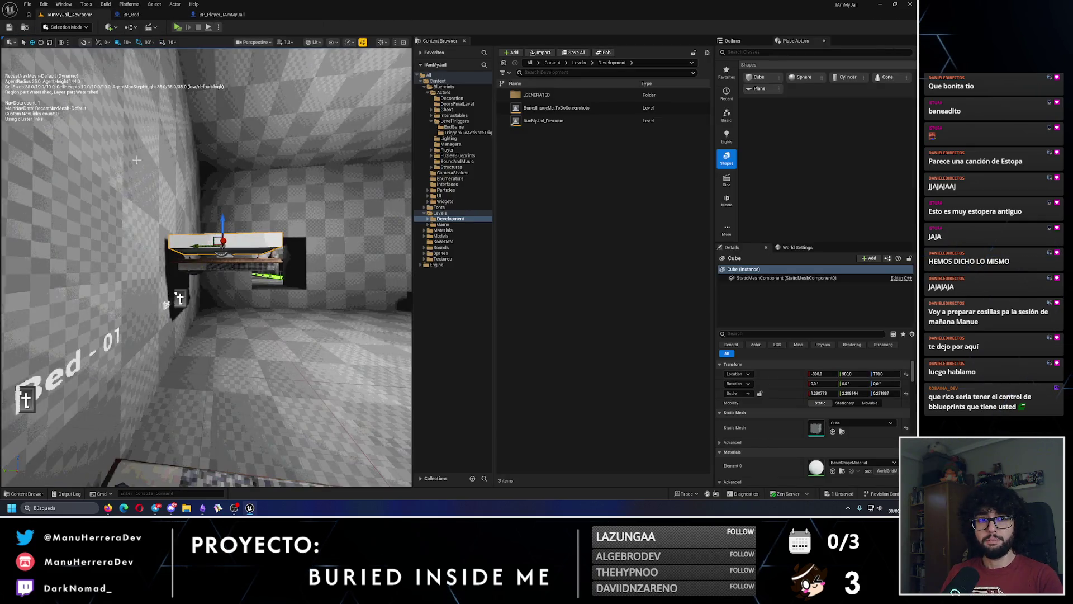
Step: Turn the view toward the bed and shelf, then snap the Suno browser right beside Unreal
drag(224, 335, 195, 327)
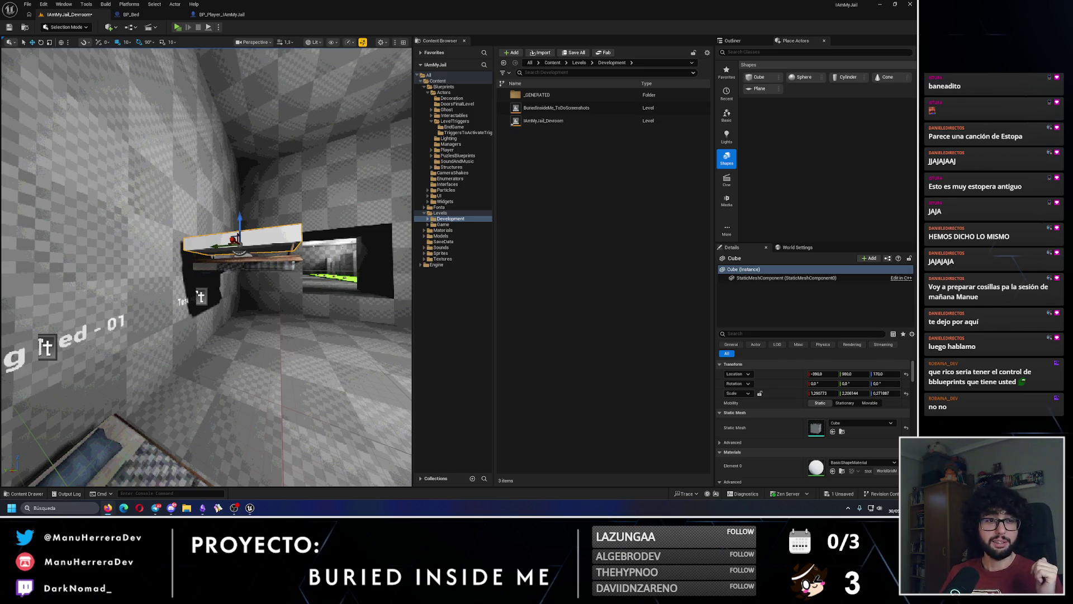
key(alt+Tab)
key(super+Right)
click(342, 110)
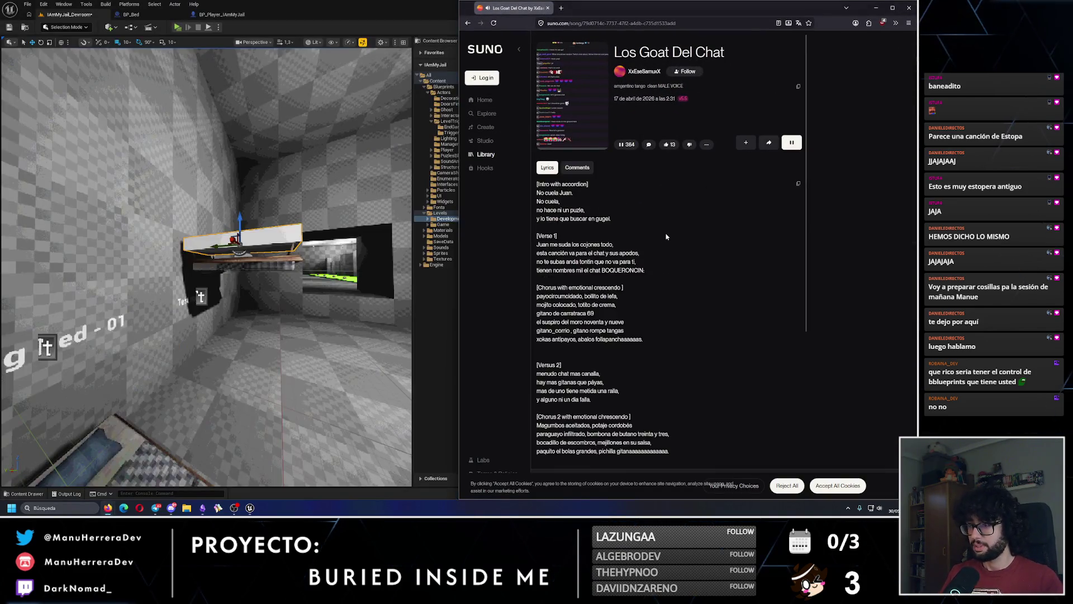
Step: Scroll the 'Los Goat Del Chat' lyrics down to the [Ending] section, then close the browser
click(256, 226)
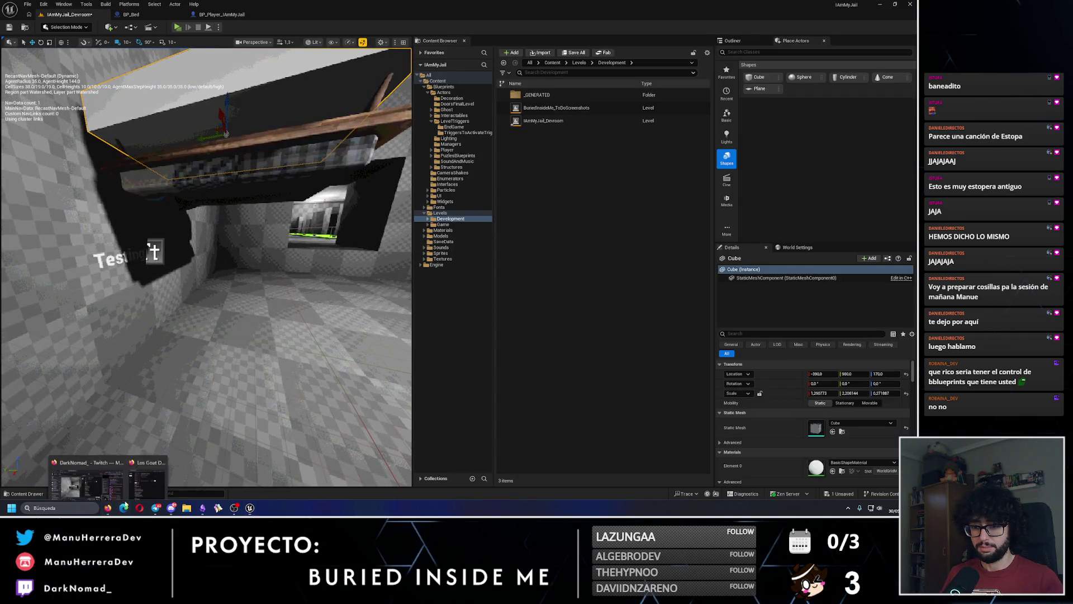
click(108, 469)
scroll(619, 261, down, 2)
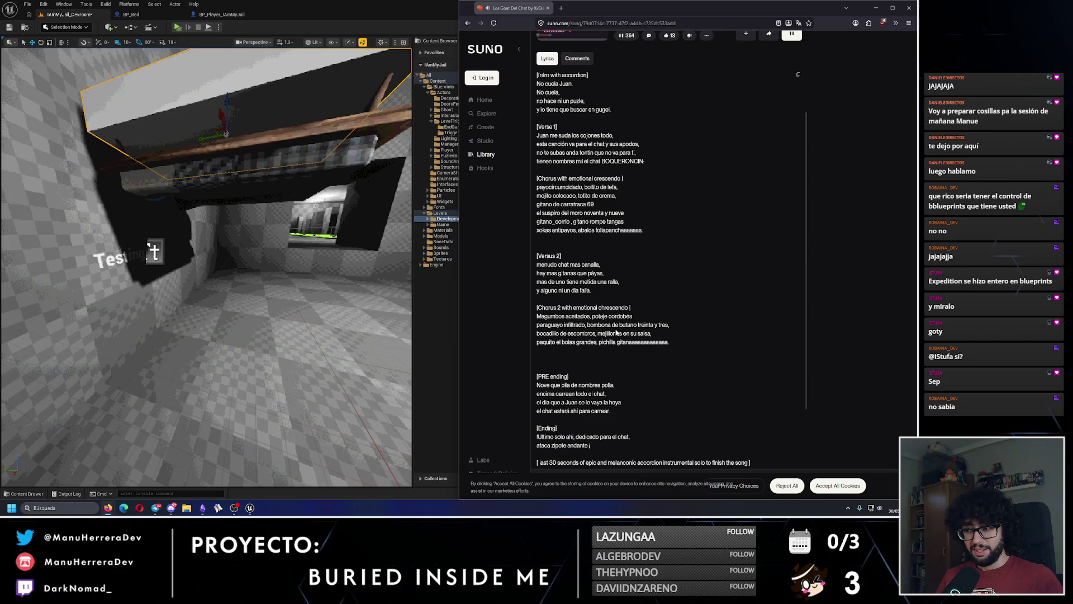
scroll(617, 332, down, 3)
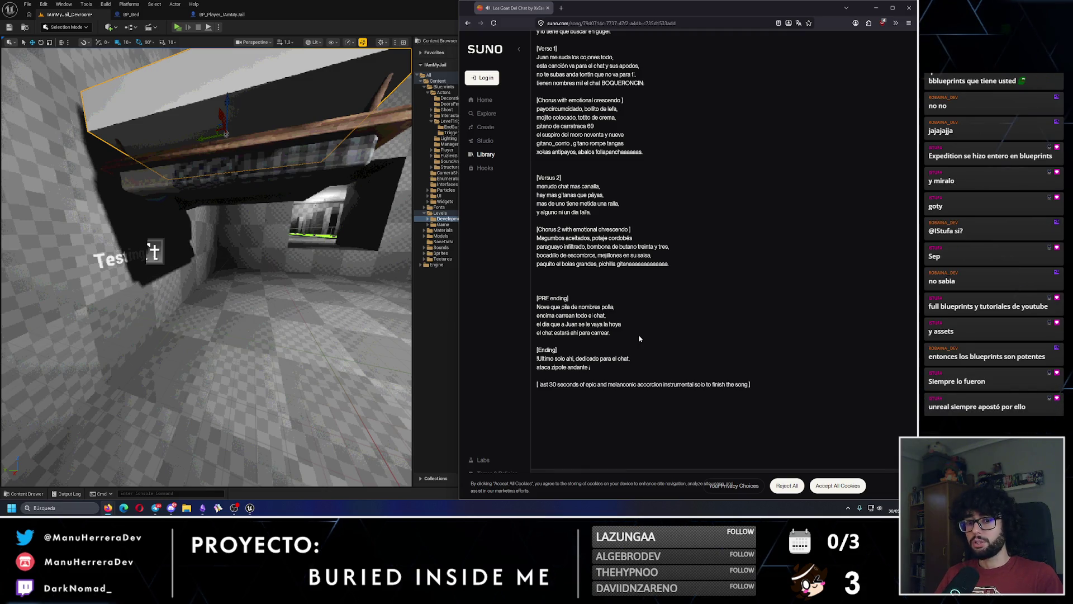
click(911, 9)
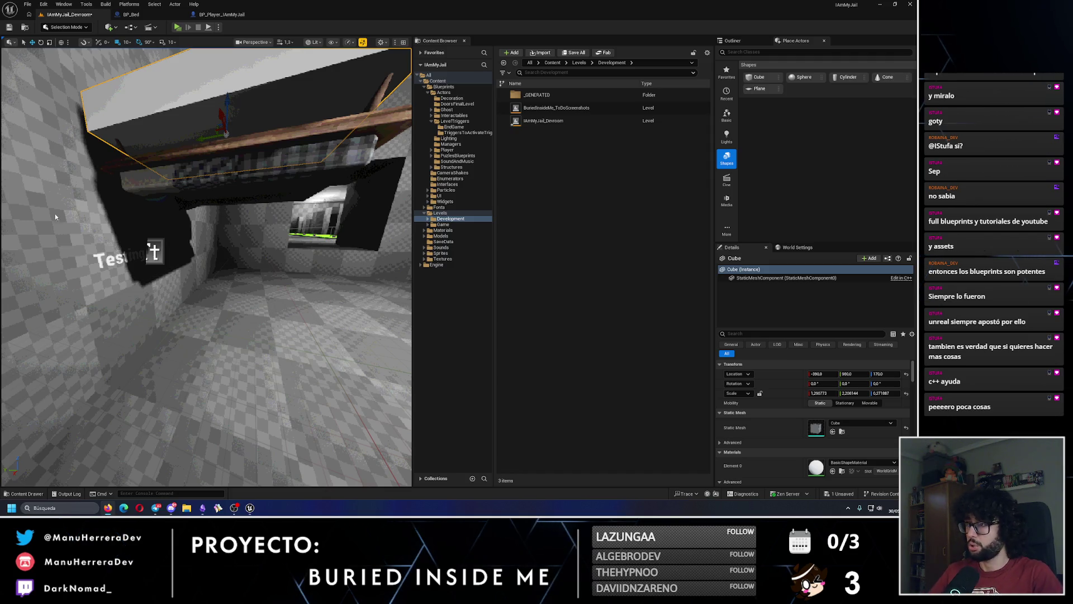
Step: Show the Outliner listing all actors in the Devroom level
click(742, 41)
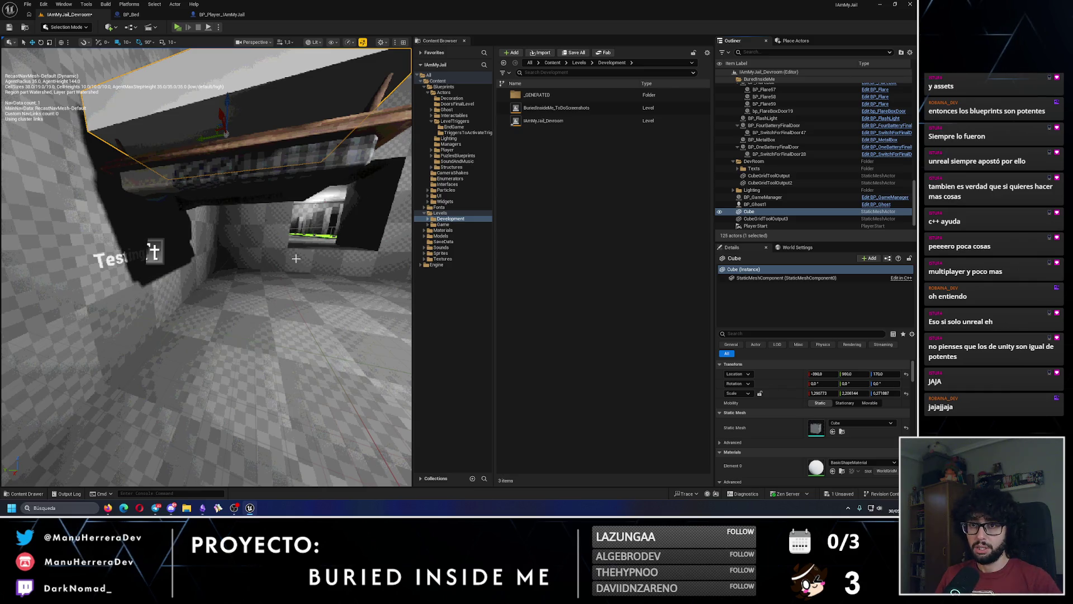
Step: Save the Devroom level, face the cube, and run then stop an Alt+P standalone play-test
key(ctrl+s)
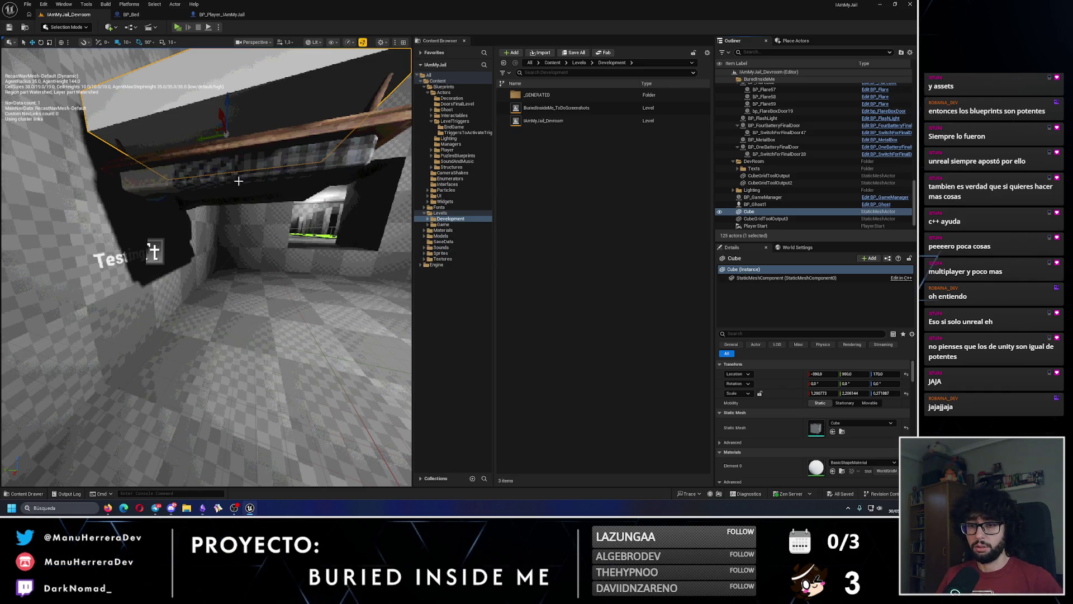
drag(251, 77, 251, 76)
key(alt+p)
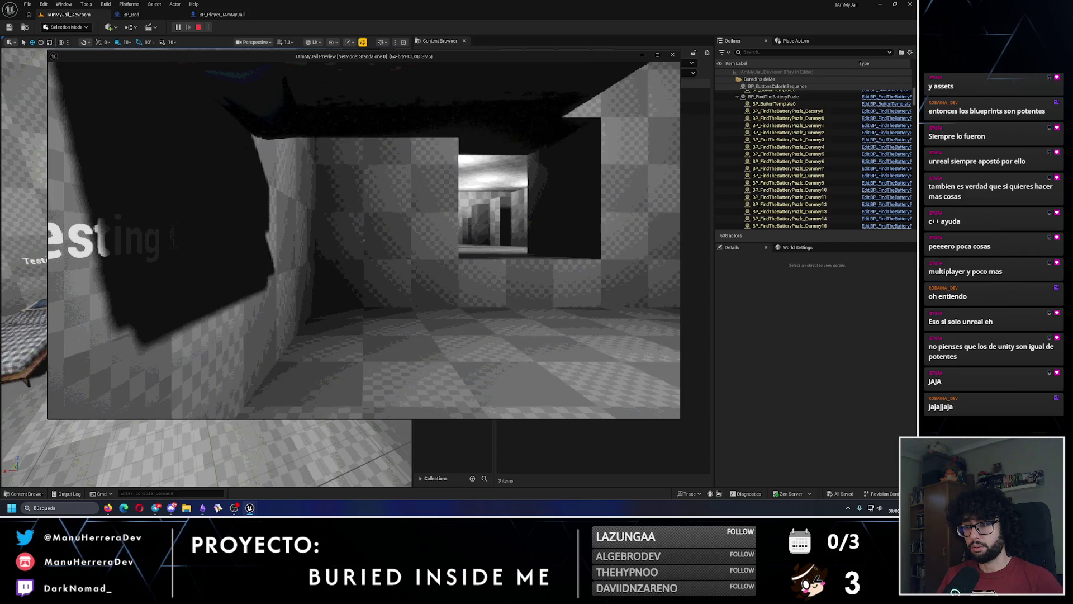
key(Escape)
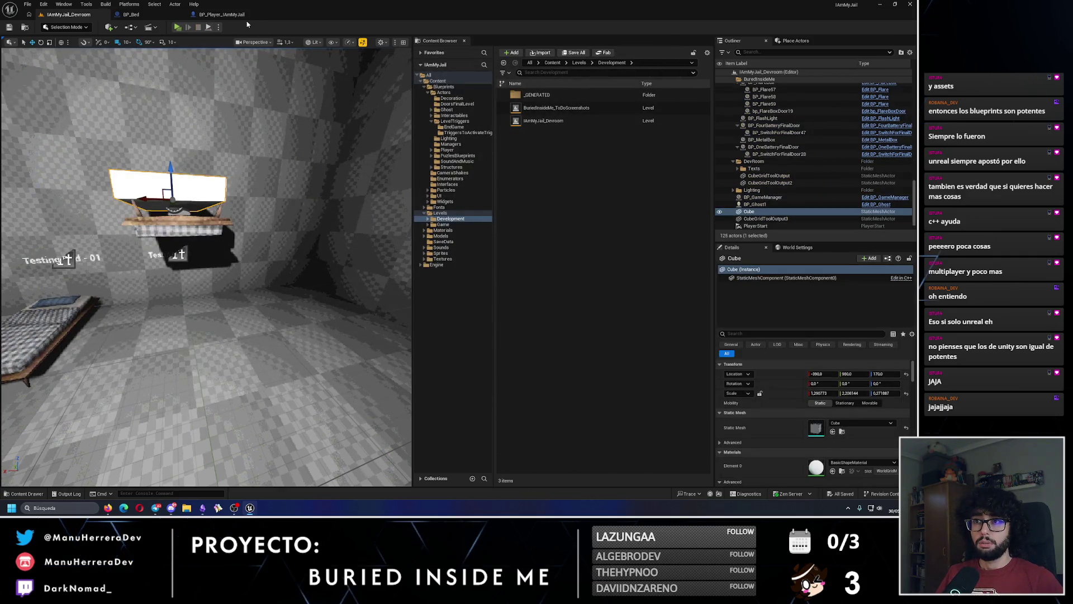
click(235, 20)
Step: Delete the debug Print String node from BP_Bed's EventGraph
click(152, 20)
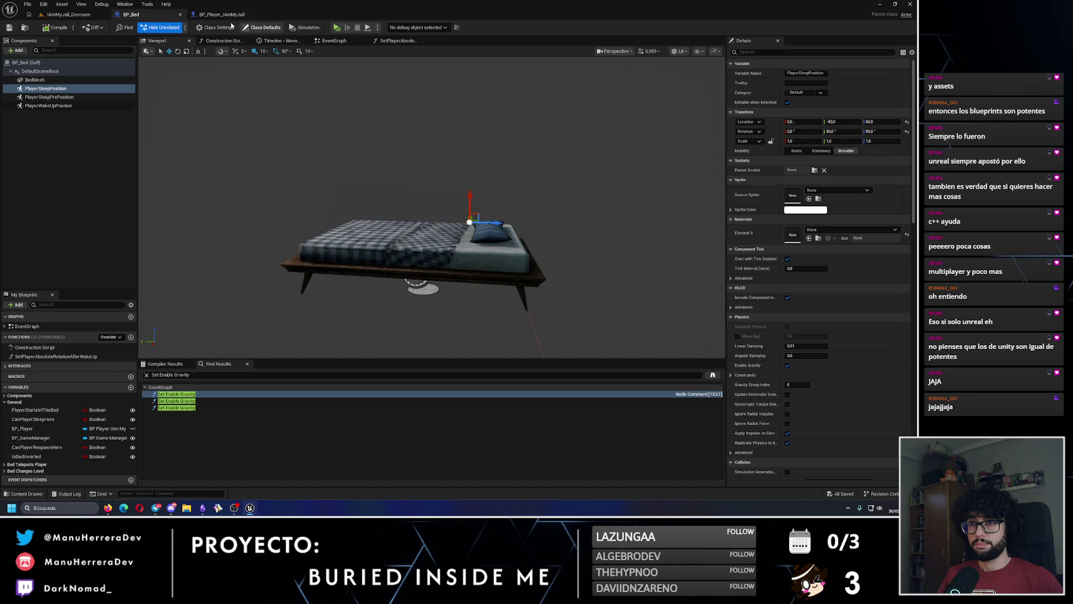
click(218, 15)
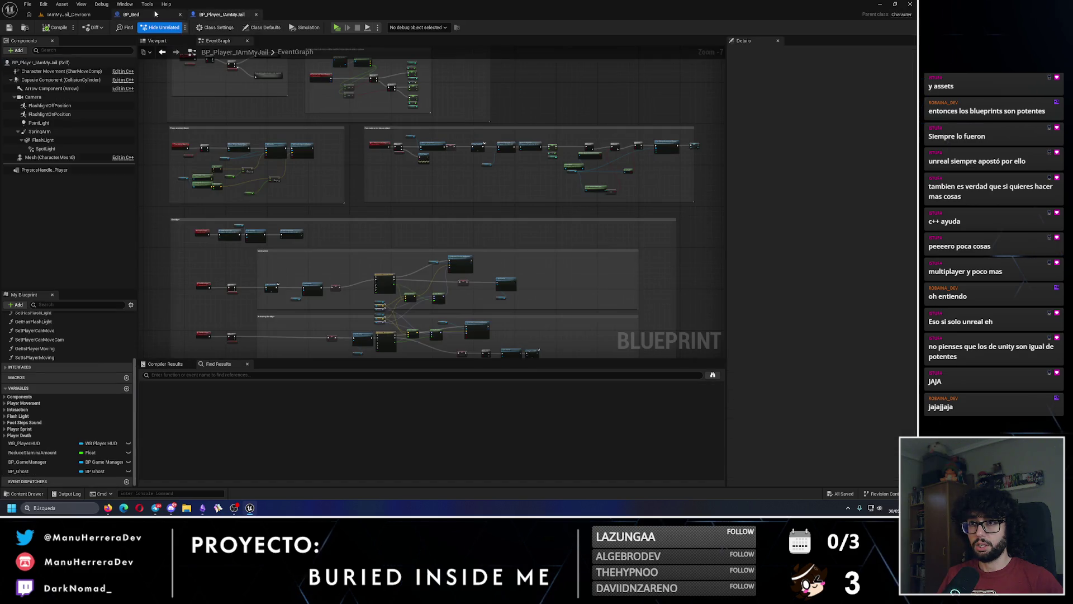
click(156, 14)
click(333, 43)
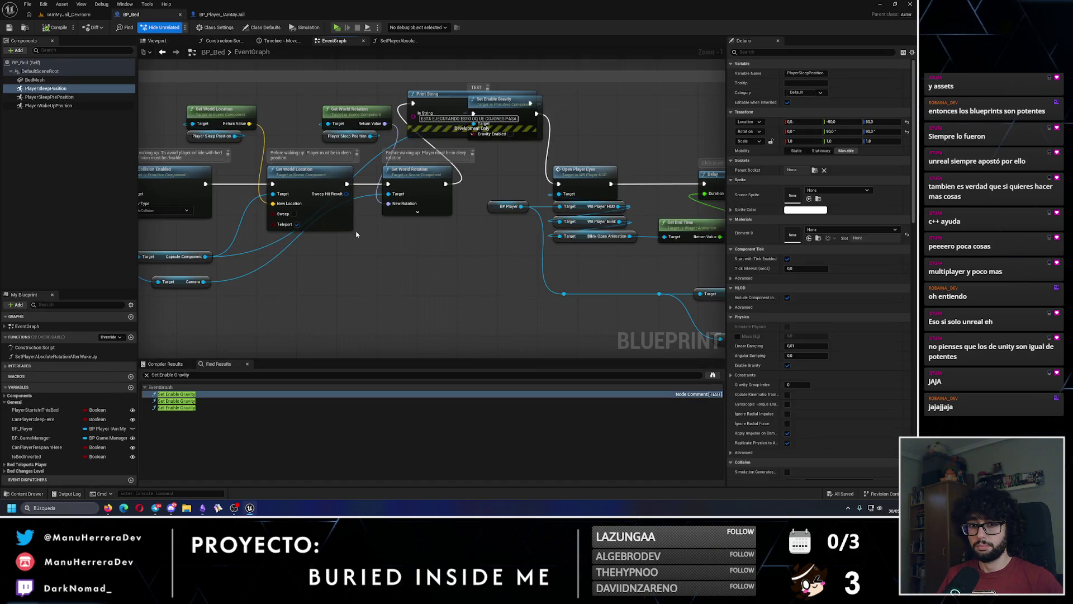
key(Delete)
text(FOR INVERTED BEDS)
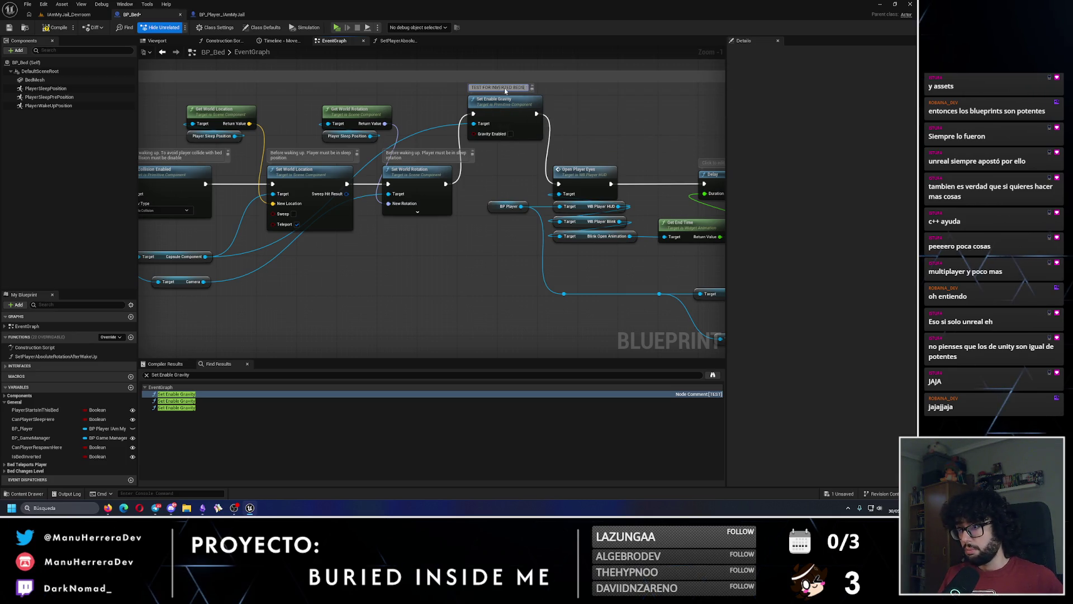
Step: Review the INVERTED comment and pan to the Sleep section's Set Enable Gravity and Set World Location nodes
double_click(510, 88)
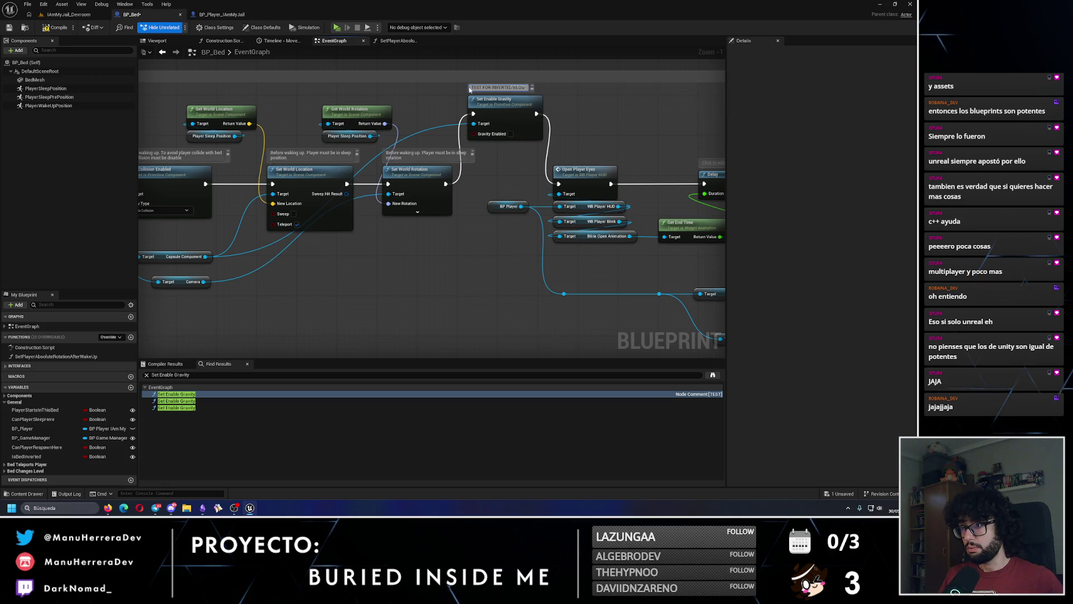
click(523, 87)
key(ctrl+a)
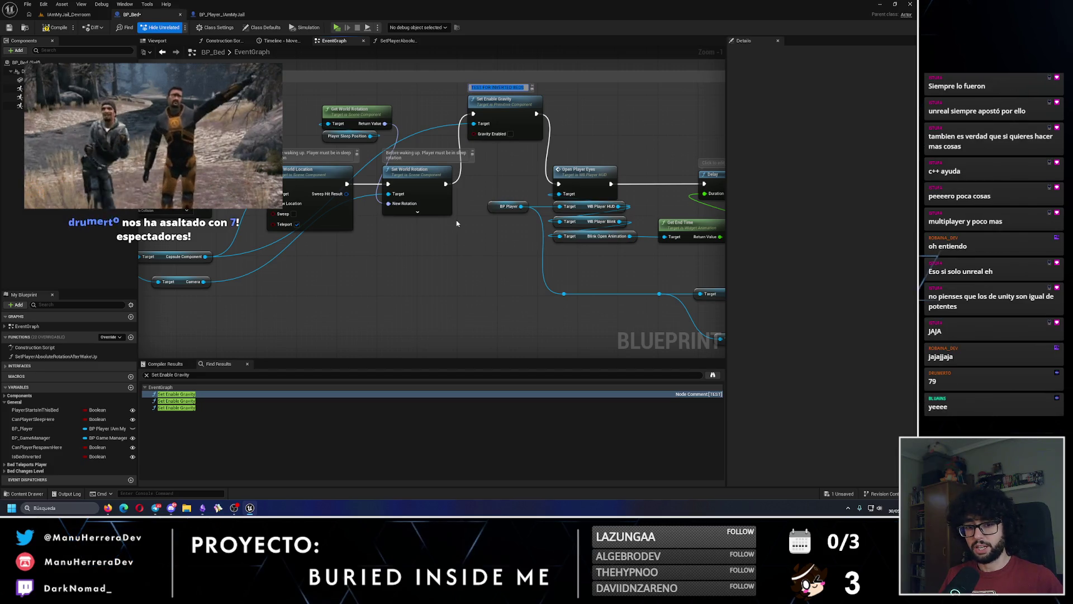
scroll(433, 324, down, 4)
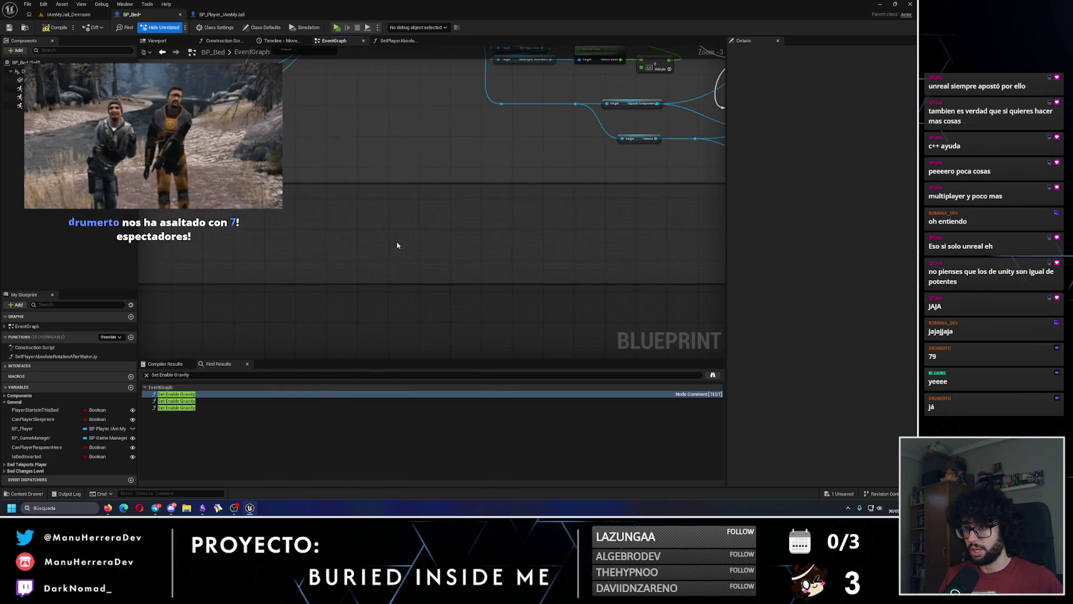
scroll(393, 229, up, 4)
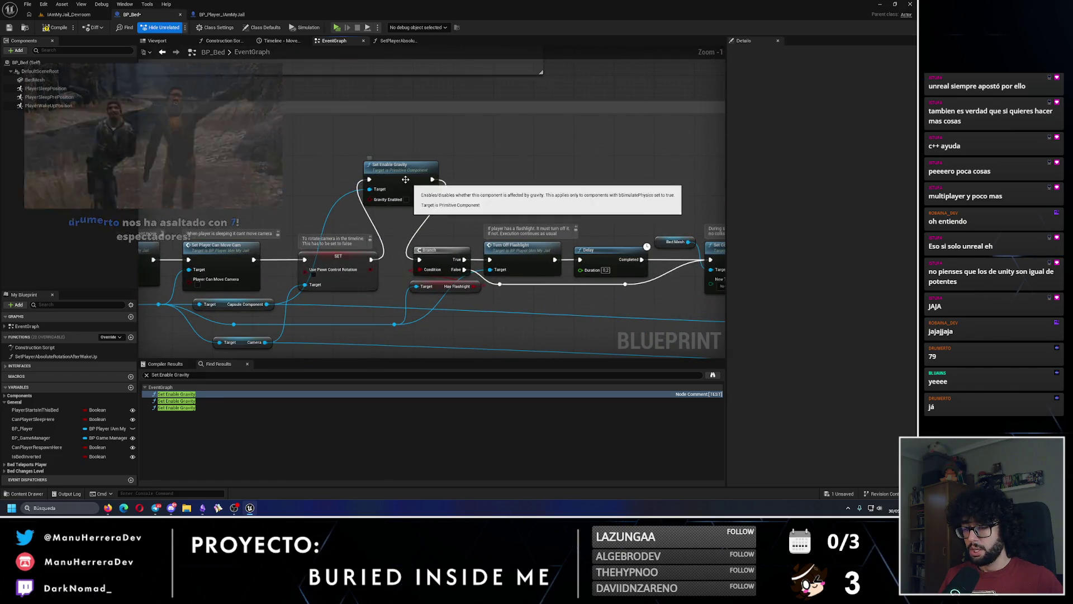
click(369, 159)
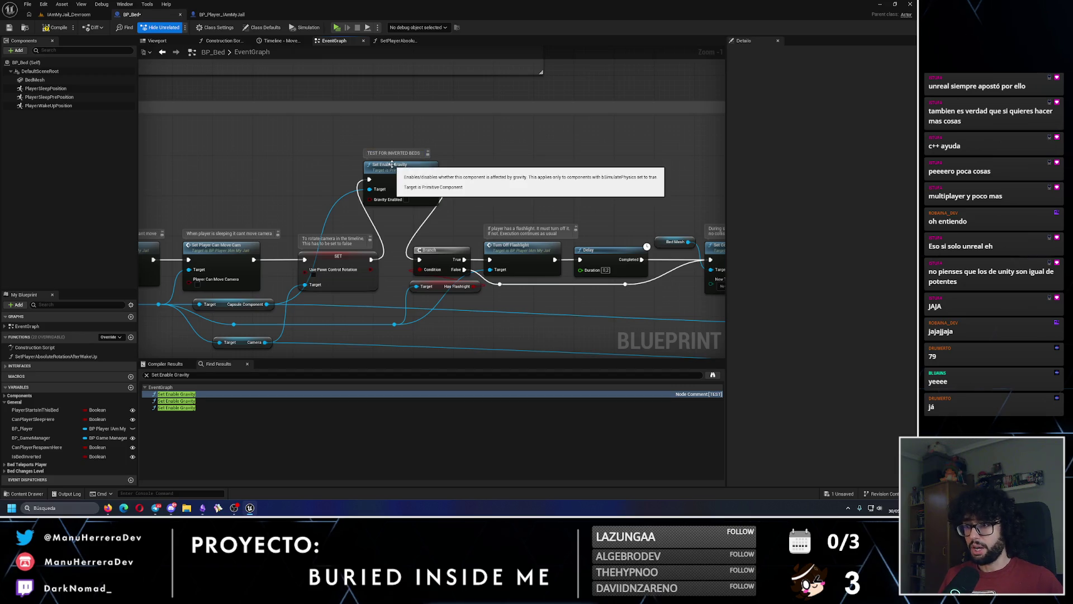
scroll(660, 212, down, 3)
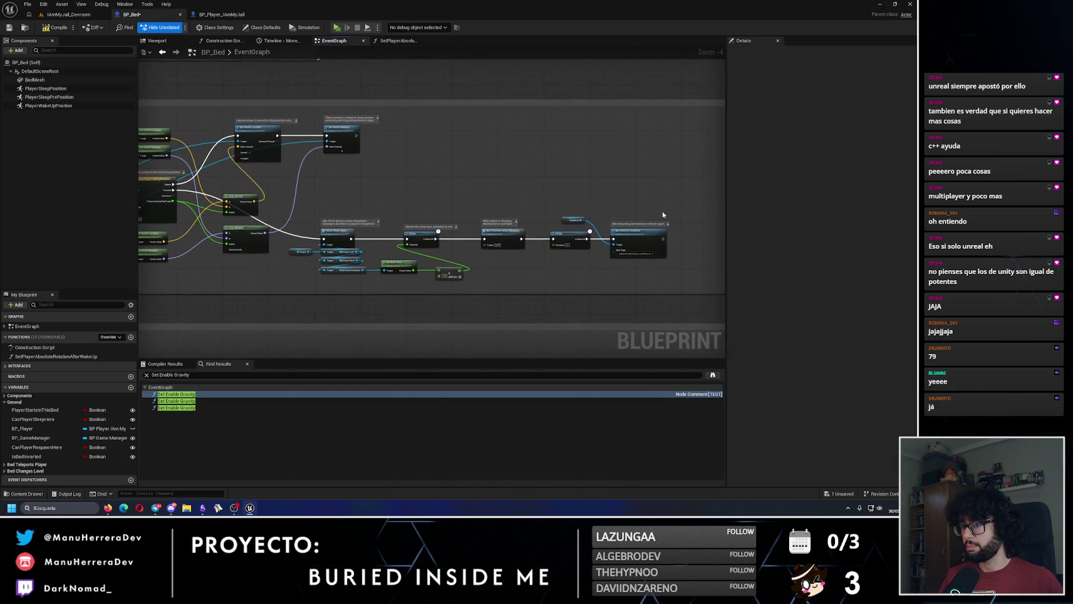
scroll(660, 212, up, 2)
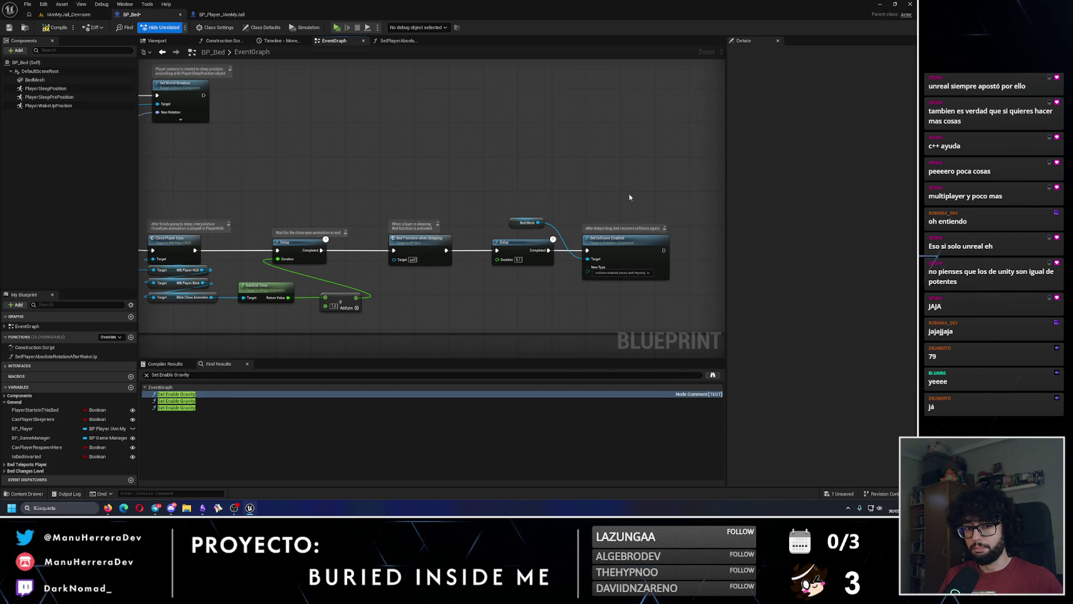
drag(435, 207, 692, 196)
scroll(385, 192, down, 3)
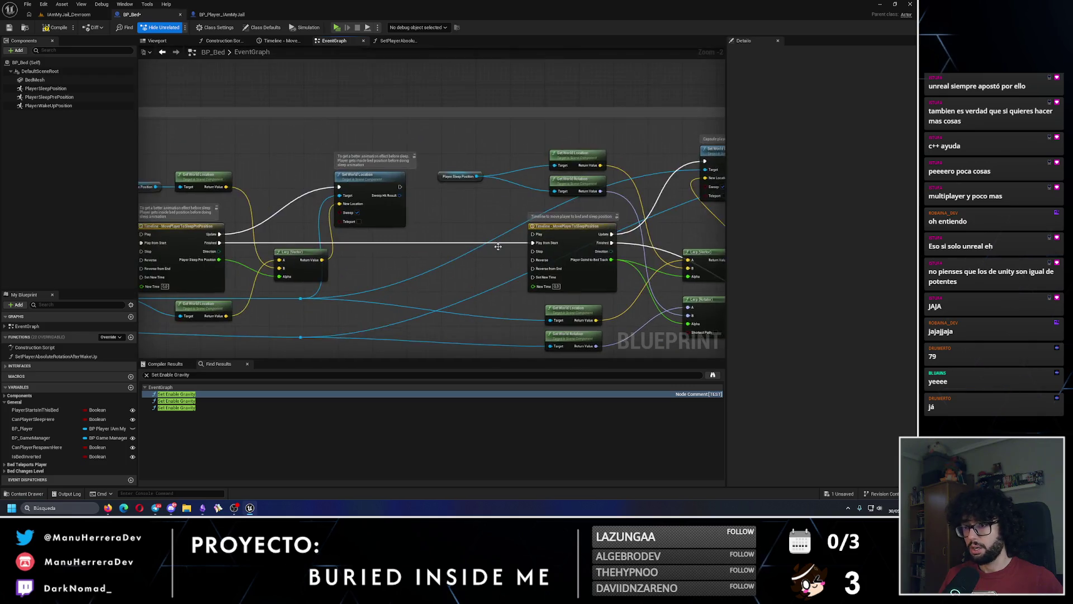
scroll(433, 222, up, 2)
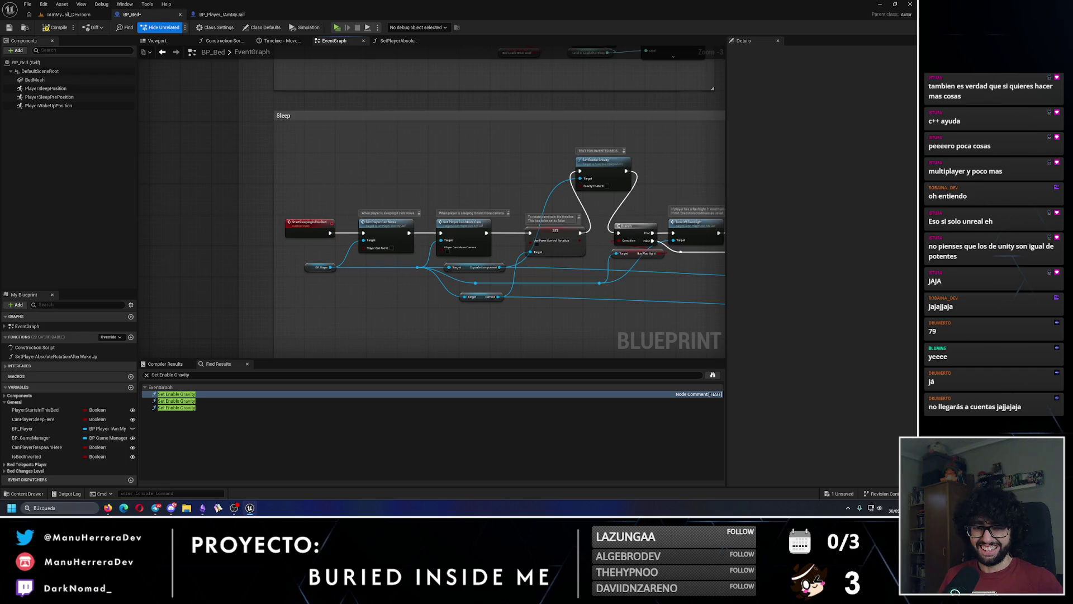
Step: Frame the test cube over the bed in the Devroom level and save the level
click(74, 15)
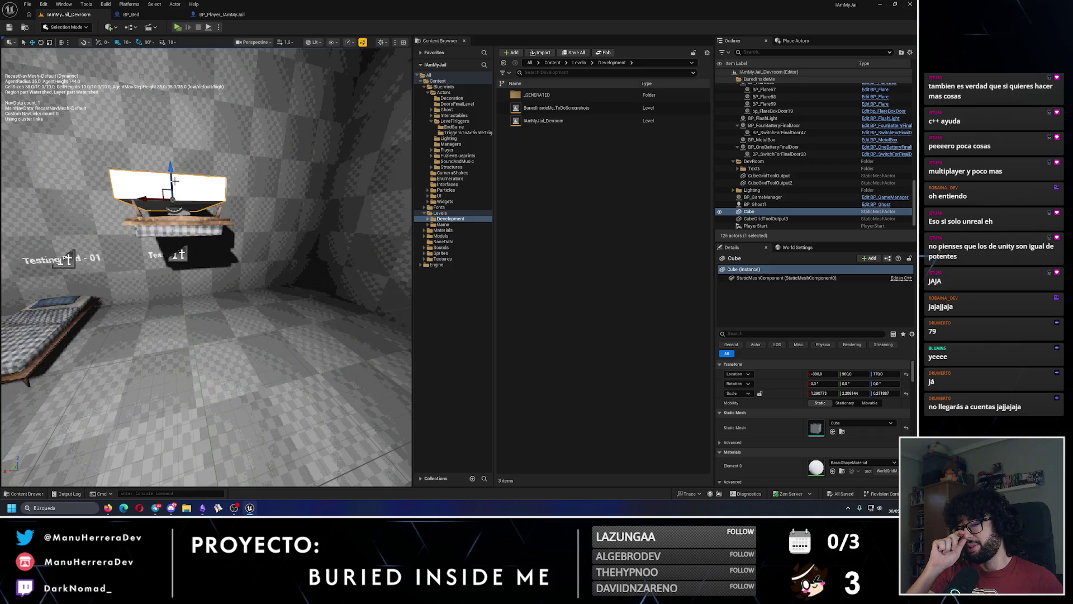
key(f)
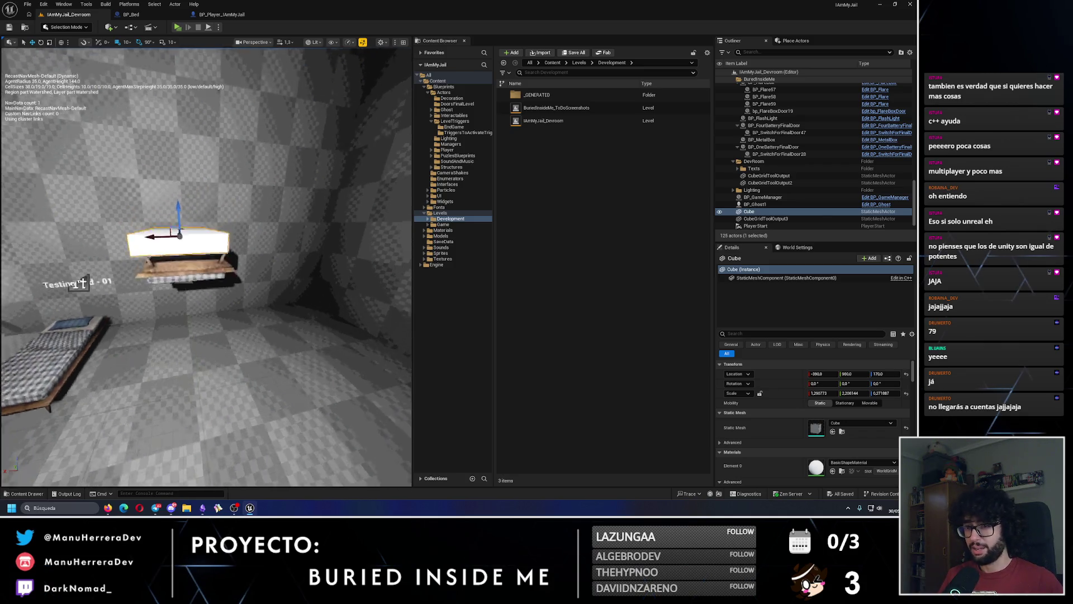
drag(158, 247, 158, 247)
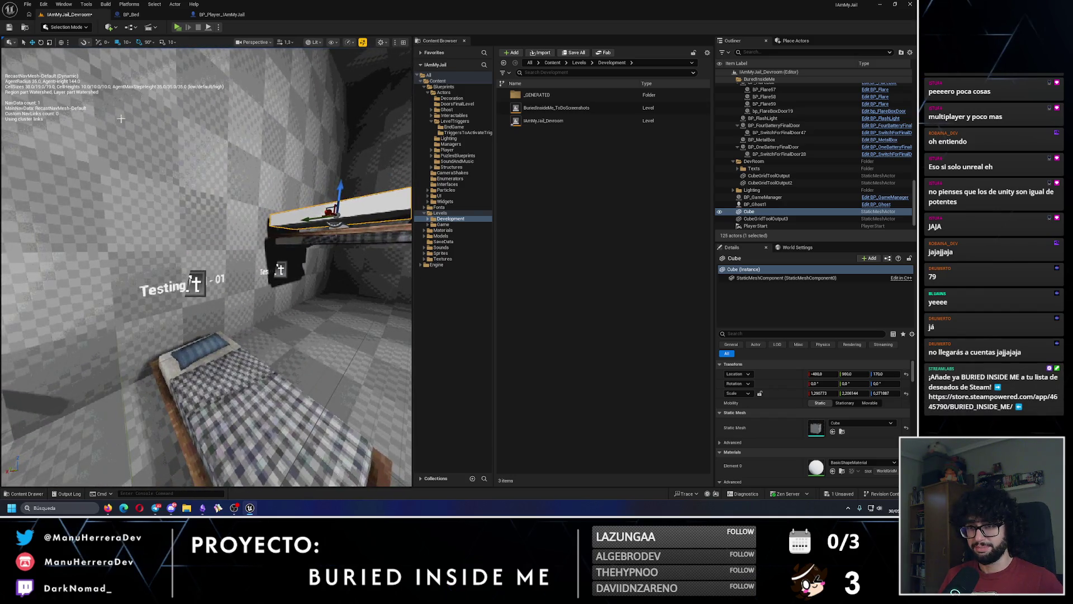
click(13, 27)
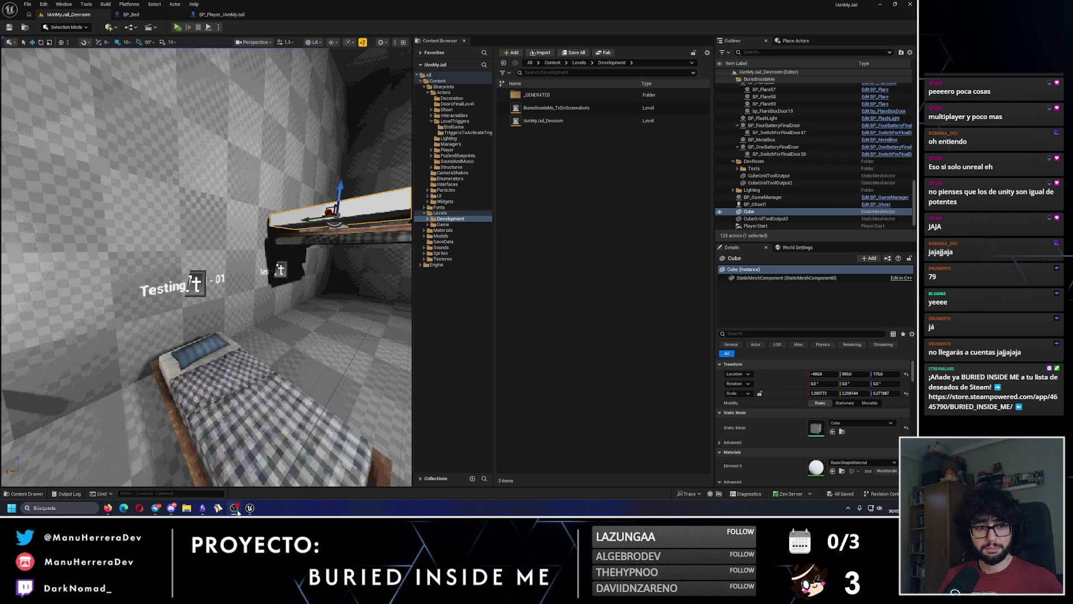
Step: Select the test cube floating above BP_Bed_02 and delete it from the level
drag(213, 331, 144, 270)
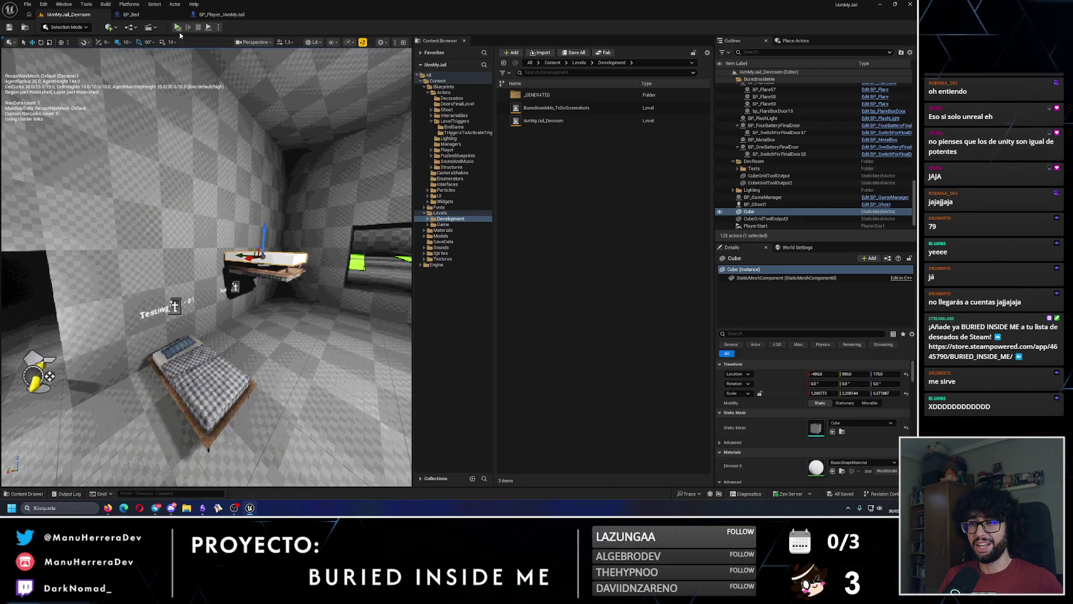
drag(276, 177, 235, 198)
scroll(259, 208, down, 3)
click(204, 267)
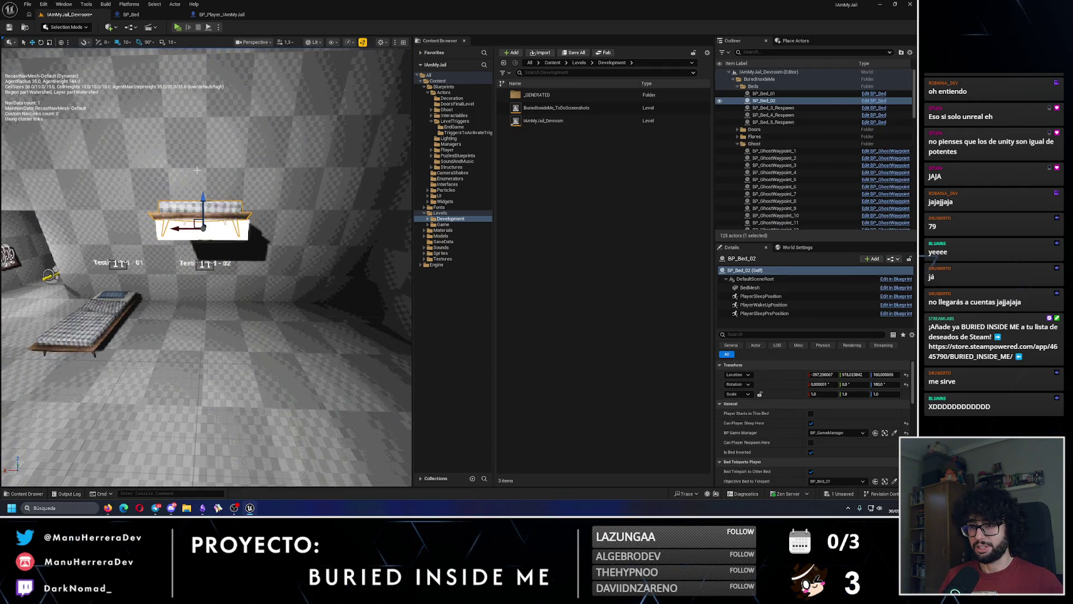
drag(222, 304, 220, 191)
click(290, 274)
key(Delete)
mouse_move(290, 274)
mouse_down()
mouse_move(225, 245)
mouse_move(225, 281)
mouse_move(231, 265)
mouse_up()
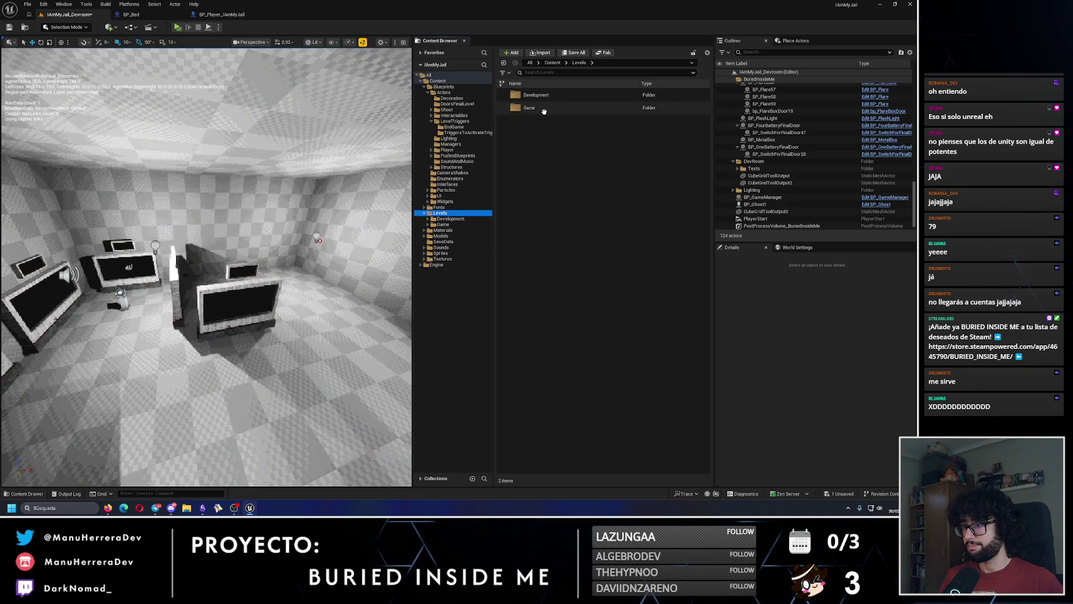
Step: Save the changed level and open BuriedInsideMe_Level_01 from Levels > Game in lit view
double_click(537, 108)
double_click(546, 120)
click(479, 334)
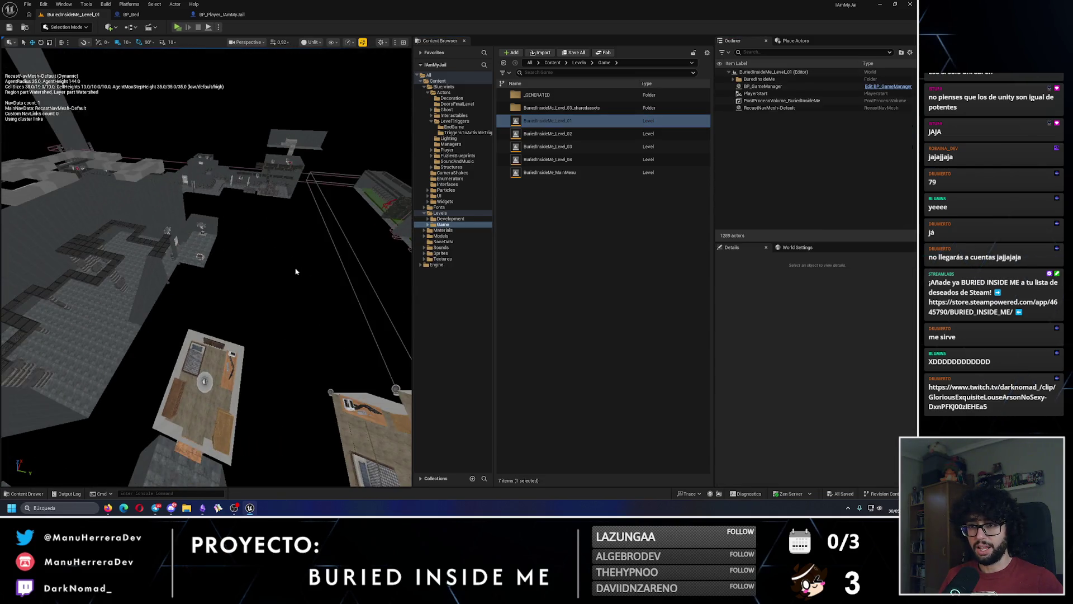
key(alt+4)
Step: Load BuriedInsideMe_Level_02, then BuriedInsideMe_Level_03, toggling between unlit and lit shading
double_click(581, 134)
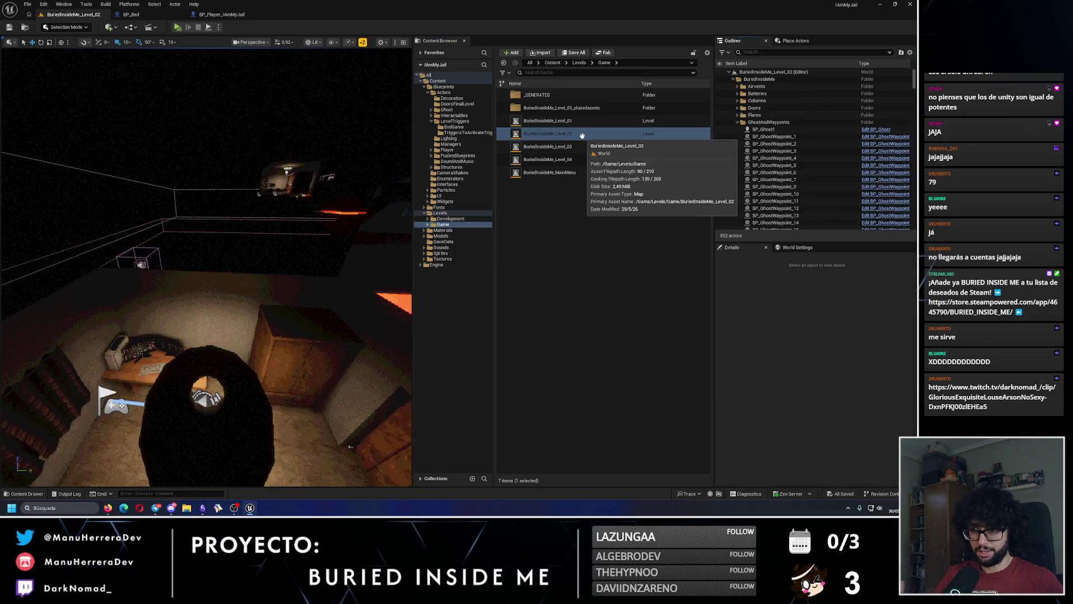
key(alt+3)
scroll(261, 320, down, 15)
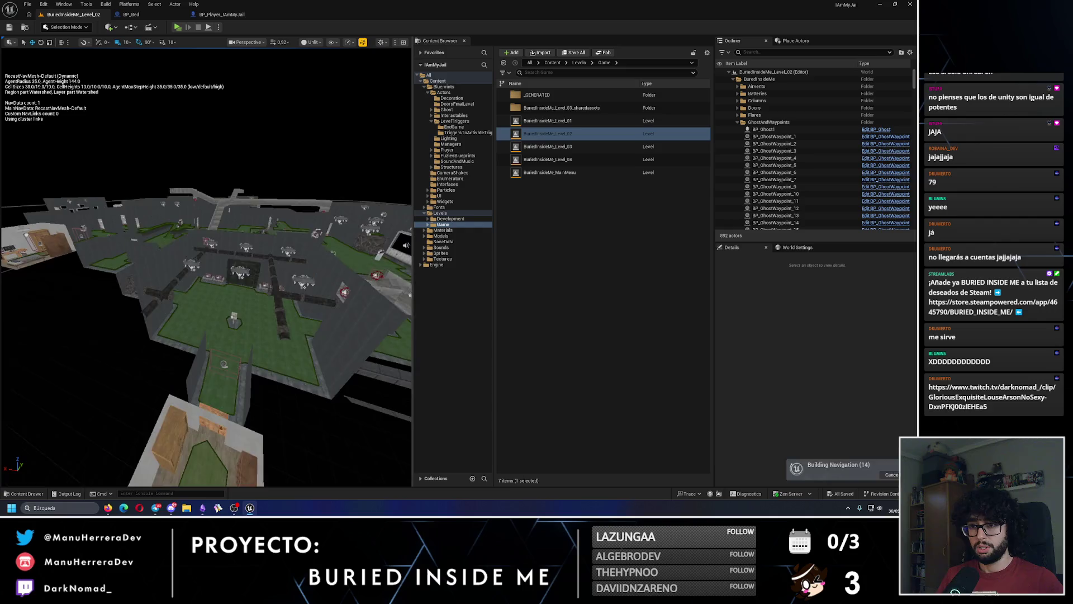
scroll(205, 308, up, 3)
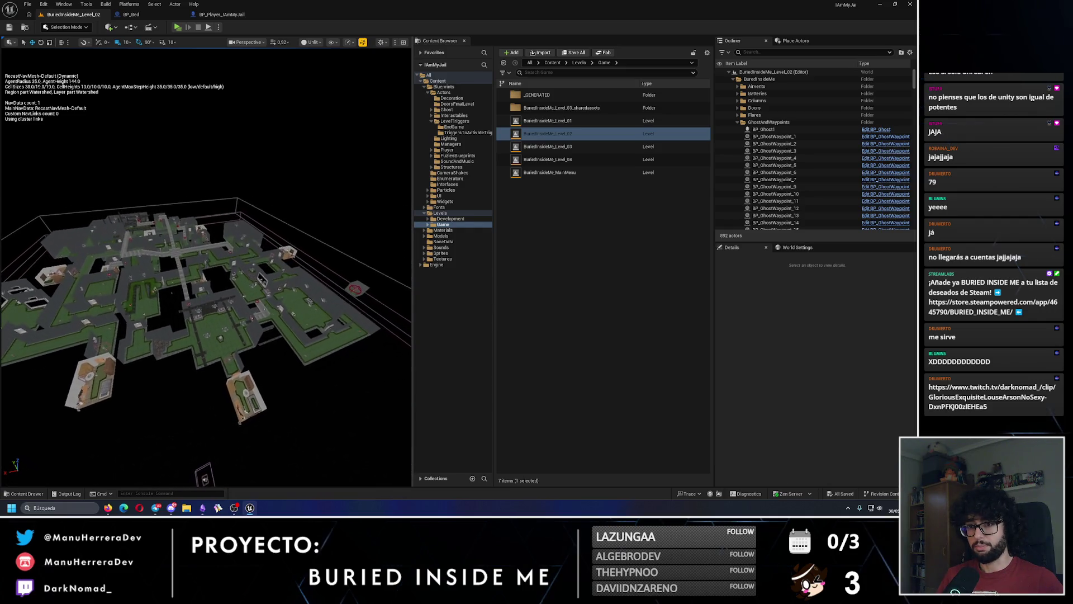
key(alt+4)
click(591, 146)
double_click(591, 146)
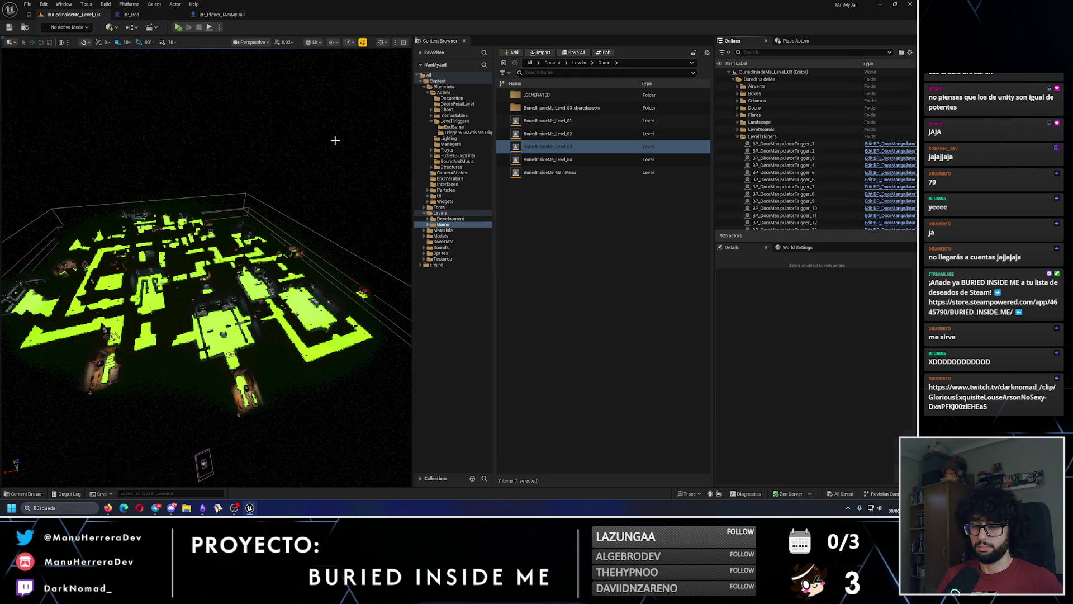
Step: Survey Level_03's walkway, then open BuriedInsideMe_Level_04 and start an Alt+P play-test
mouse_move(335, 144)
mouse_down()
mouse_move(269, 213)
mouse_move(237, 265)
mouse_up()
scroll(254, 241, up, 1)
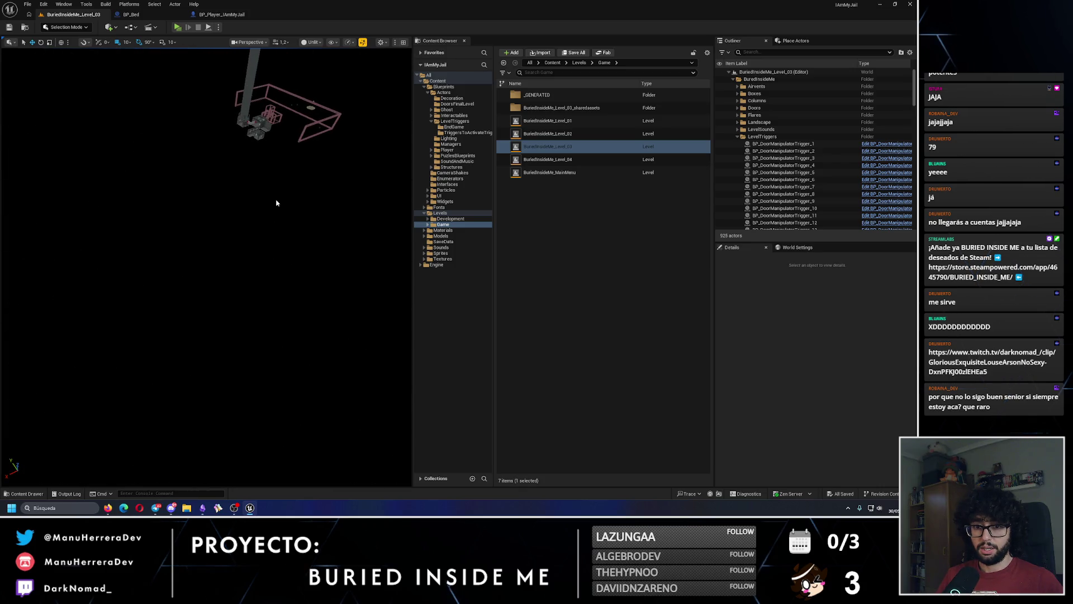
drag(276, 203, 268, 207)
click(545, 162)
double_click(545, 162)
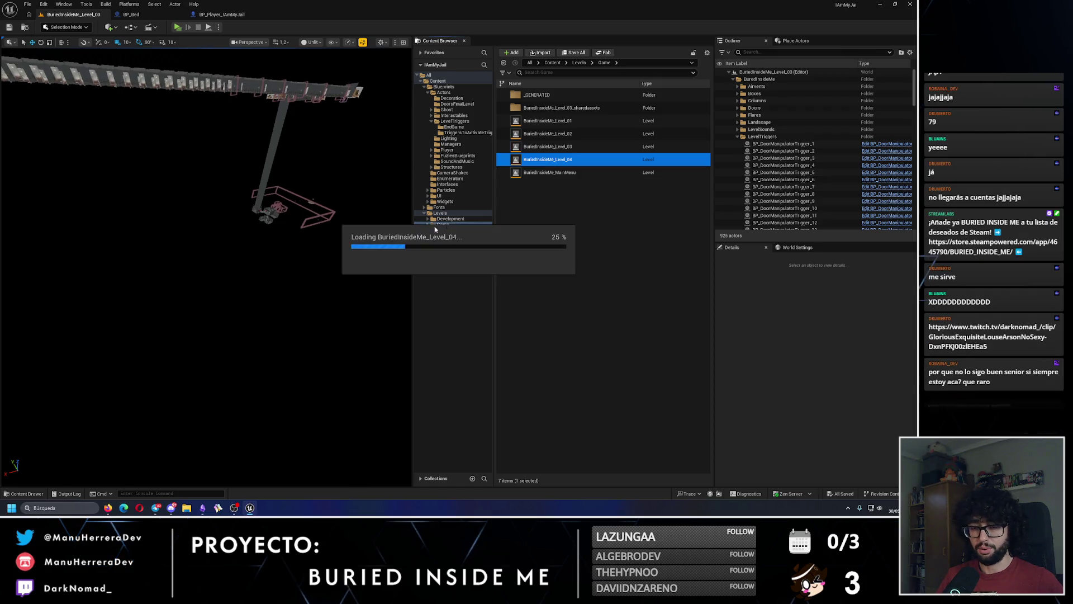
drag(288, 242, 232, 274)
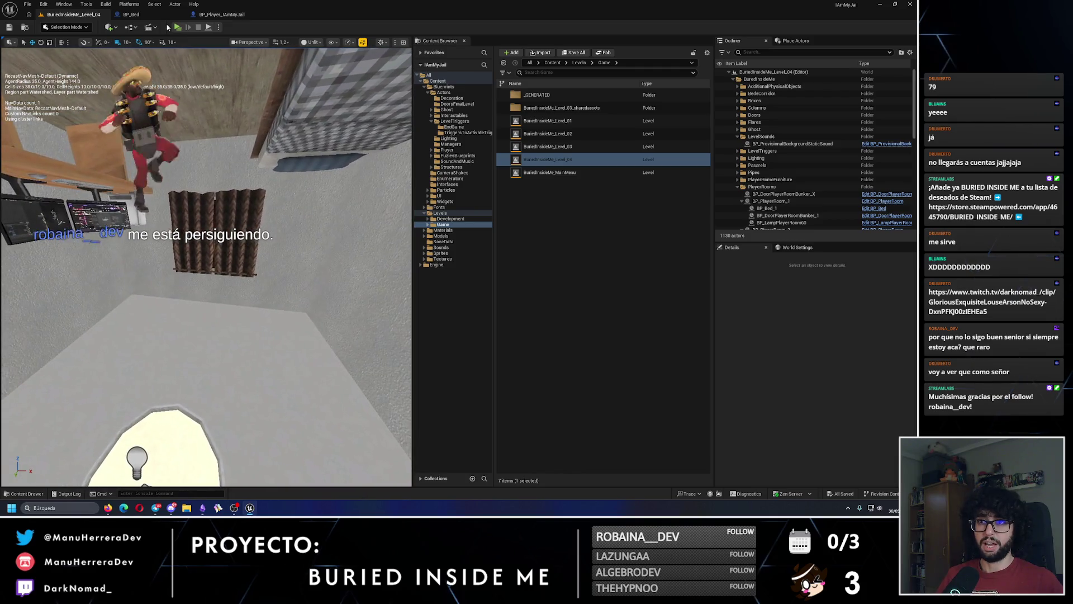
key(alt+p)
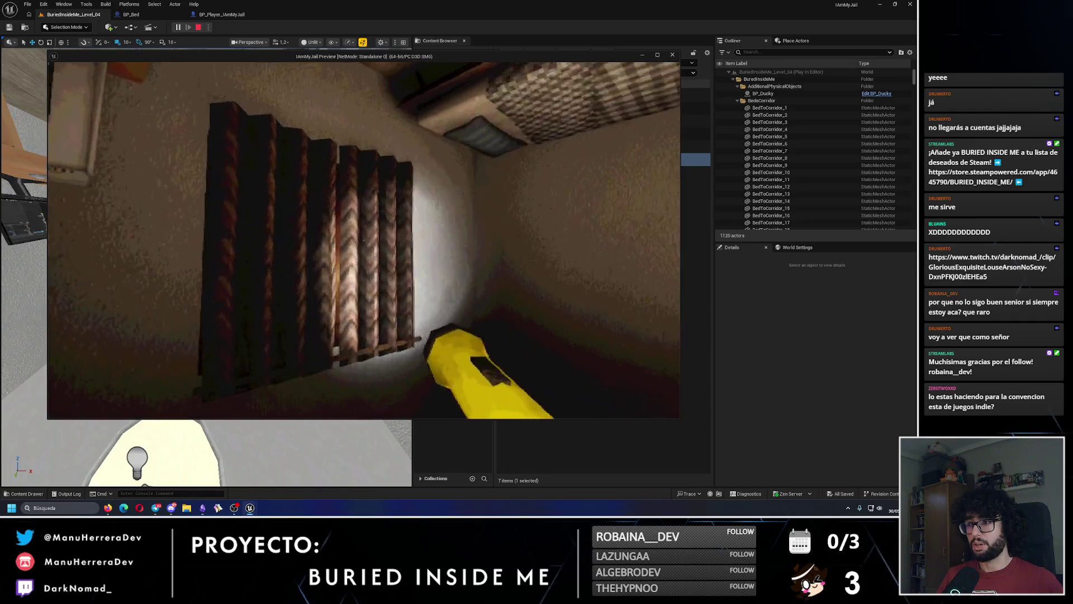
Step: Open the wooden door, walk to the emergency-sign door and light the pink flare
key(shift+w)
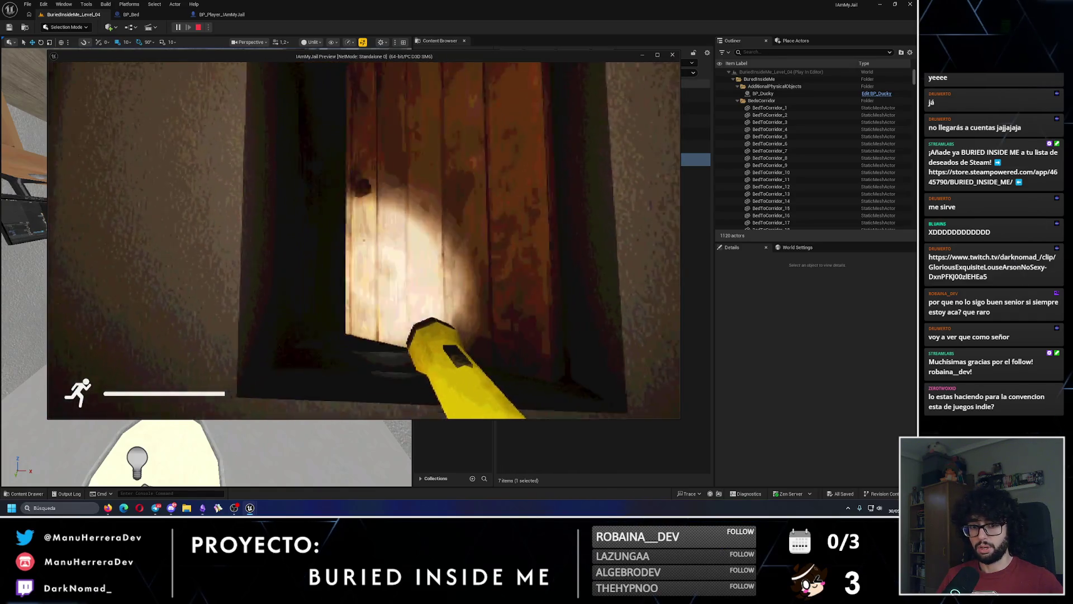
key(e)
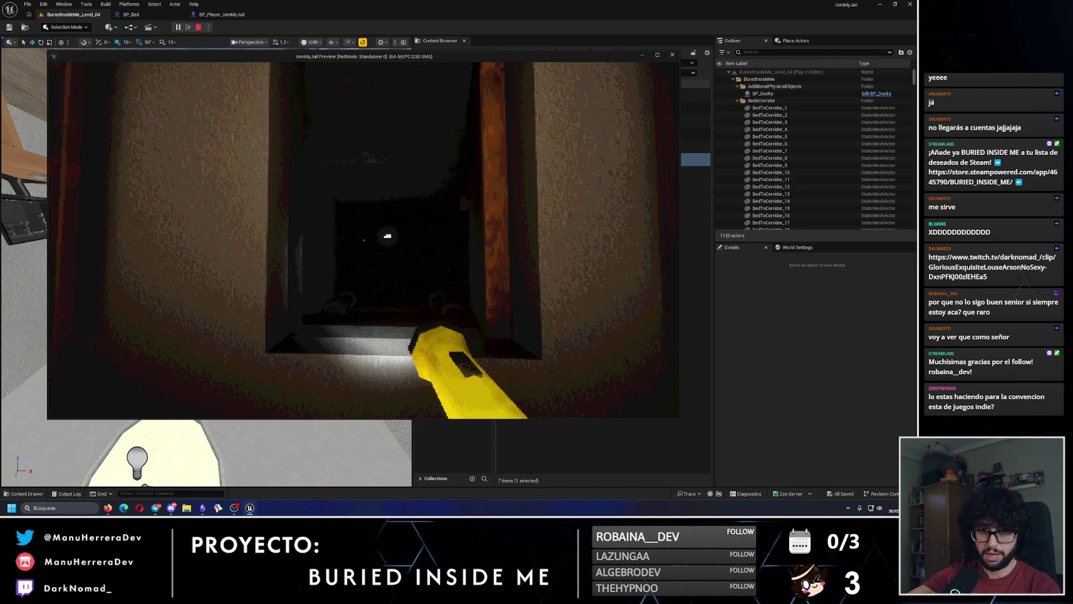
key(w)
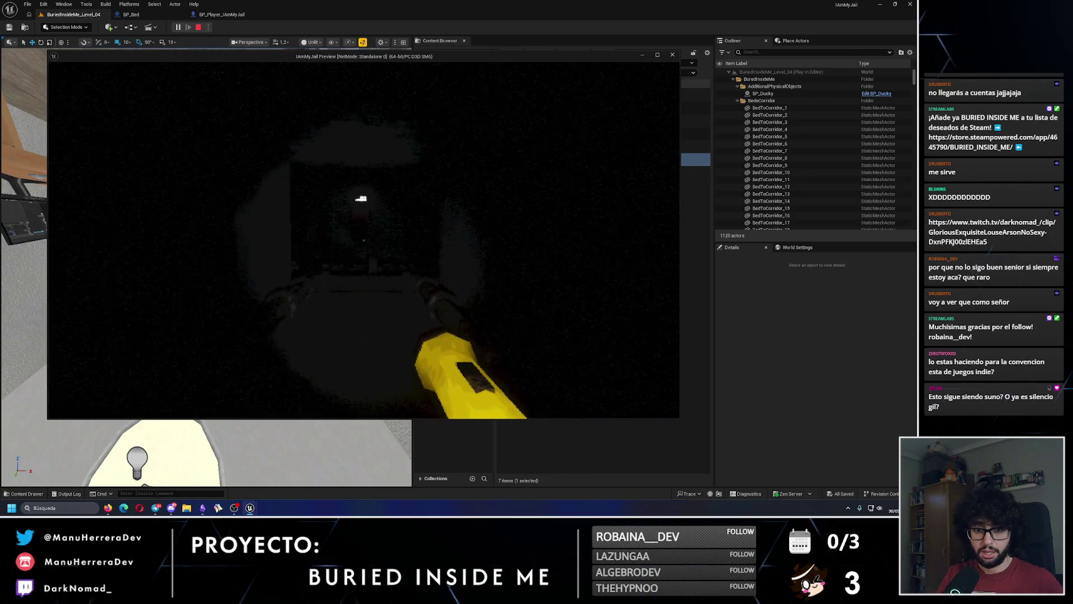
key(w)
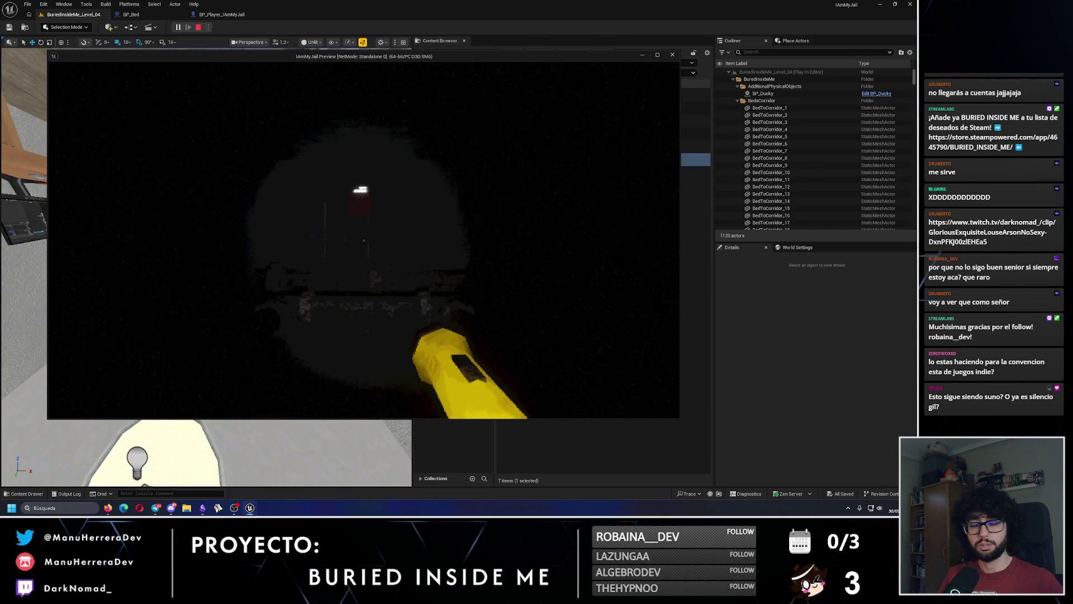
key(w)
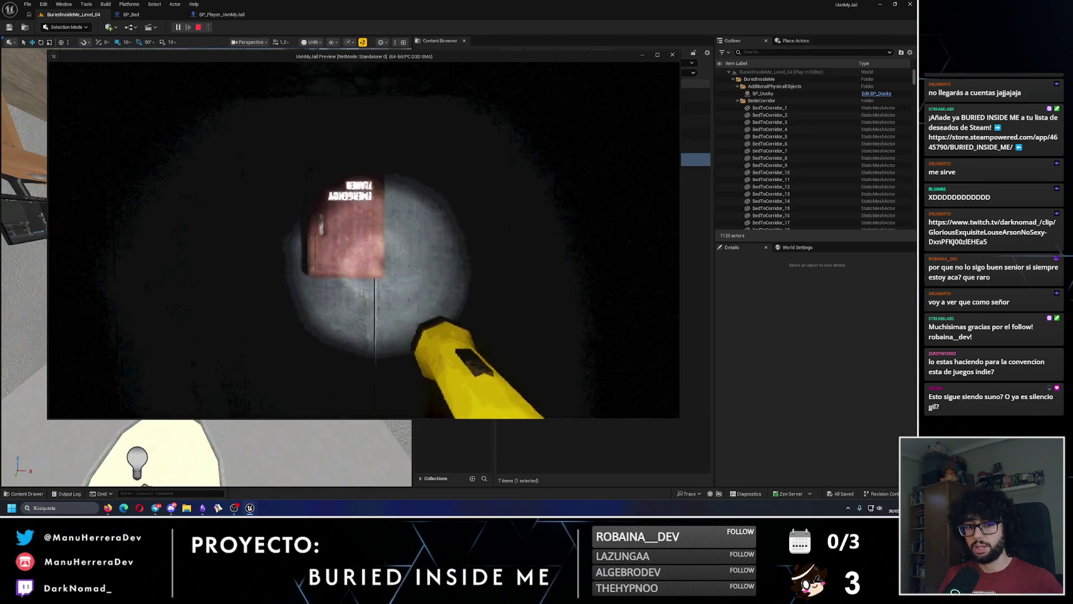
click(364, 245)
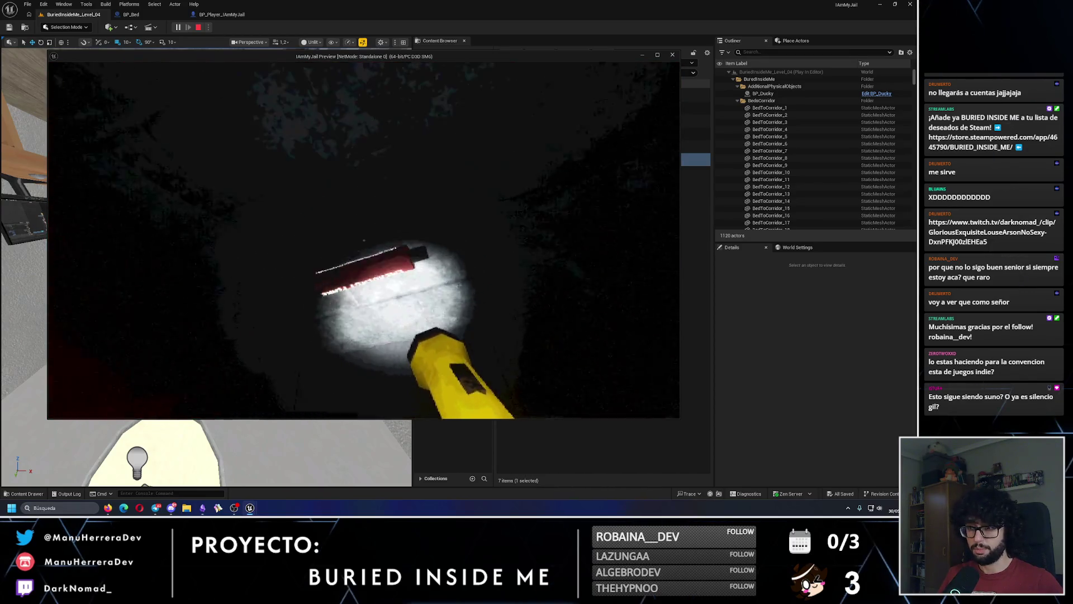
click(365, 246)
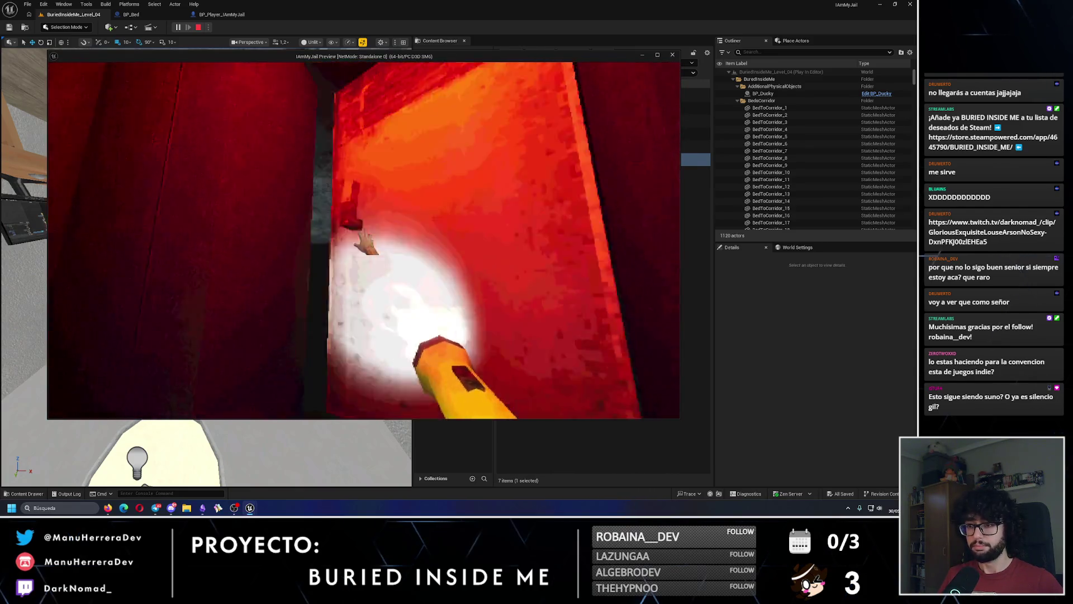
Step: Go through the red-lit doorway, hide in the bunk and climb out, then sprint down the corridor
key(w)
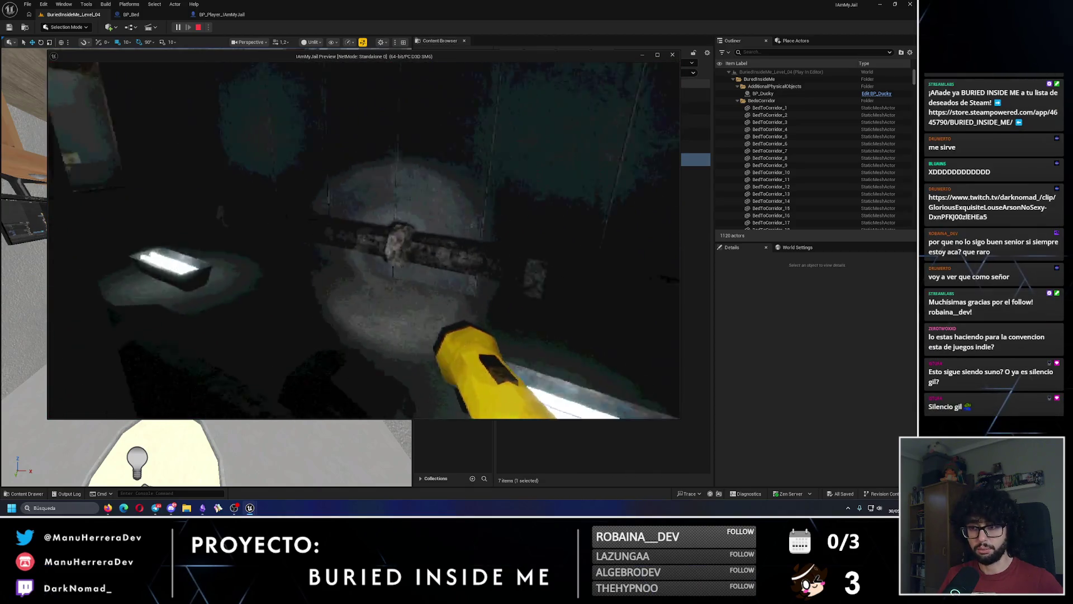
key(shift+w)
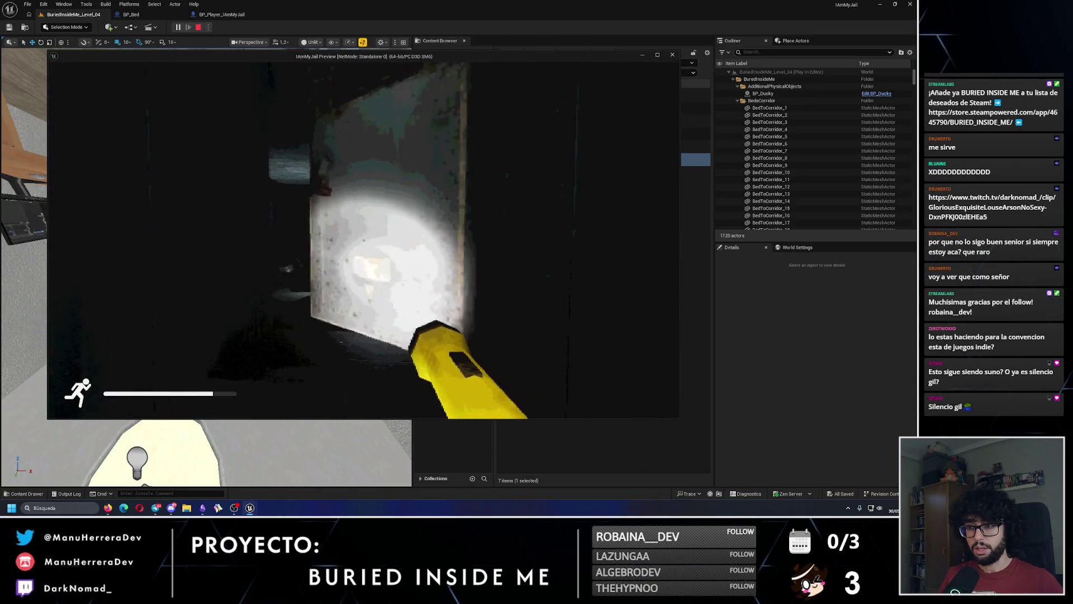
key(shift+w)
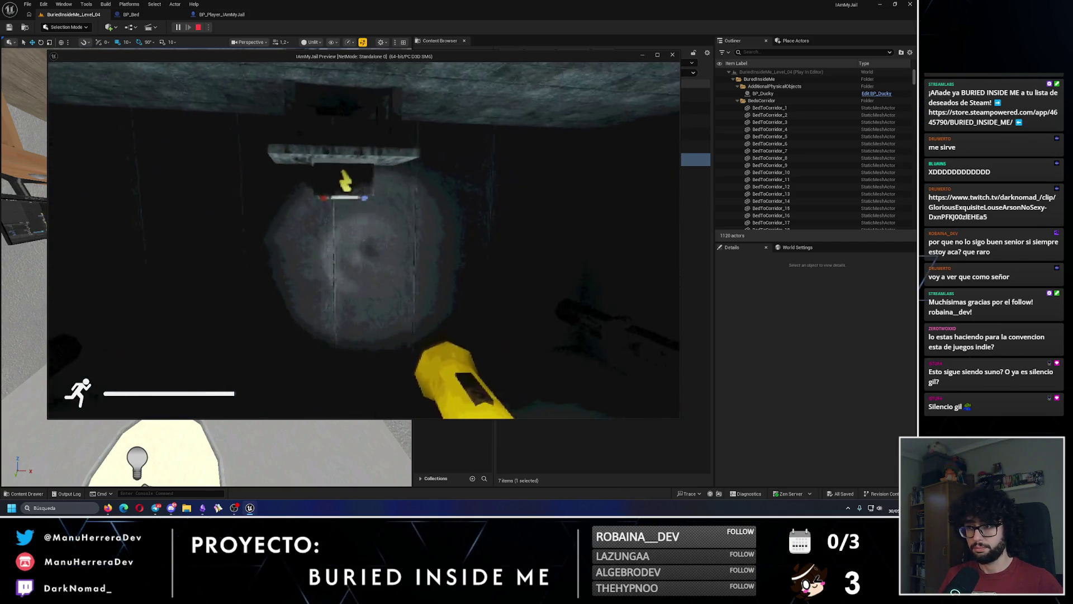
key(e)
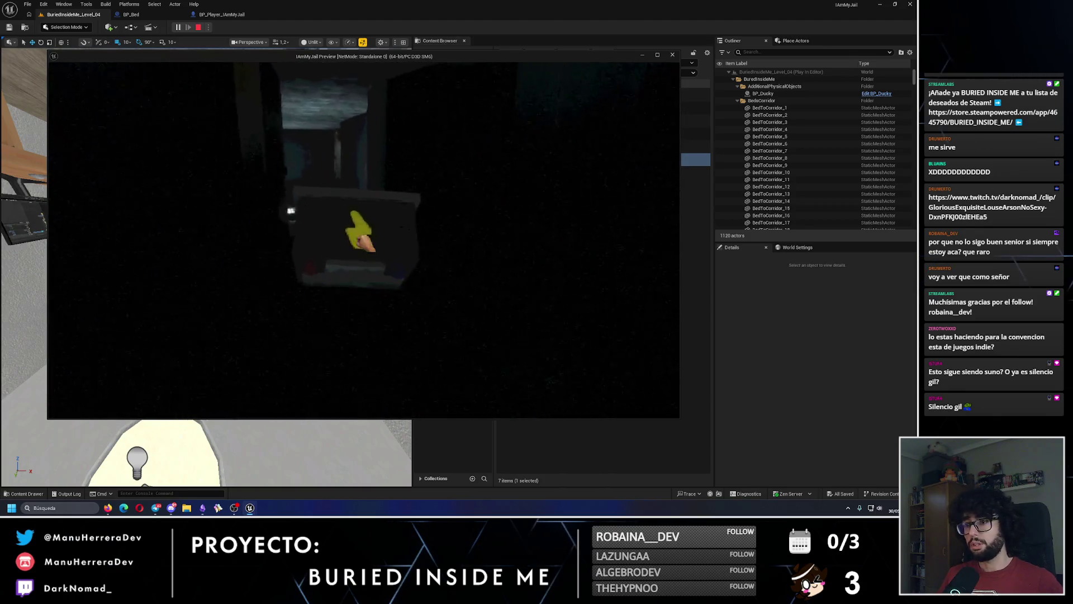
key(e)
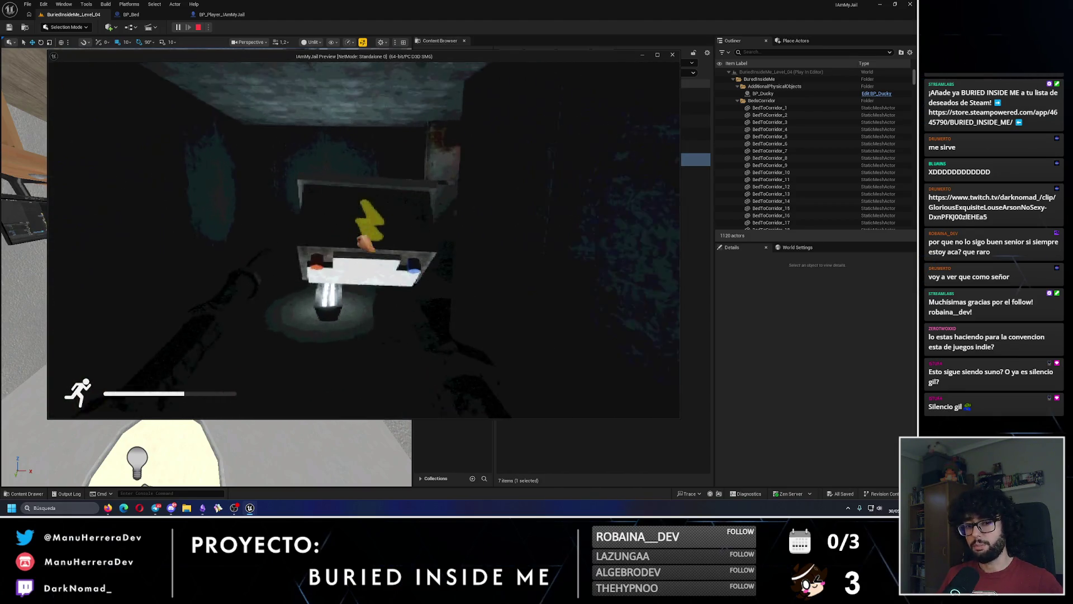
key(shift+w)
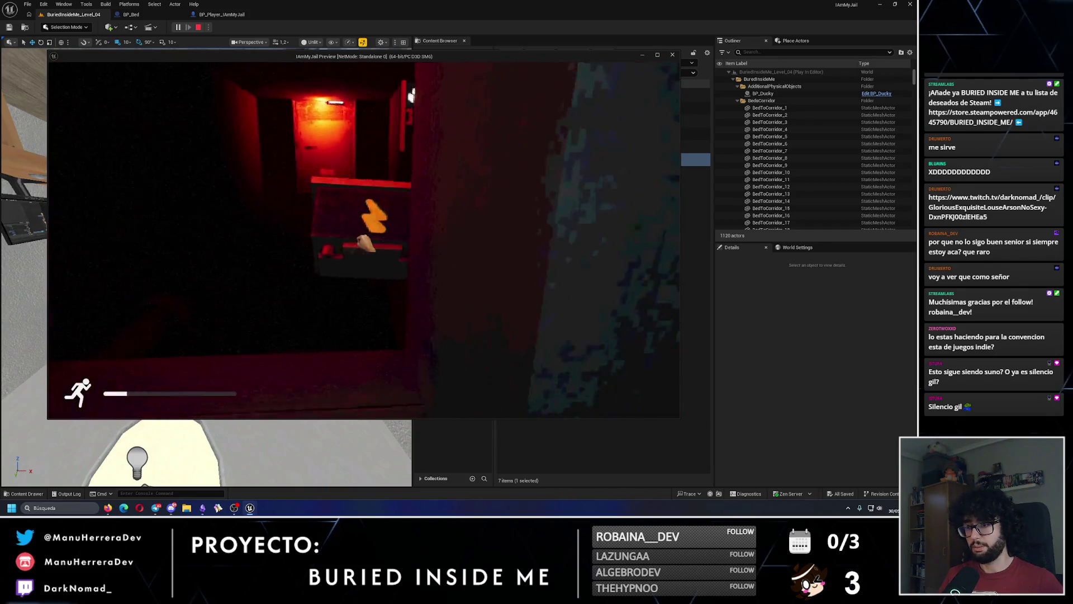
Step: Take the lit electrical box off the wall, sprint to the table, then return to the editor
key(w)
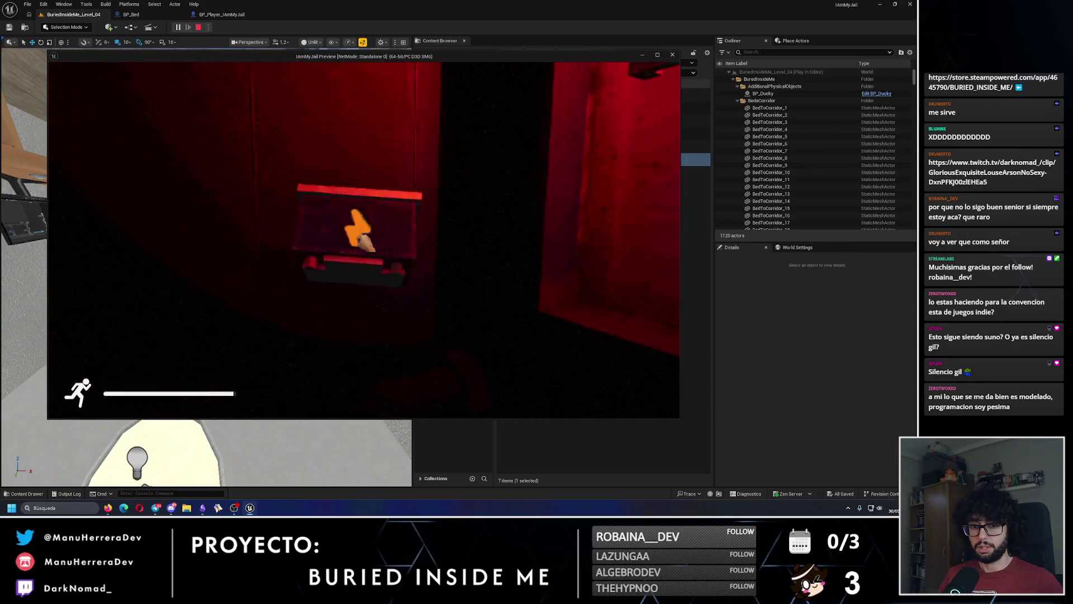
key(e)
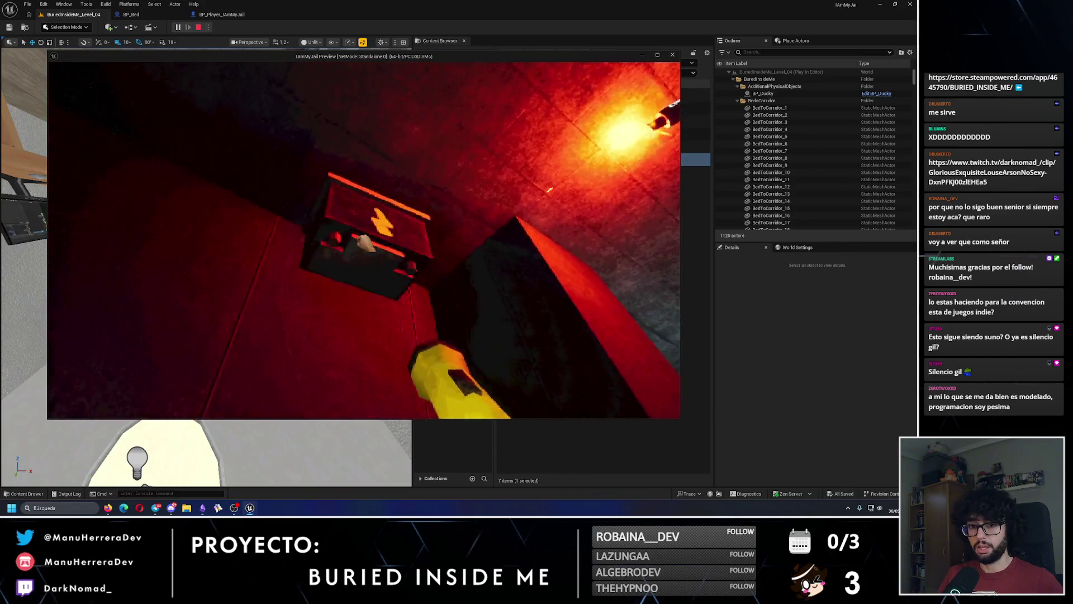
key(e)
key(e)
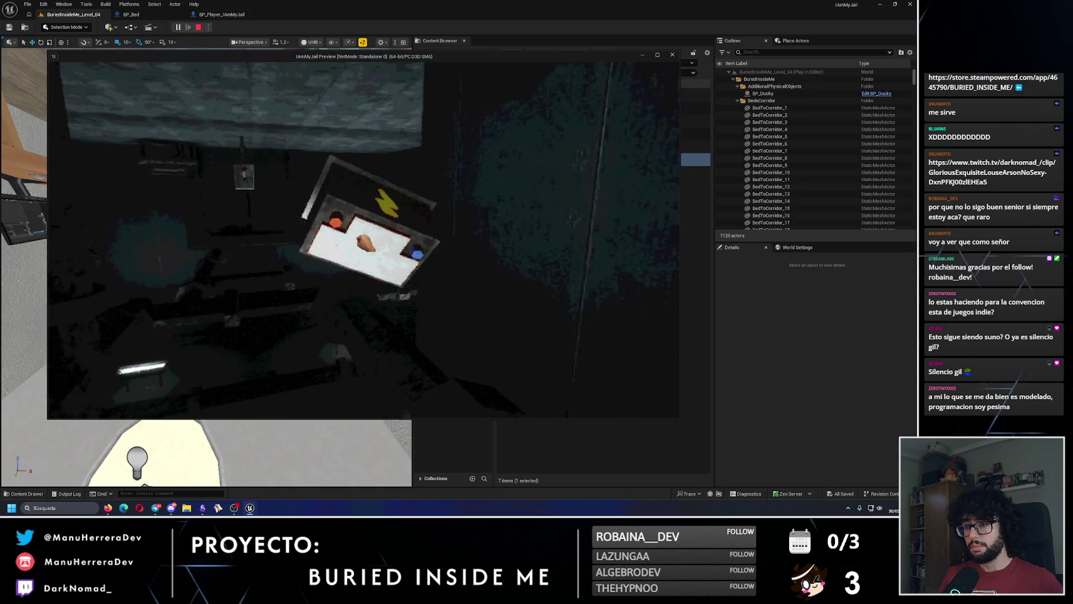
key(shift+w)
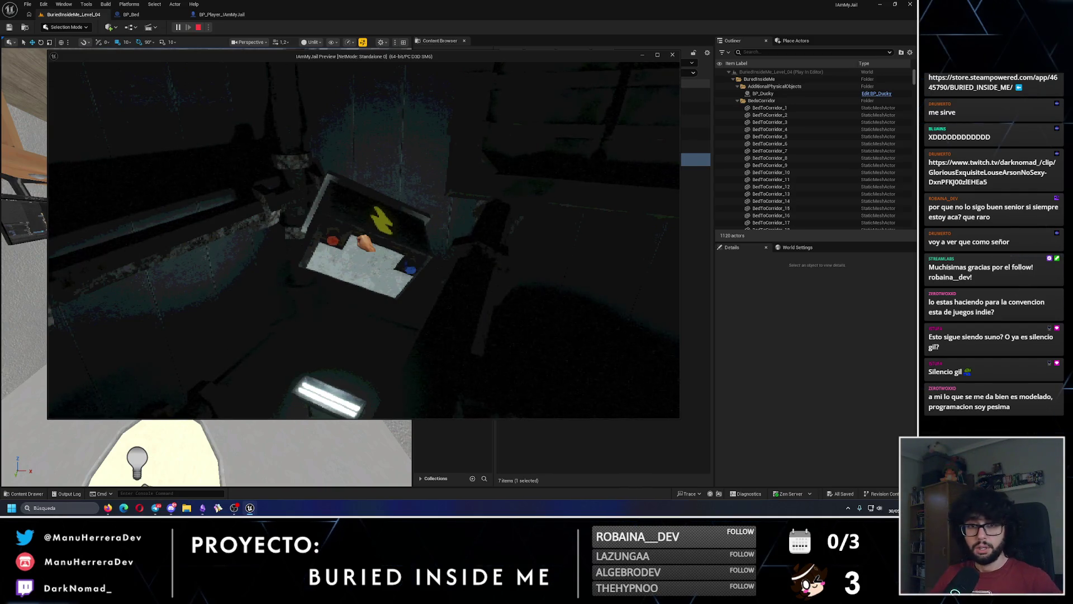
key(alt+Tab)
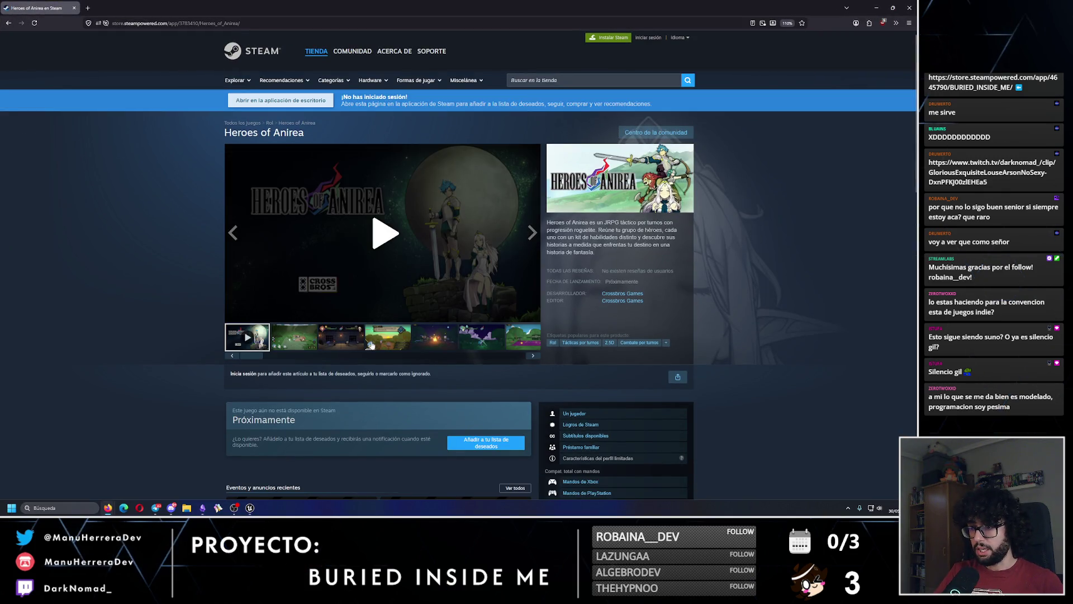
Step: Browse two more Heroes of Anirea screenshots, then minimize Firefox to return to the Unreal Editor
click(287, 345)
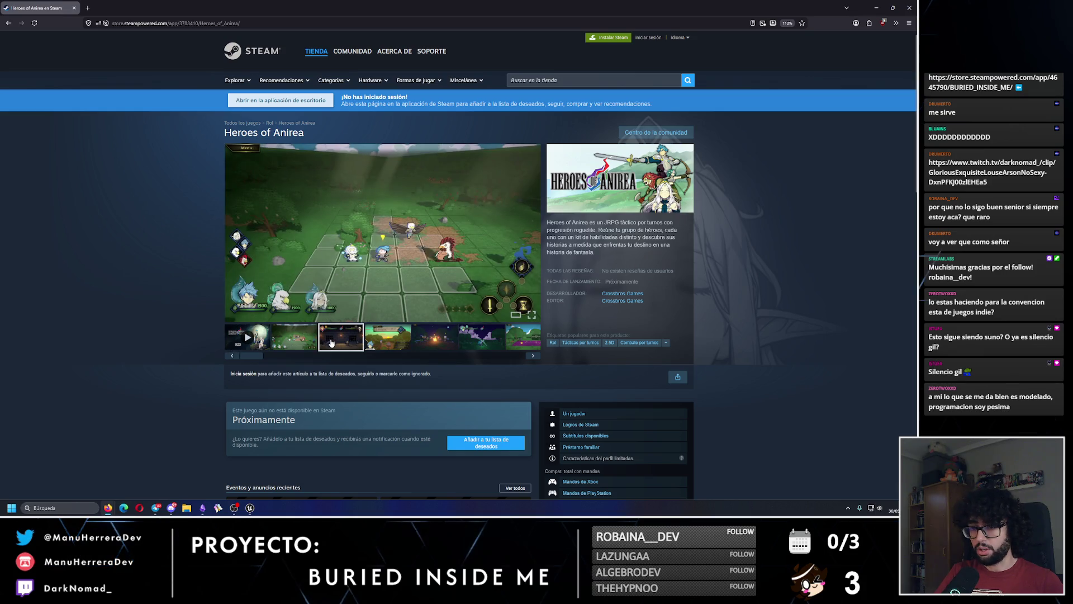
click(331, 343)
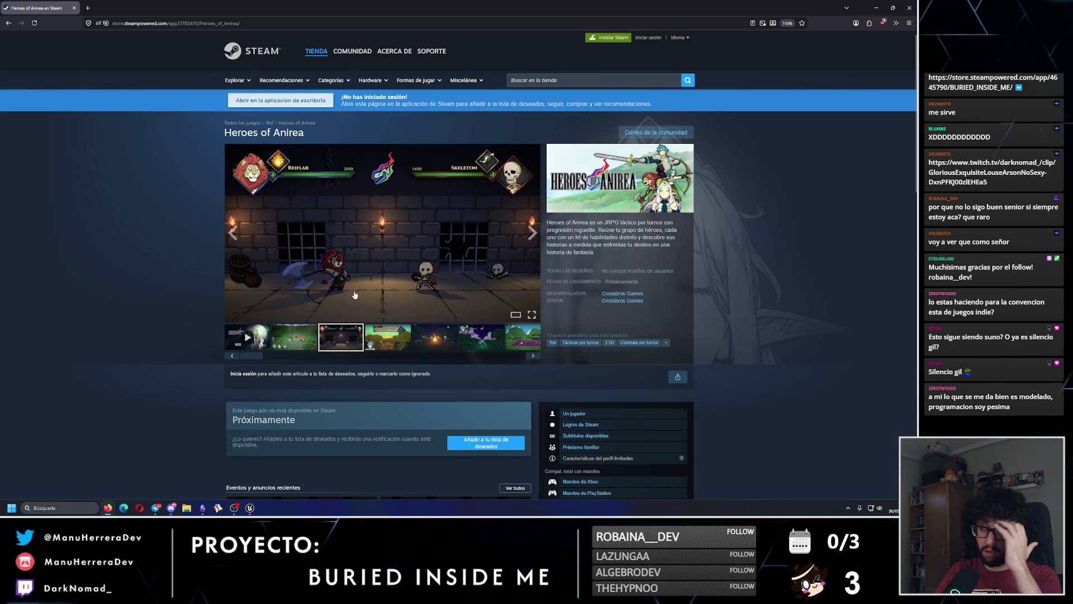
click(910, 8)
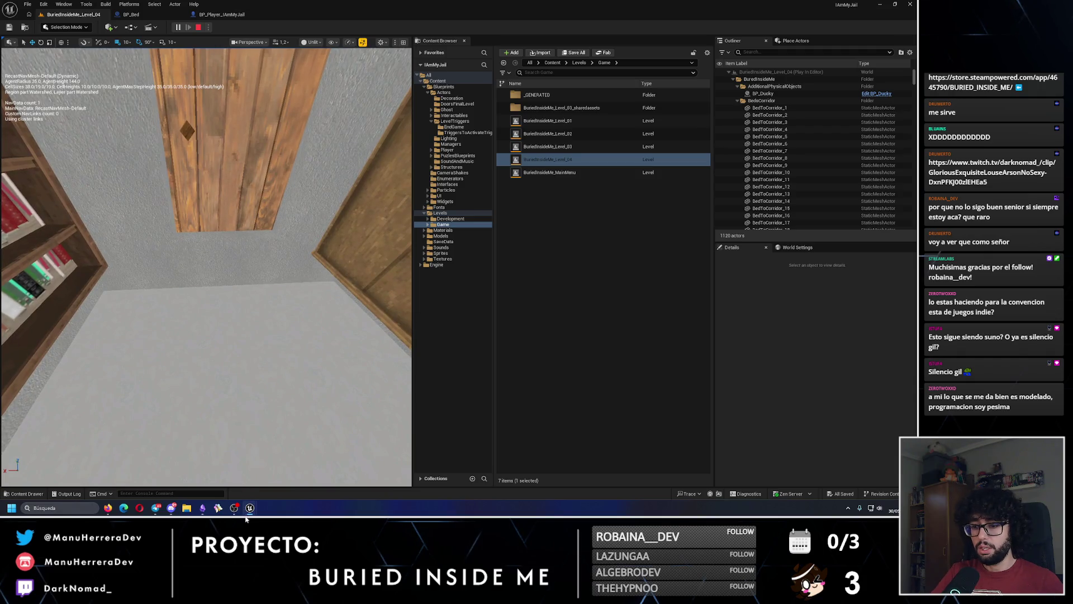
Step: Bring the running game preview back to front, drop the held box and grab the rock
mouse_move(249, 509)
click(290, 464)
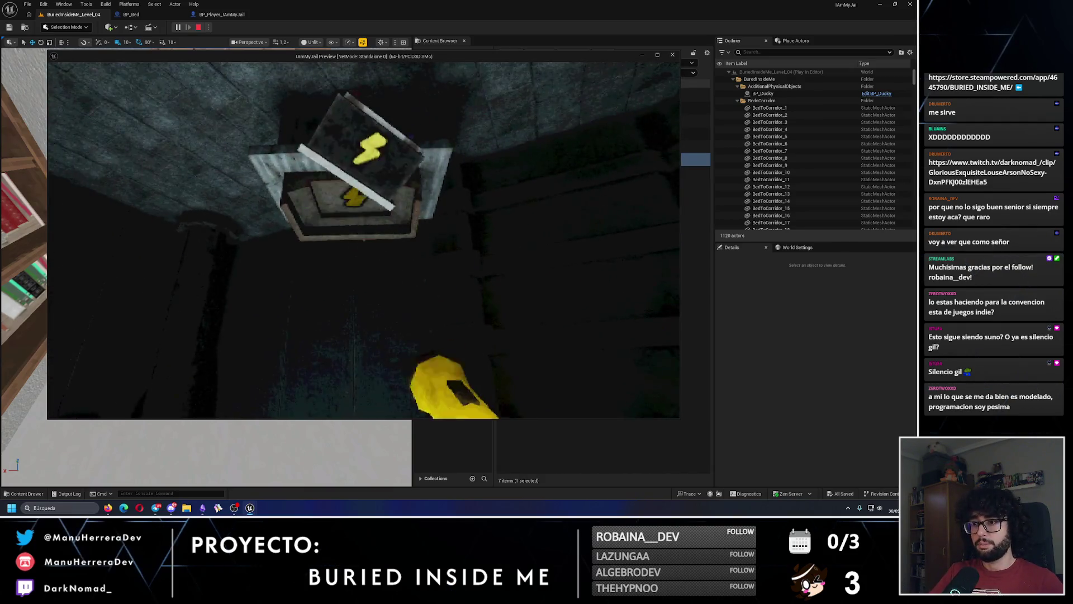
click(364, 240)
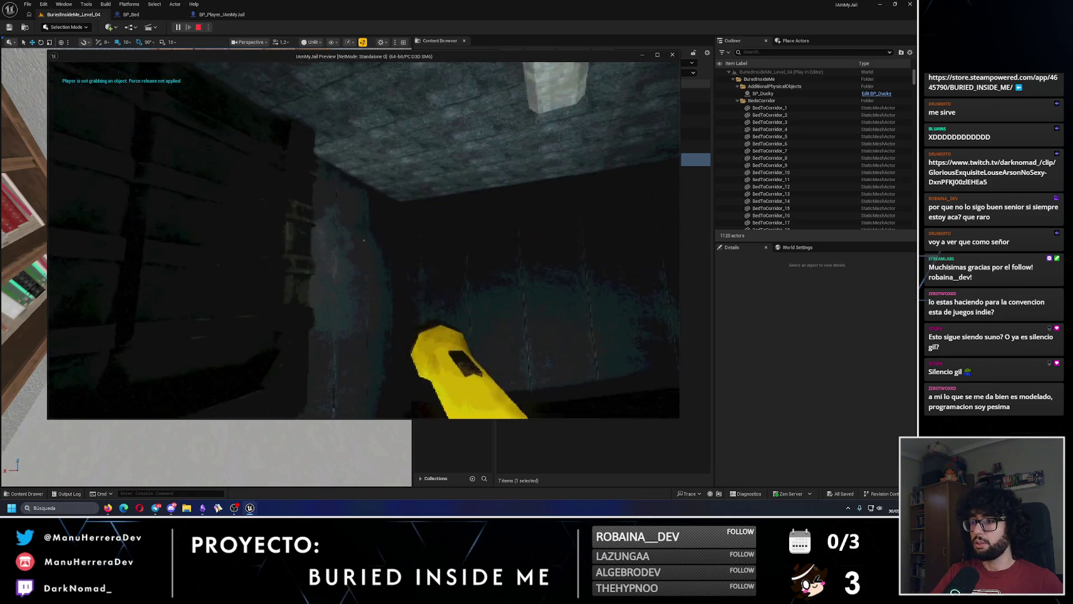
click(364, 241)
click(364, 241)
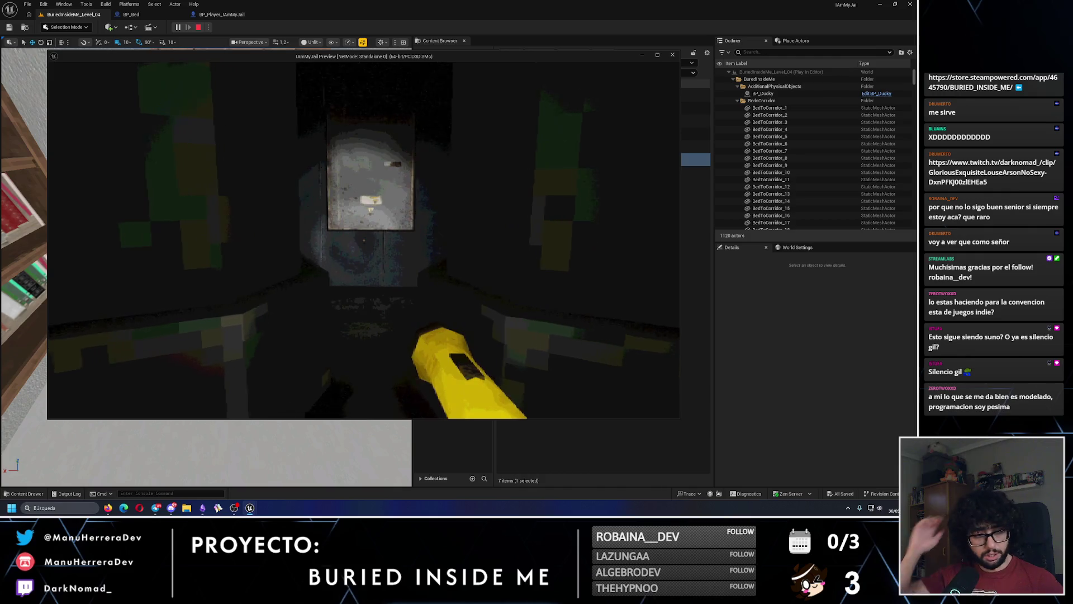
Step: Walk to the door, open it and enter the room to look under the bed
key(w)
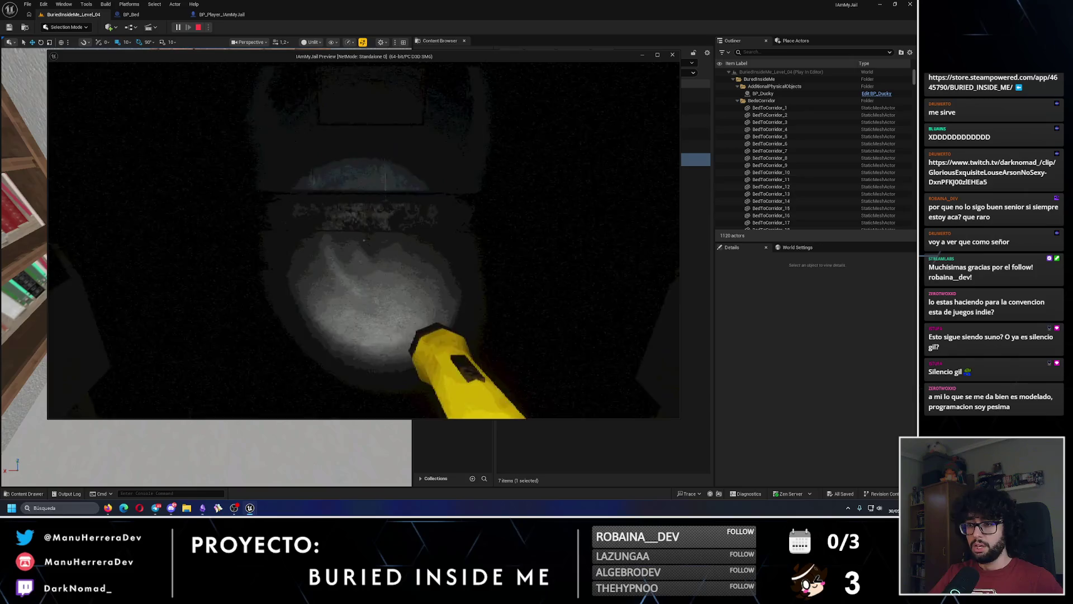
key(e)
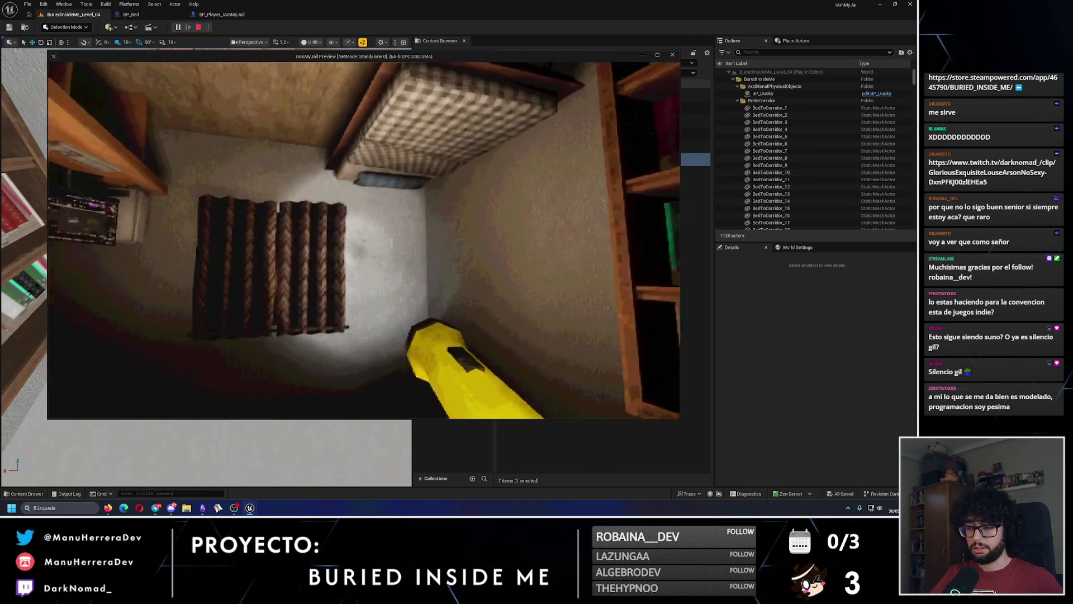
key(e)
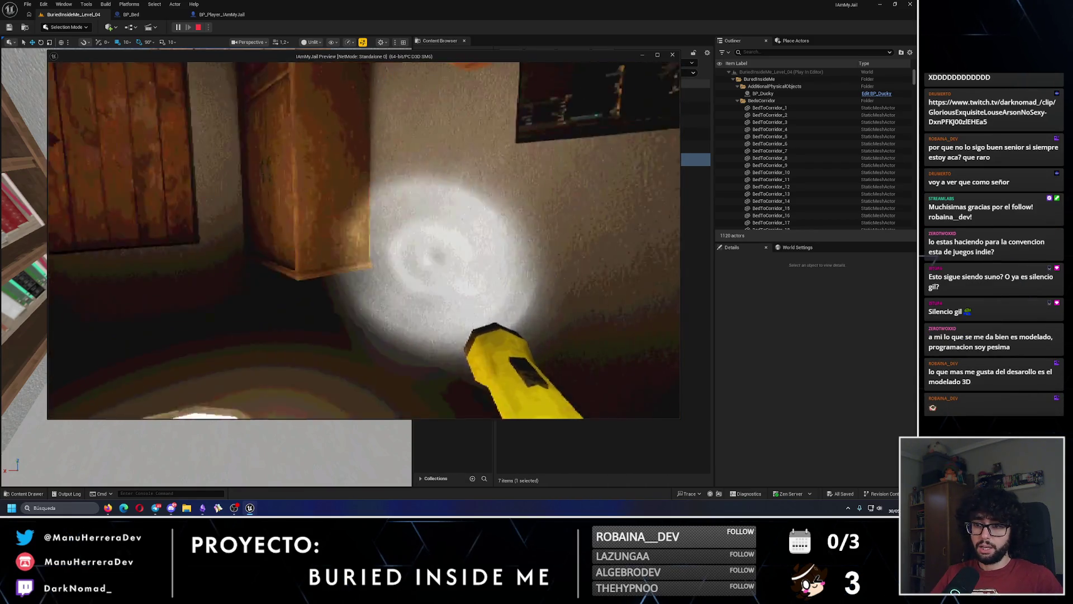
Step: Open the wooden door and sprint down the dark corridor to the vent grate
key(e)
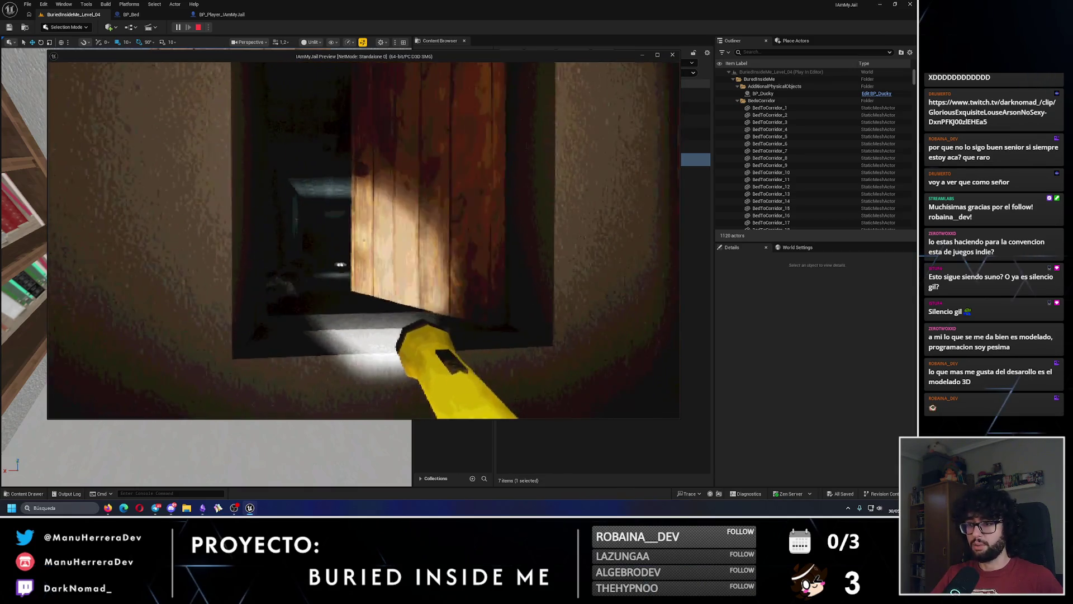
key(shift+w)
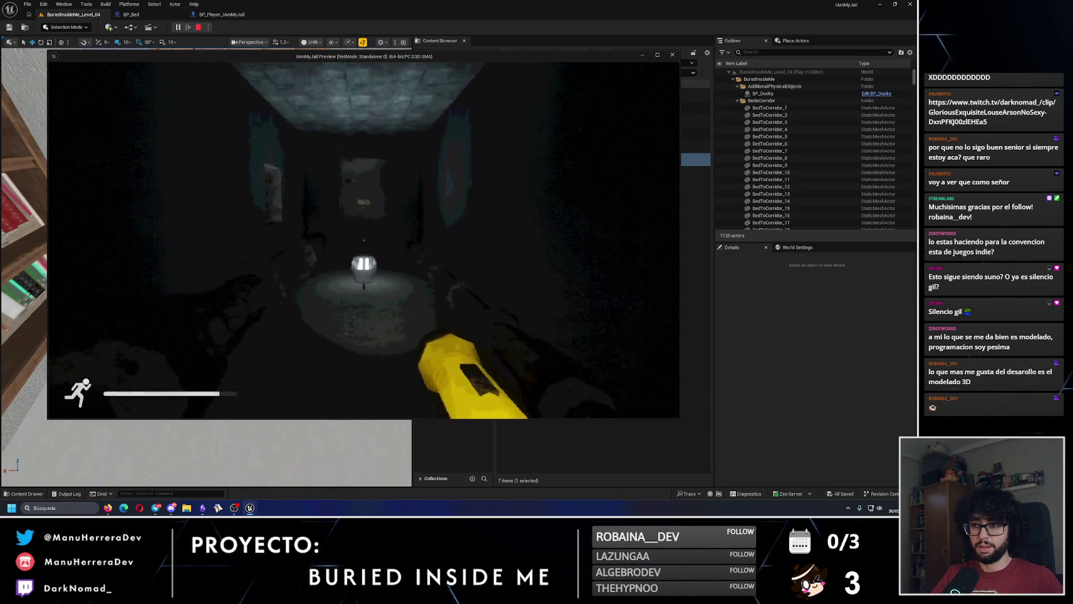
key(w)
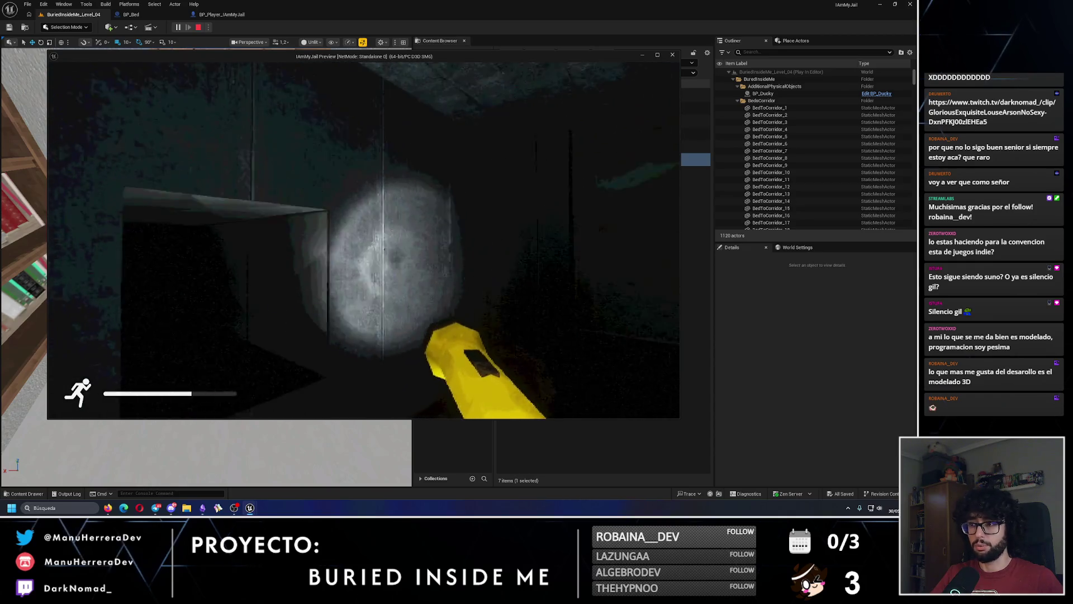
key(w)
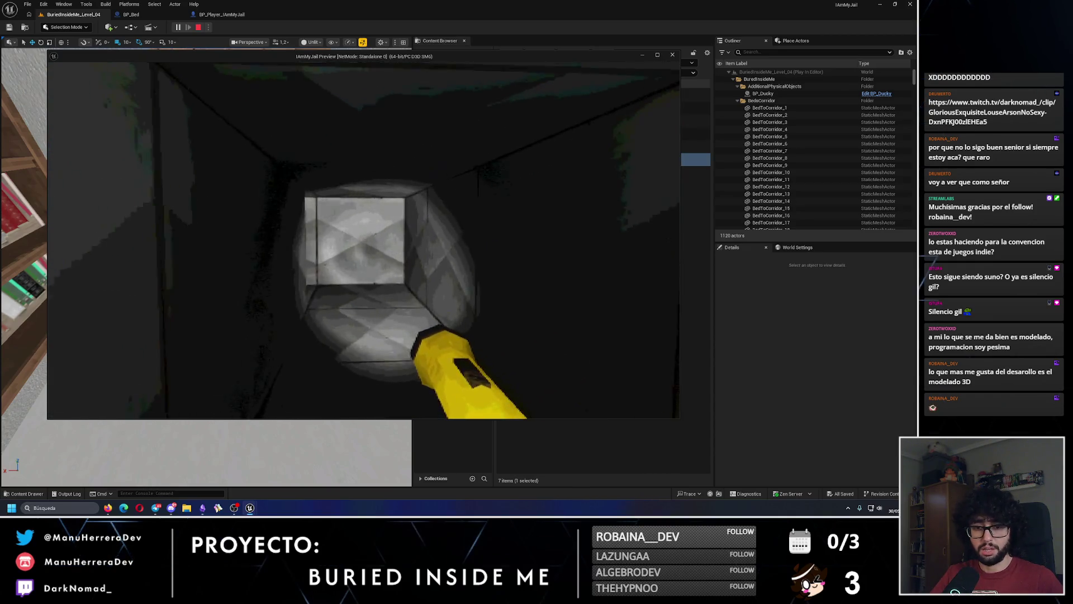
key(w)
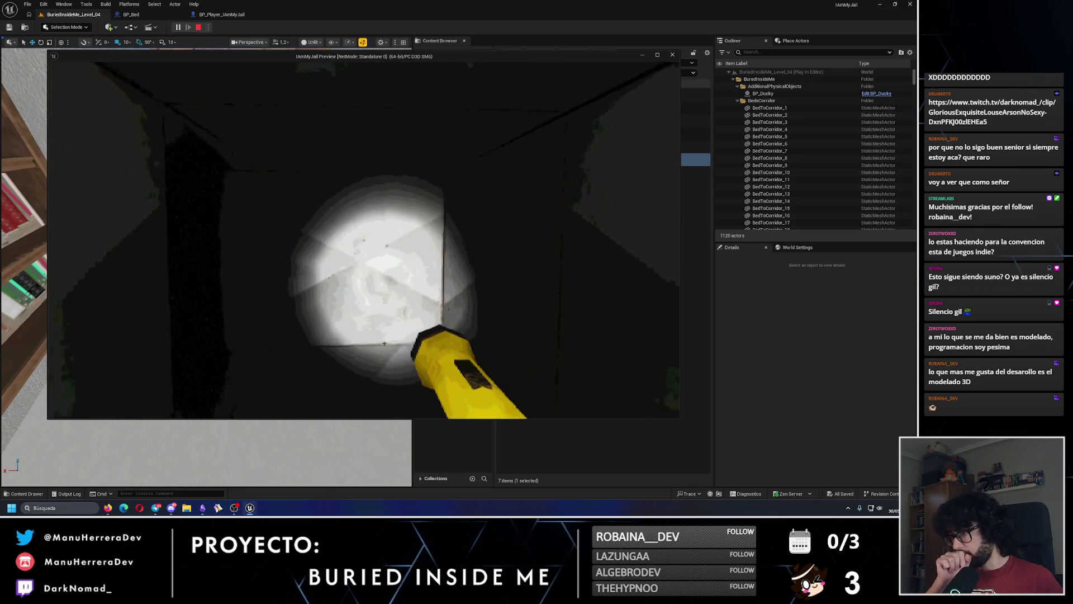
key(w)
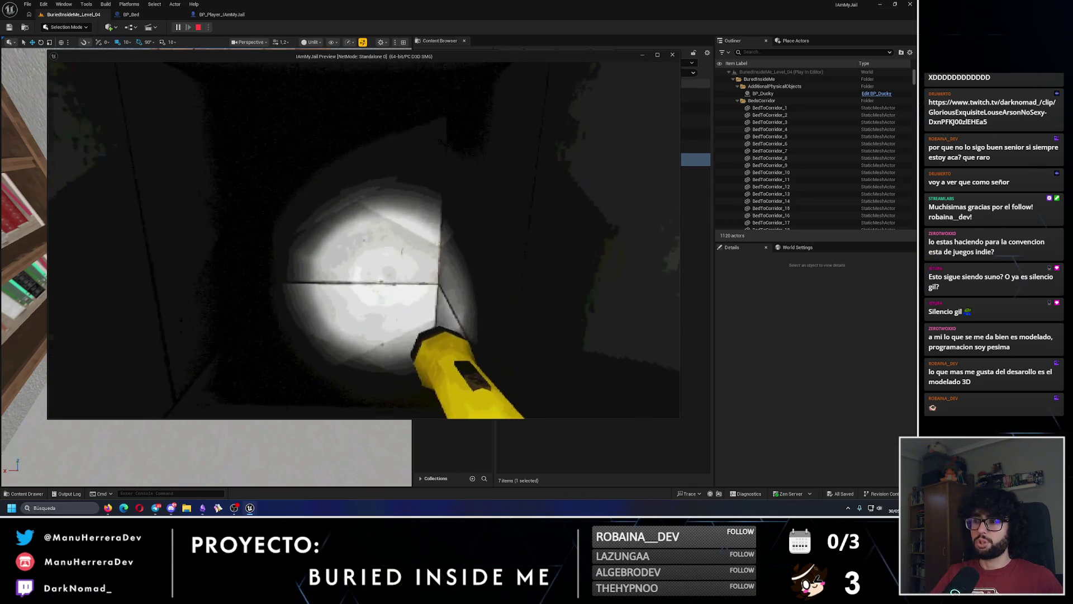
key(w)
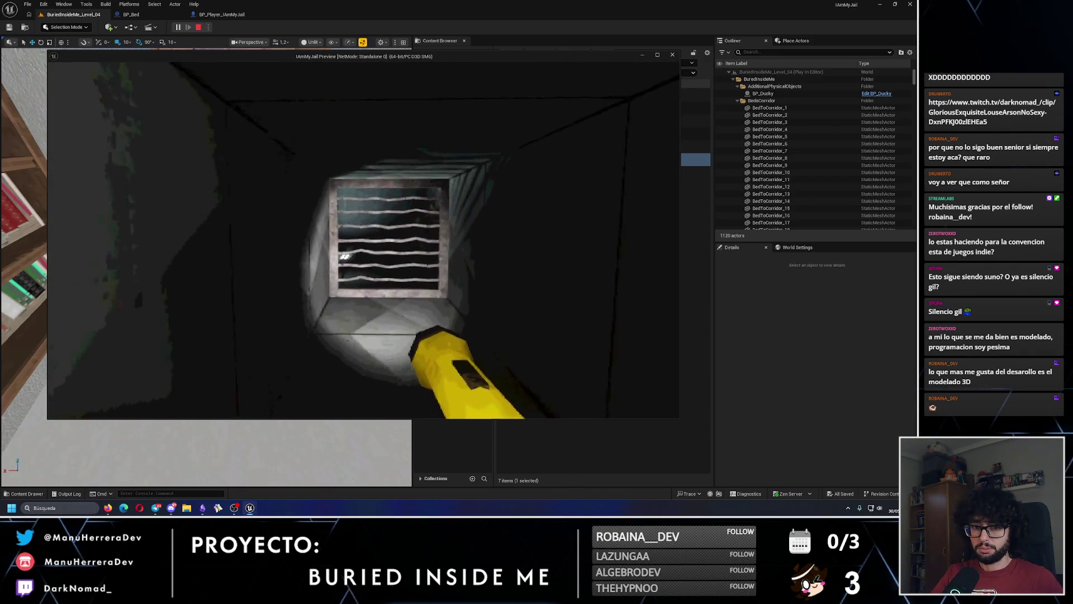
key(w)
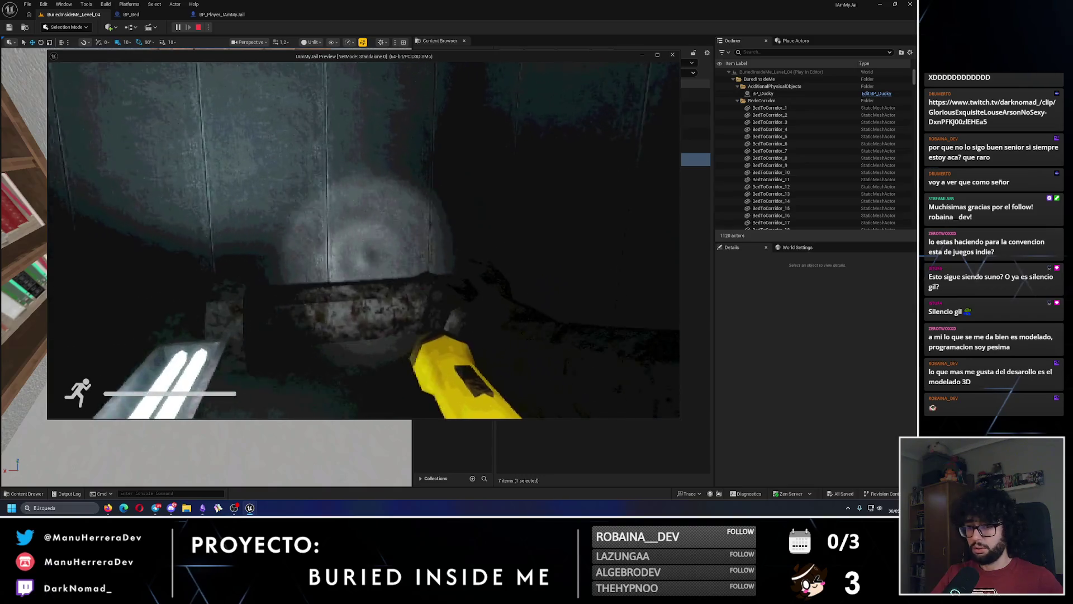
Step: Walk under the ceiling pipe into the red-lit room, stop the play session, and select BuriedInsideMe_Level_01
key(w)
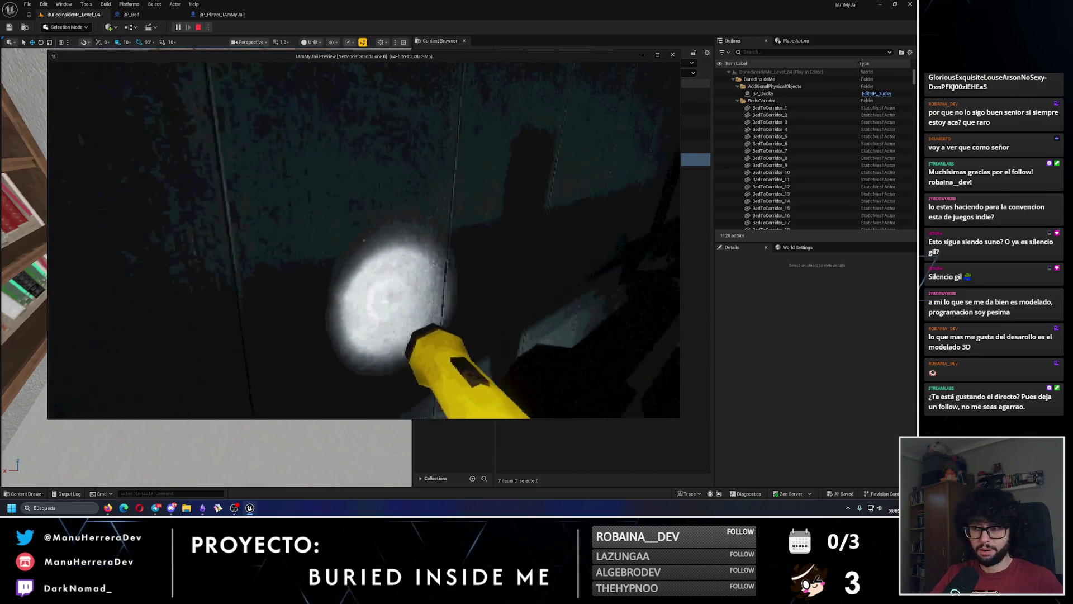
key(shift)
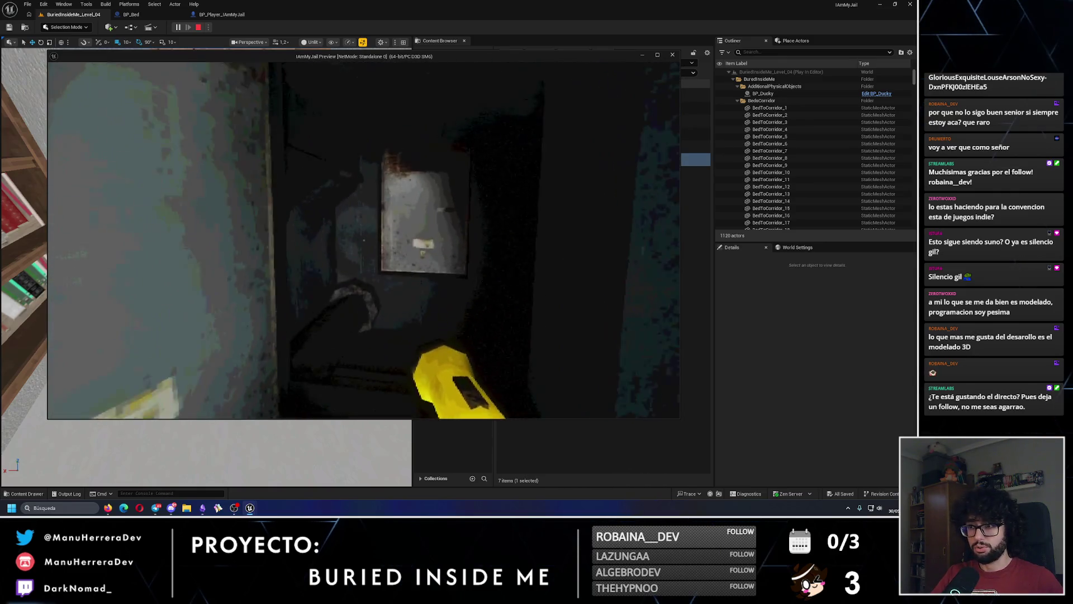
key(w)
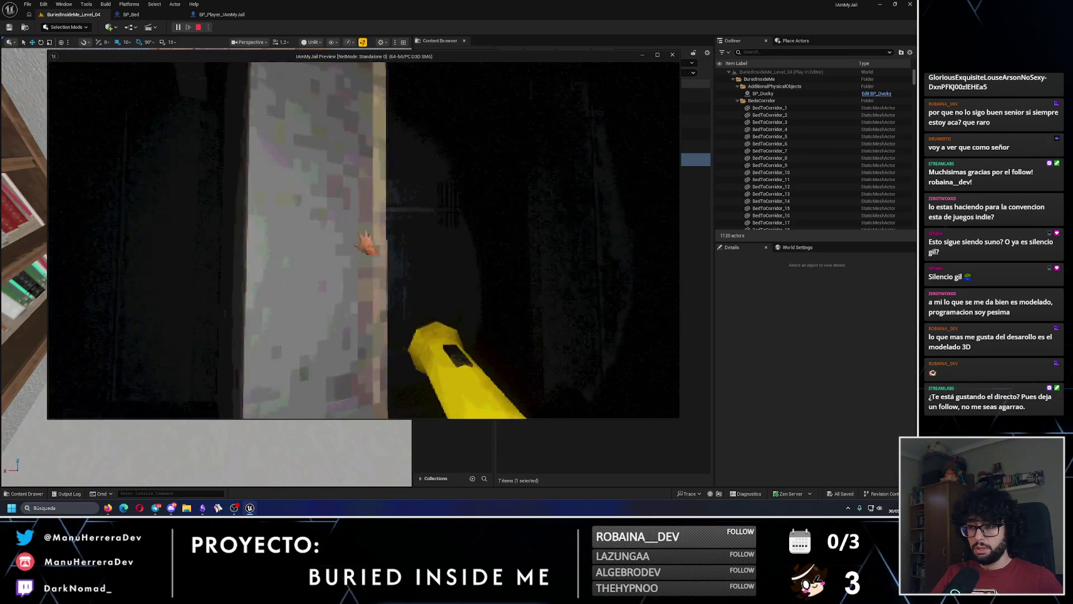
key(Escape)
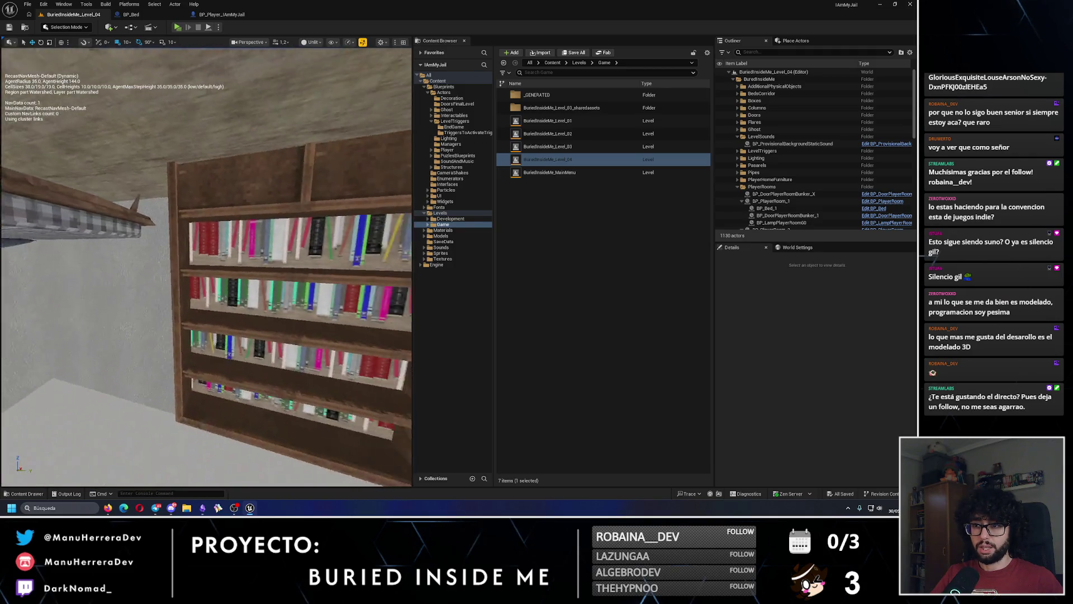
click(559, 120)
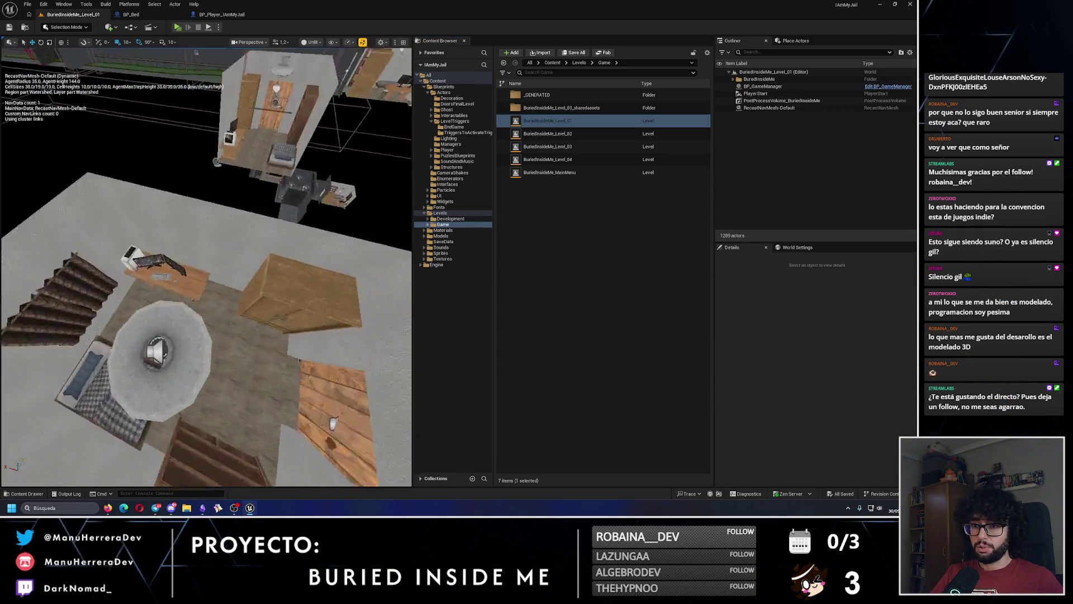
Step: Jump between Level_01 camera bookmarks (Alt+3, Alt+4) to view the rooms, metal door and flashlight corner
key(alt+4)
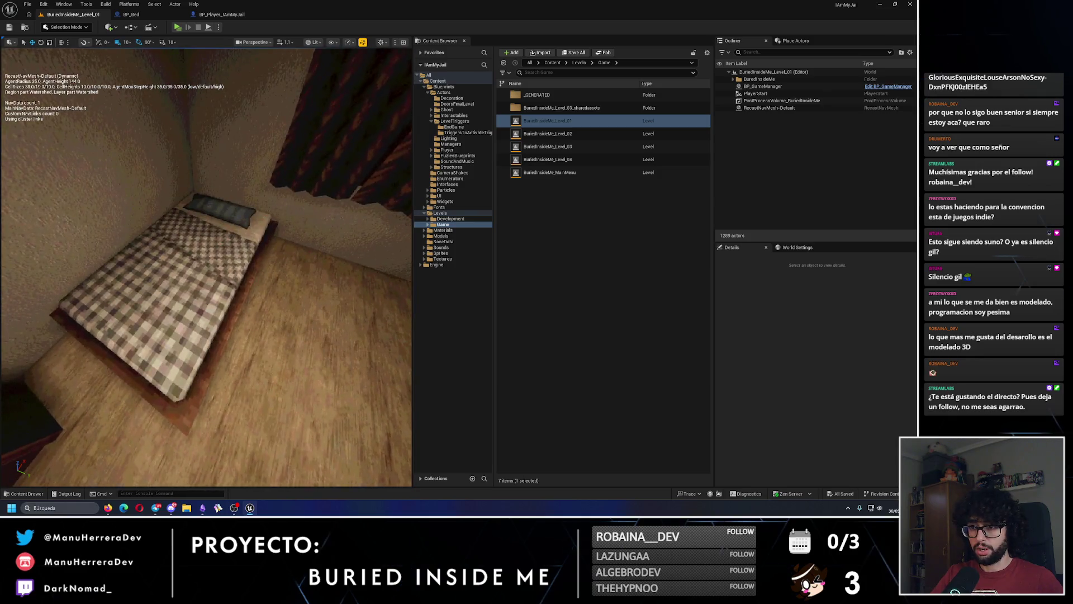
key(alt+3)
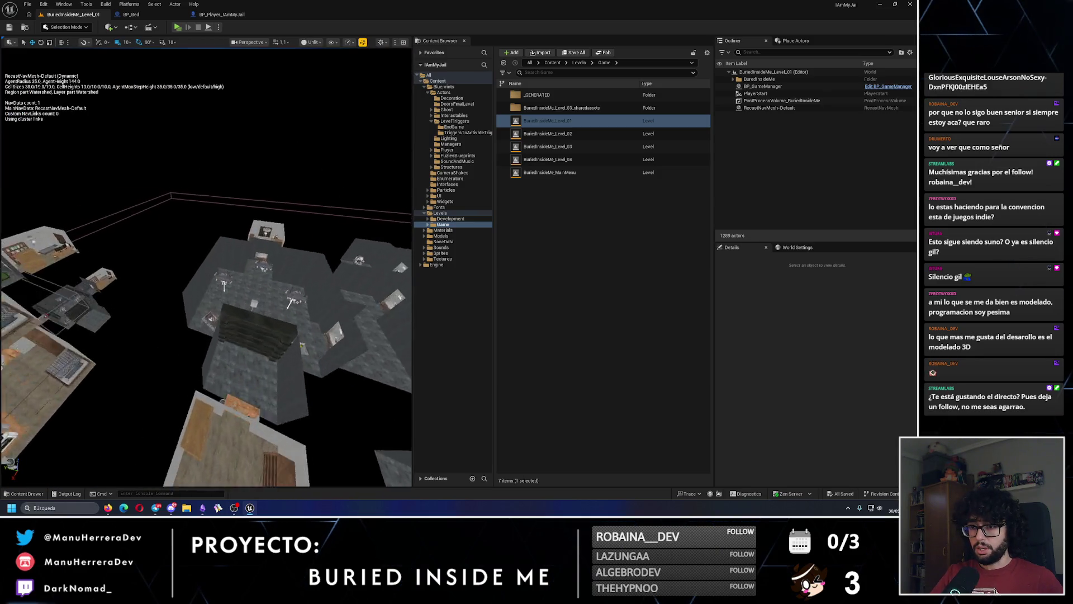
key(alt+4)
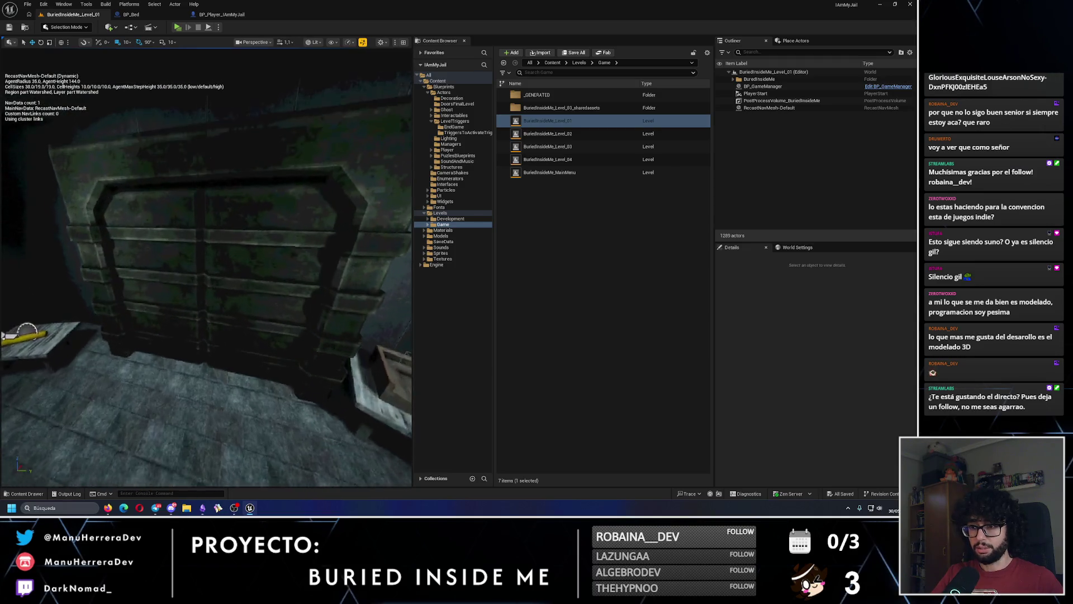
key(alt+3)
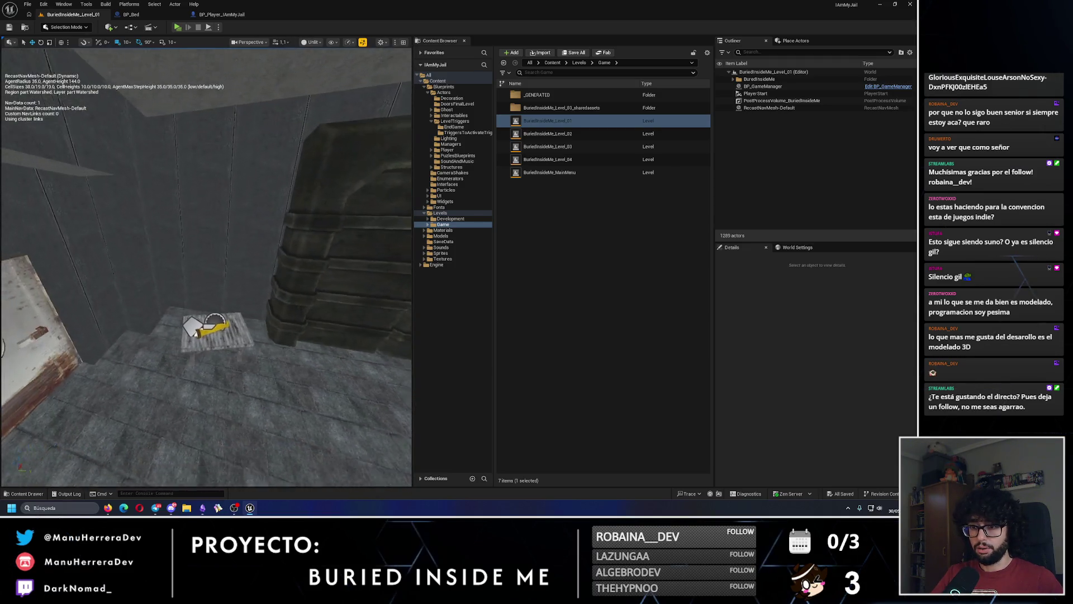
scroll(207, 267, up, 10)
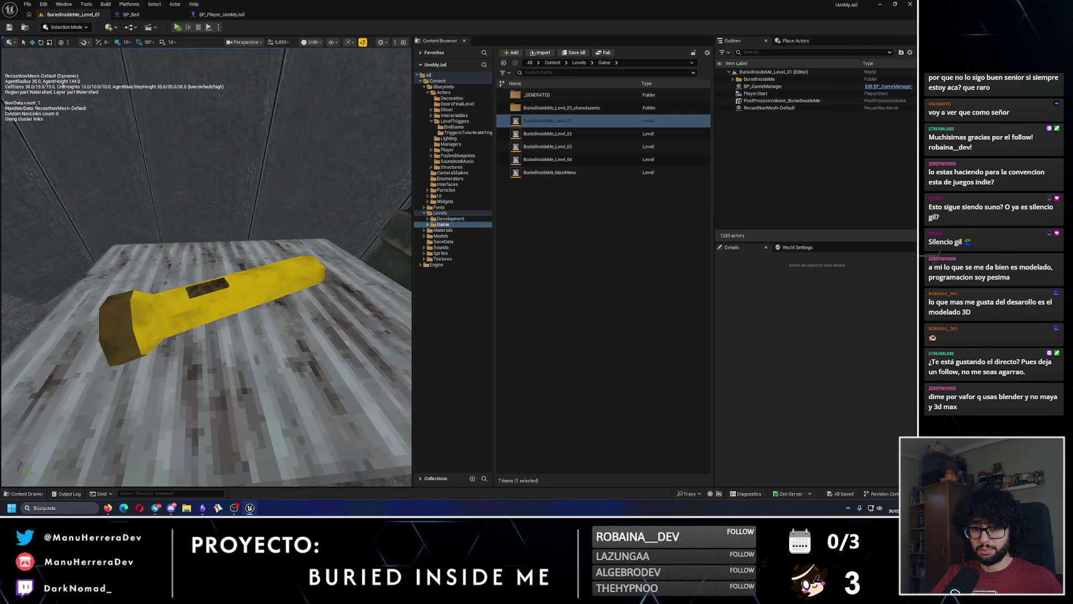
scroll(237, 288, down, 10)
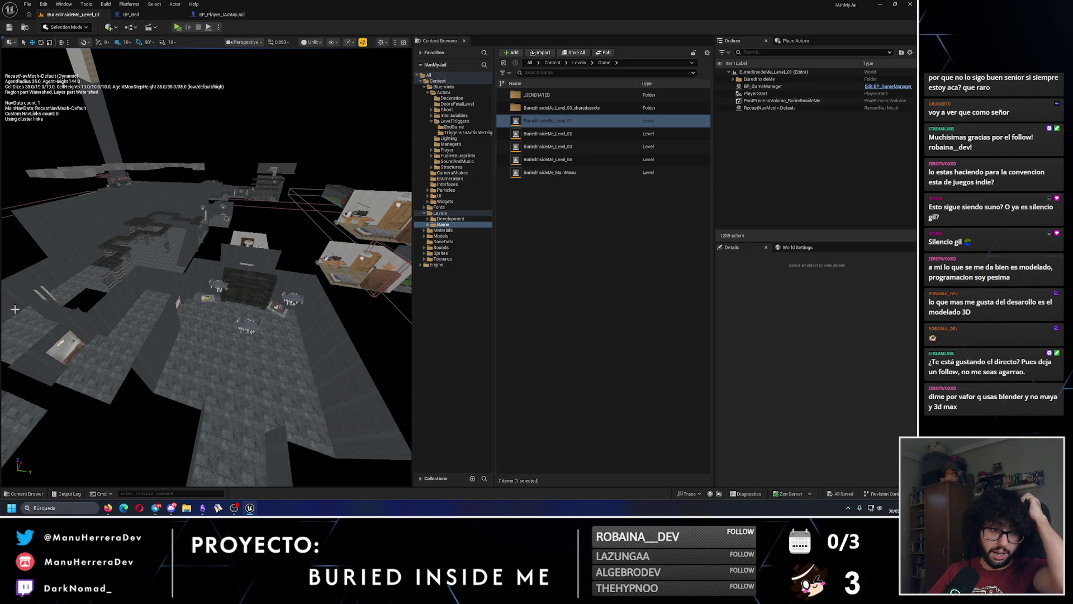
Step: Toggle the navigation mesh display off and on, then select IAmMyJail_Devroom in the Development folder
key(p)
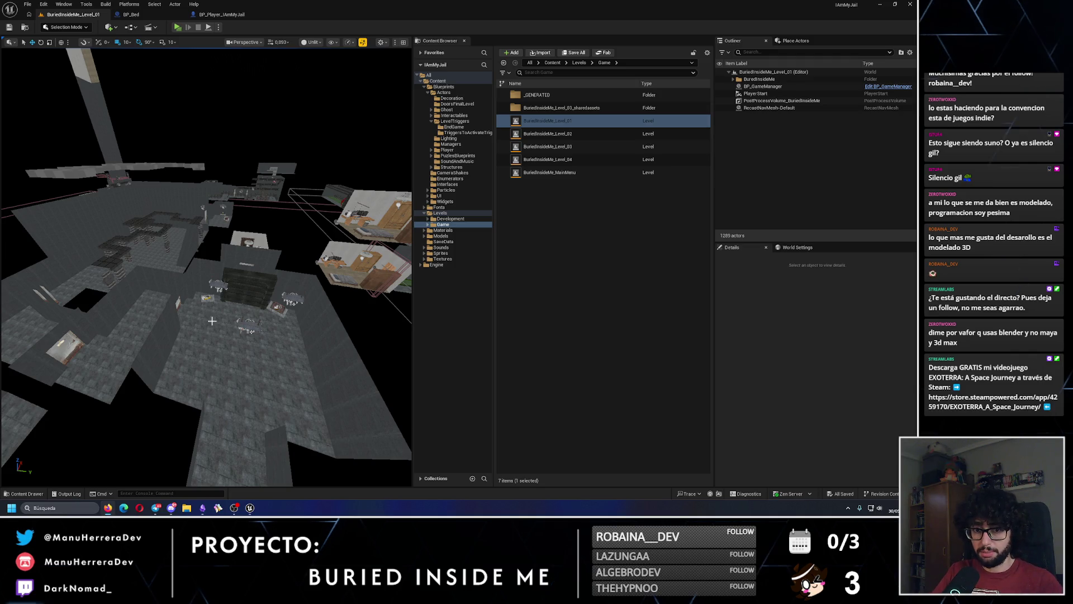
key(p)
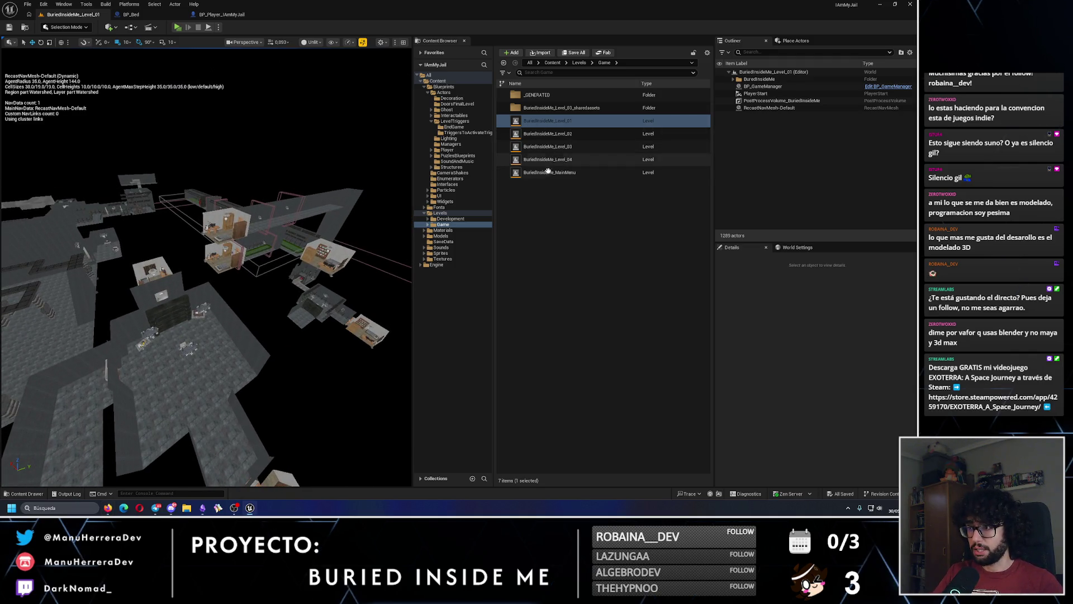
click(450, 219)
click(547, 121)
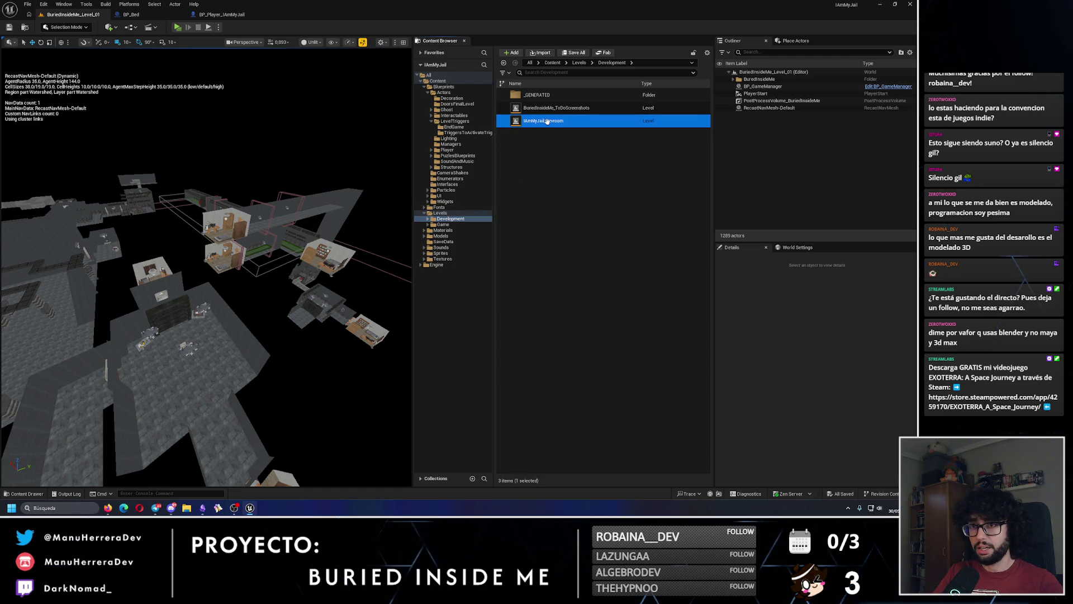
Step: Open IAmMyJail_Devroom in Lit view, fly toward the batteries, and select test bed BP_Bed_02
double_click(547, 121)
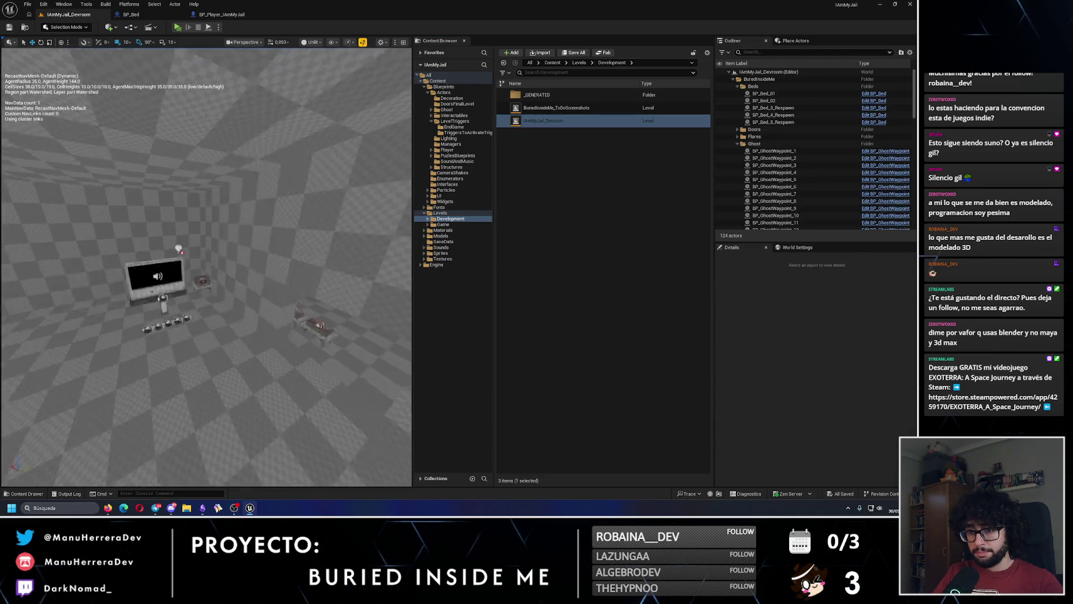
key(alt+4)
key(w)
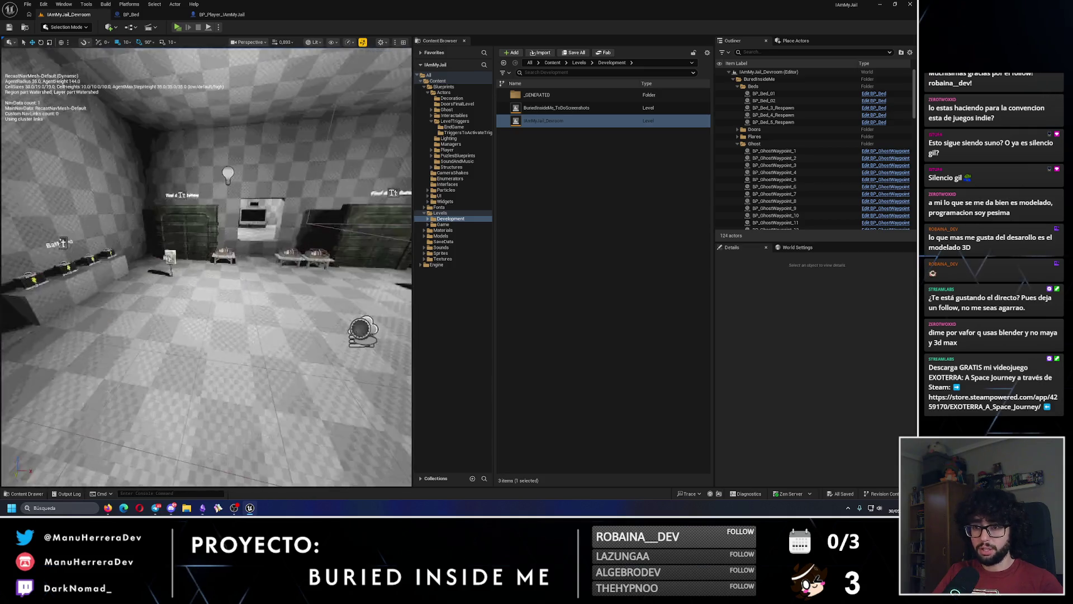
key(w)
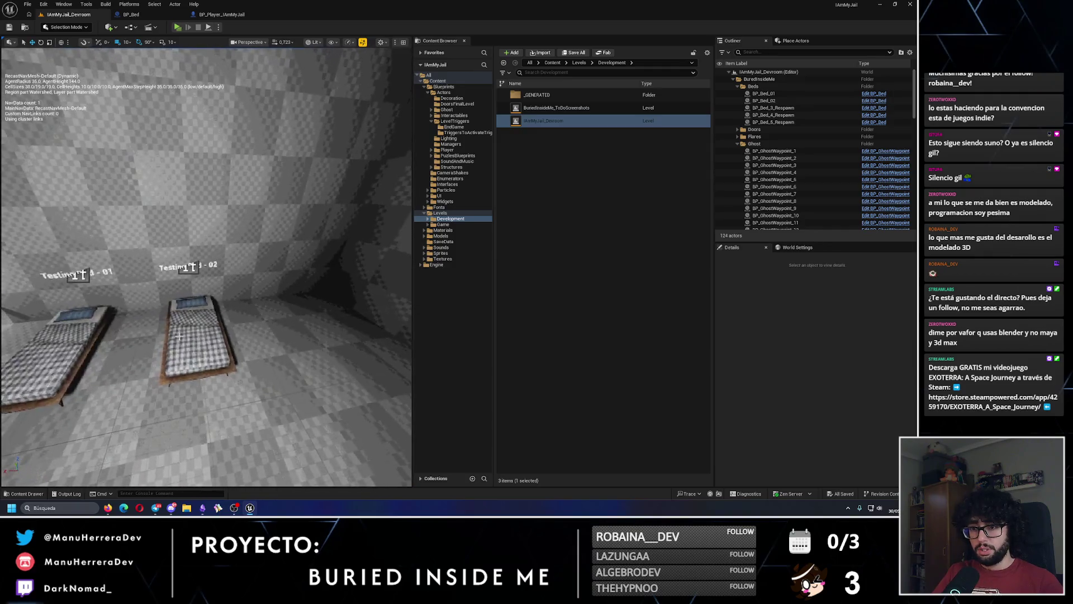
click(190, 334)
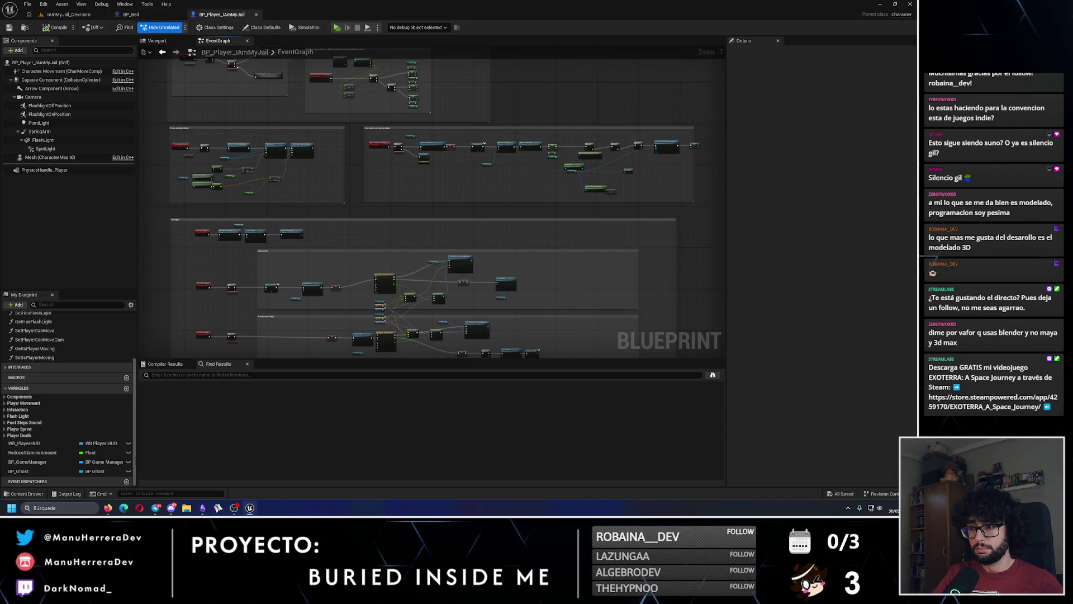
Step: In BP_Bed's graph, wire the SET node straight into the Branch, bypassing Set Enable Gravity
scroll(353, 234, up, 4)
mouse_move(313, 215)
mouse_down()
mouse_move(462, 221)
mouse_move(324, 223)
mouse_up()
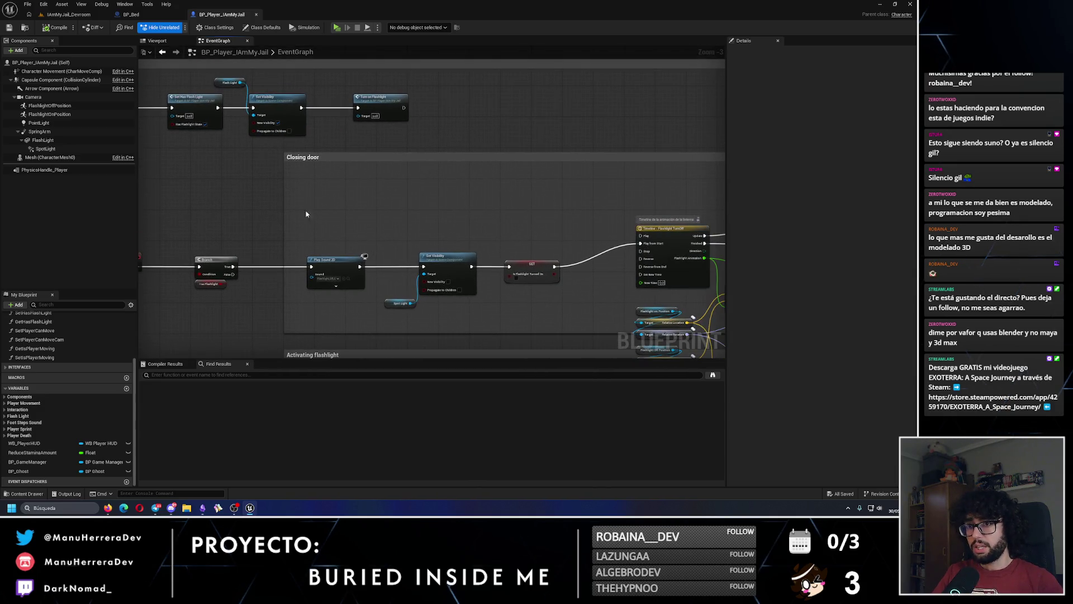
click(133, 14)
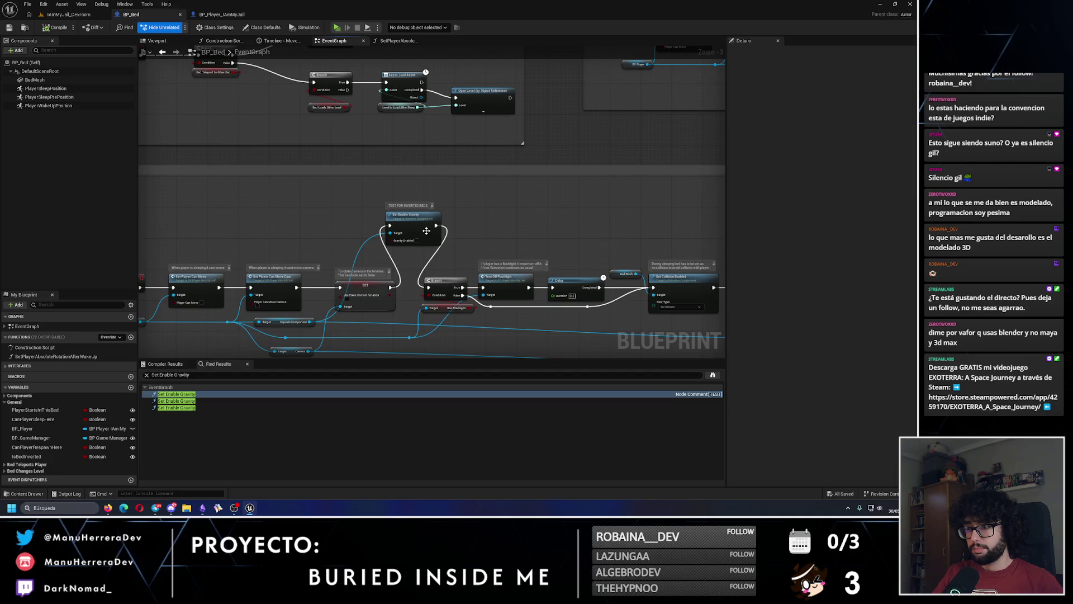
scroll(404, 291, up, 1)
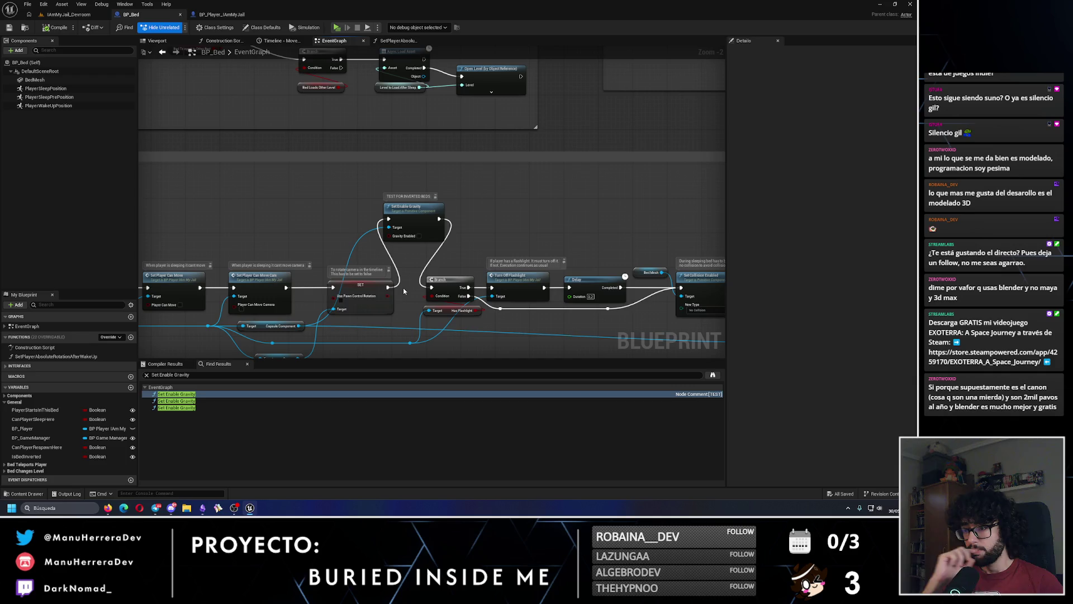
drag(386, 291, 431, 287)
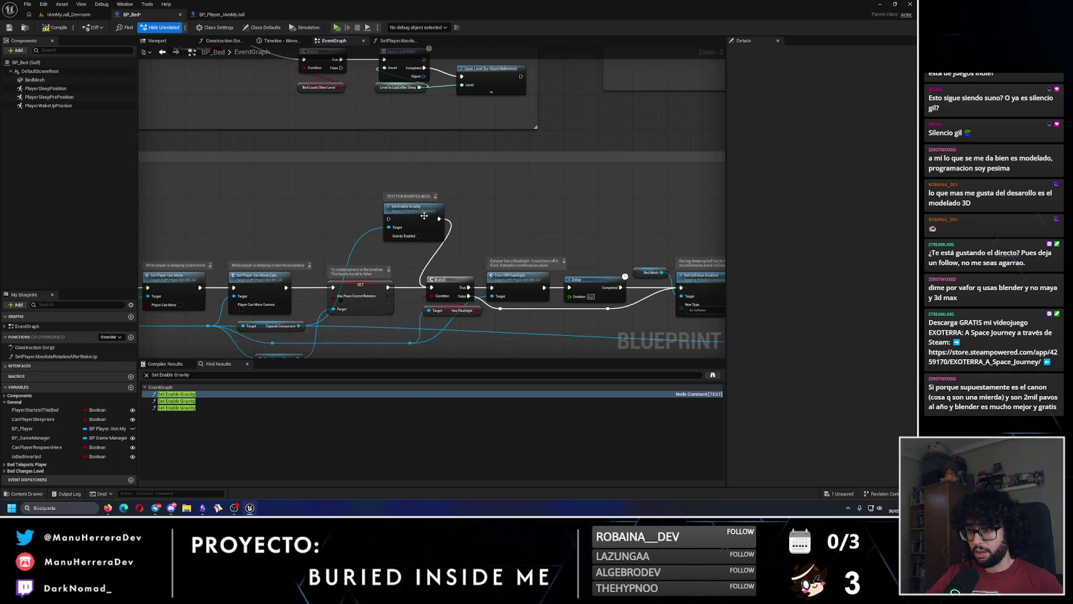
Step: Look over the upper BP_Bed node group, then return to the devroom level
scroll(436, 291, down, 6)
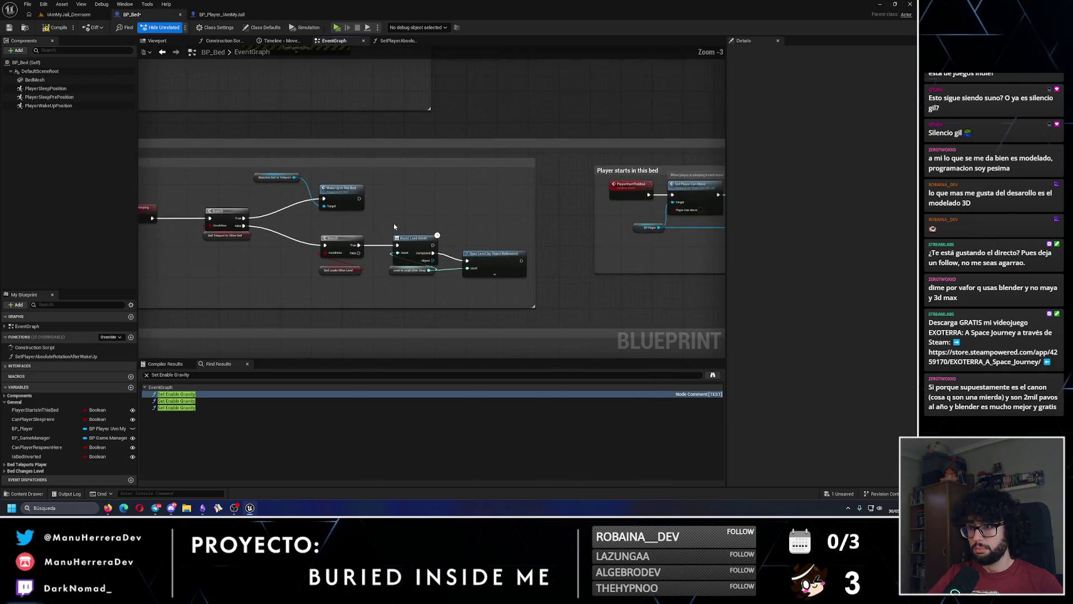
scroll(421, 283, up, 4)
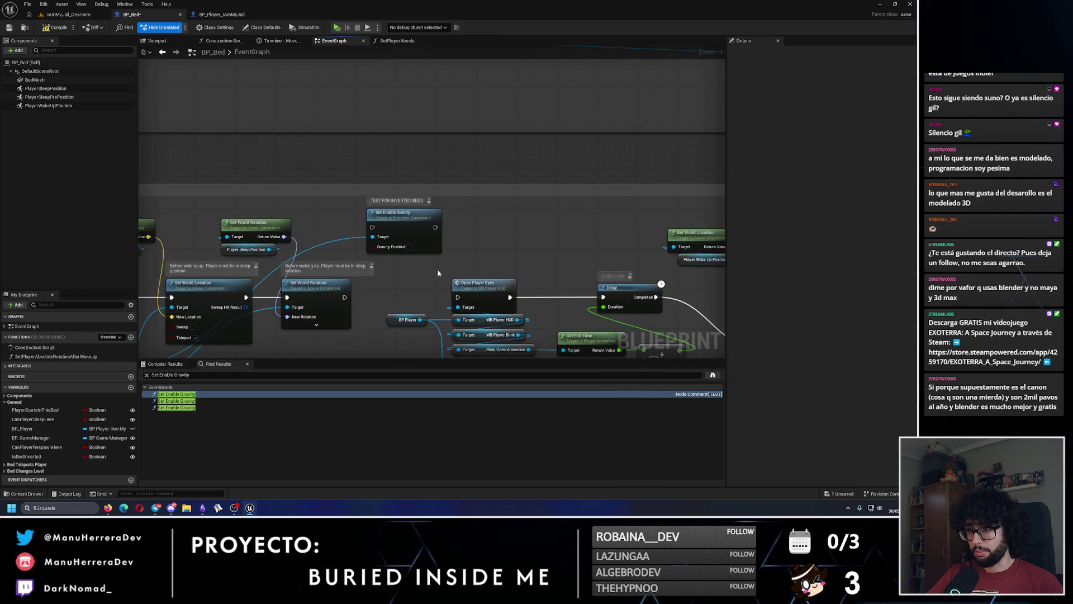
scroll(504, 272, down, 6)
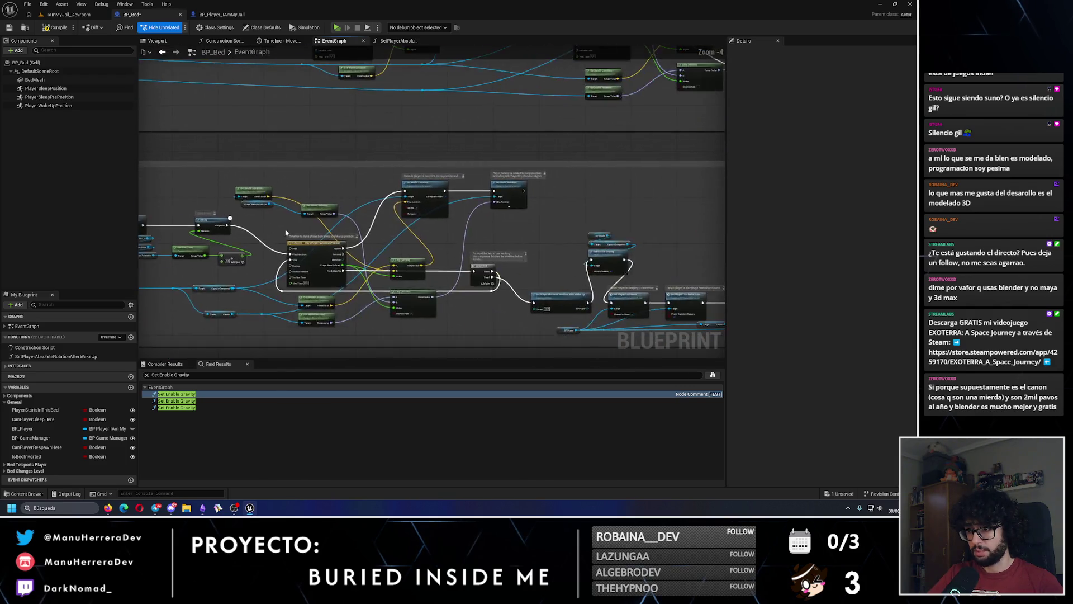
scroll(305, 246, up, 6)
scroll(479, 226, up, 1)
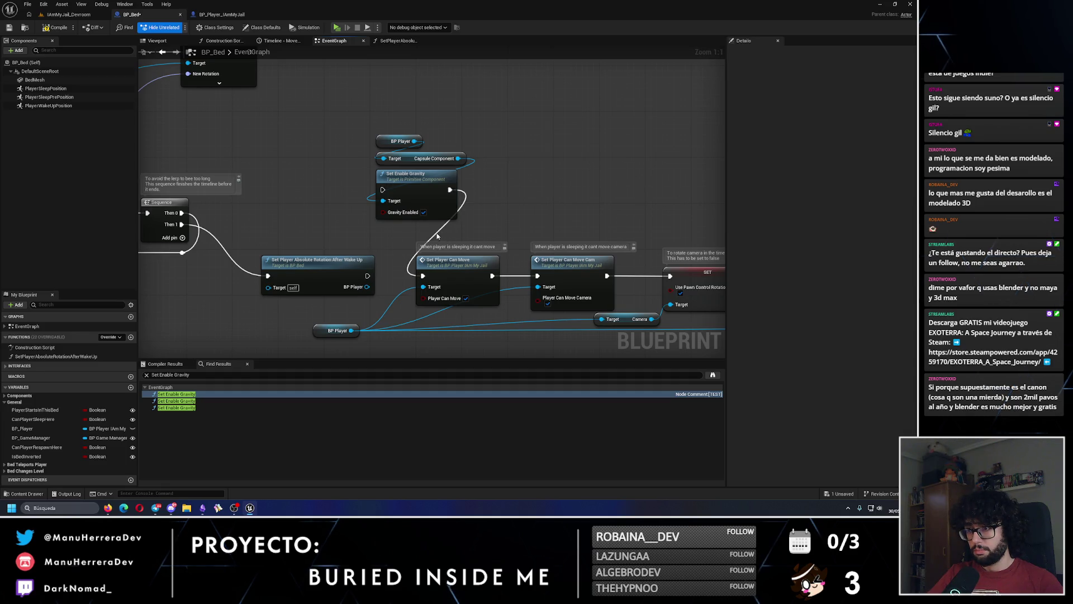
scroll(416, 231, down, 5)
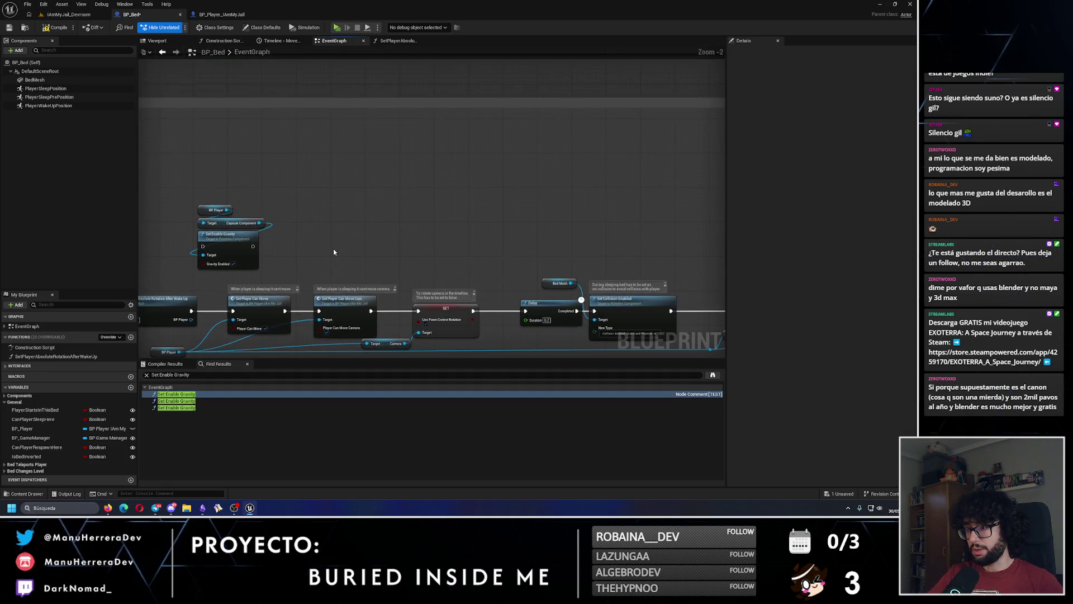
drag(416, 231, 318, 66)
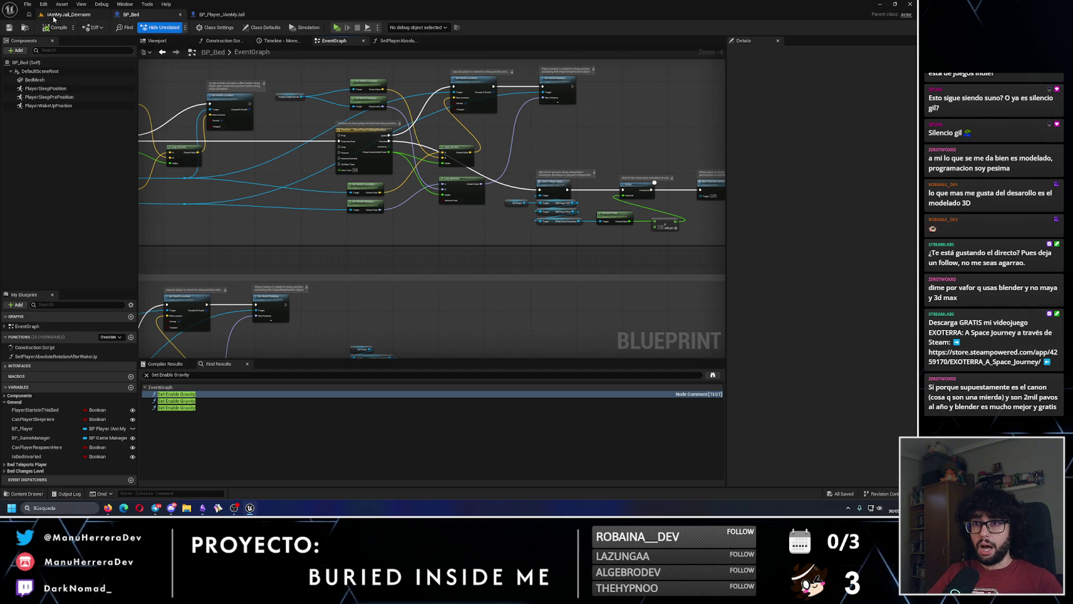
click(66, 14)
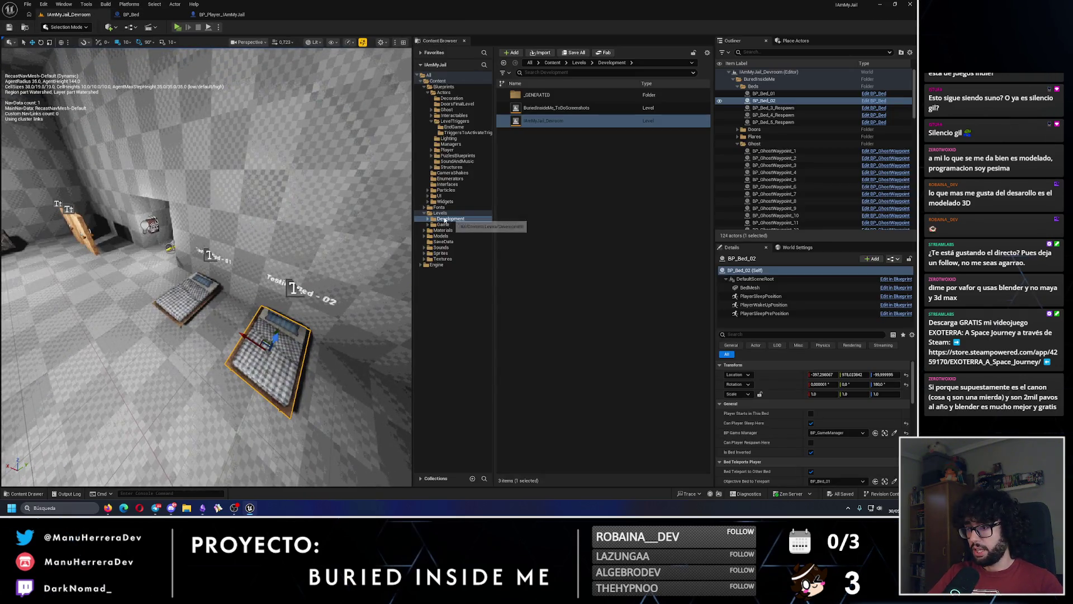
Step: Open BuriedInsideMe_Level_03 from the Game levels in unlit view and fly along the corridor
click(442, 224)
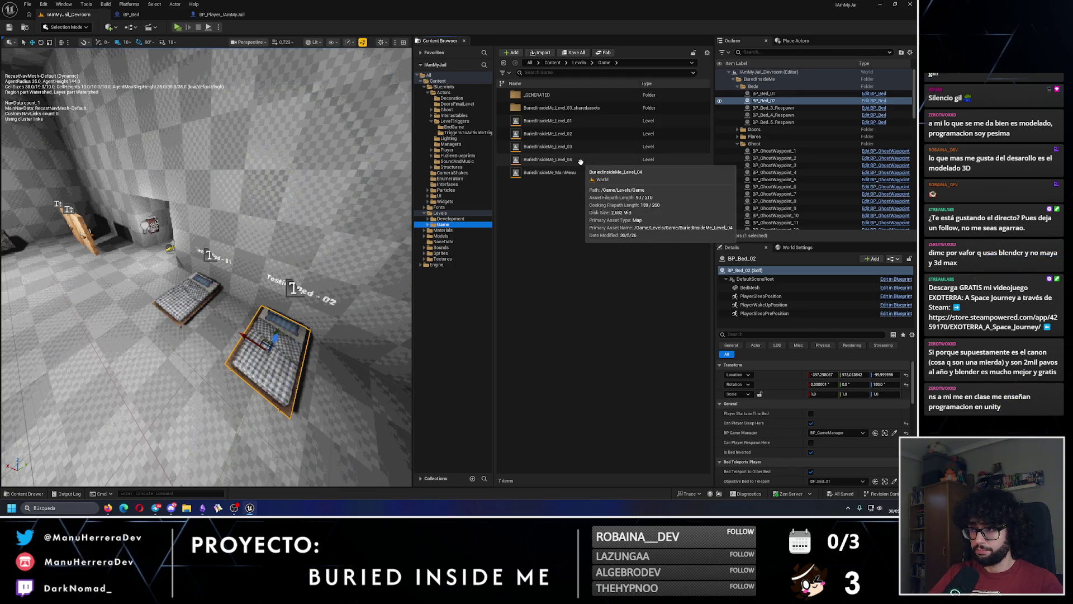
double_click(576, 149)
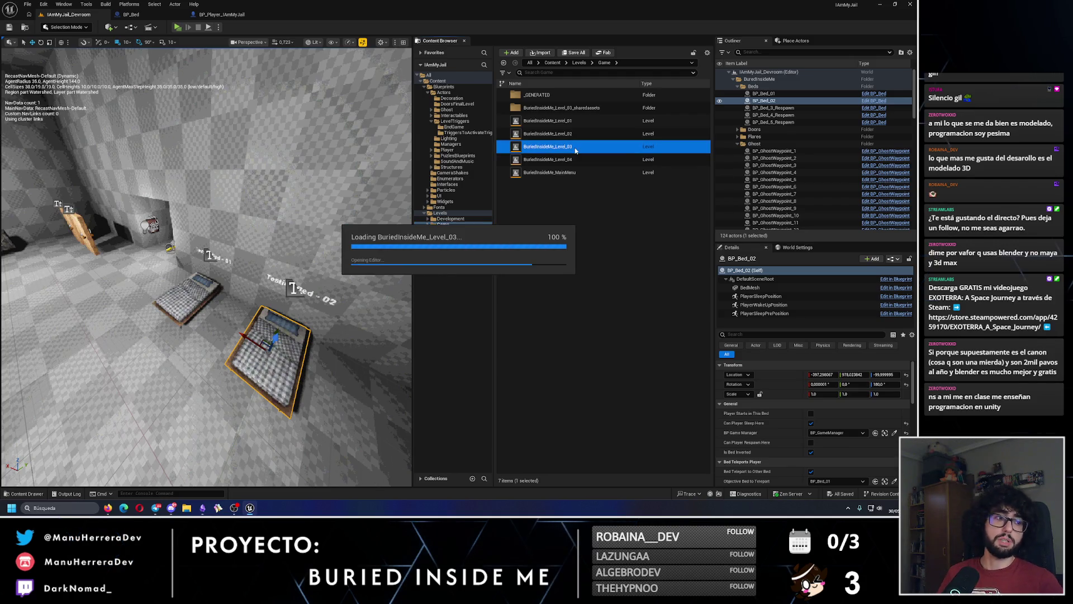
key(alt+3)
scroll(206, 266, up, 1)
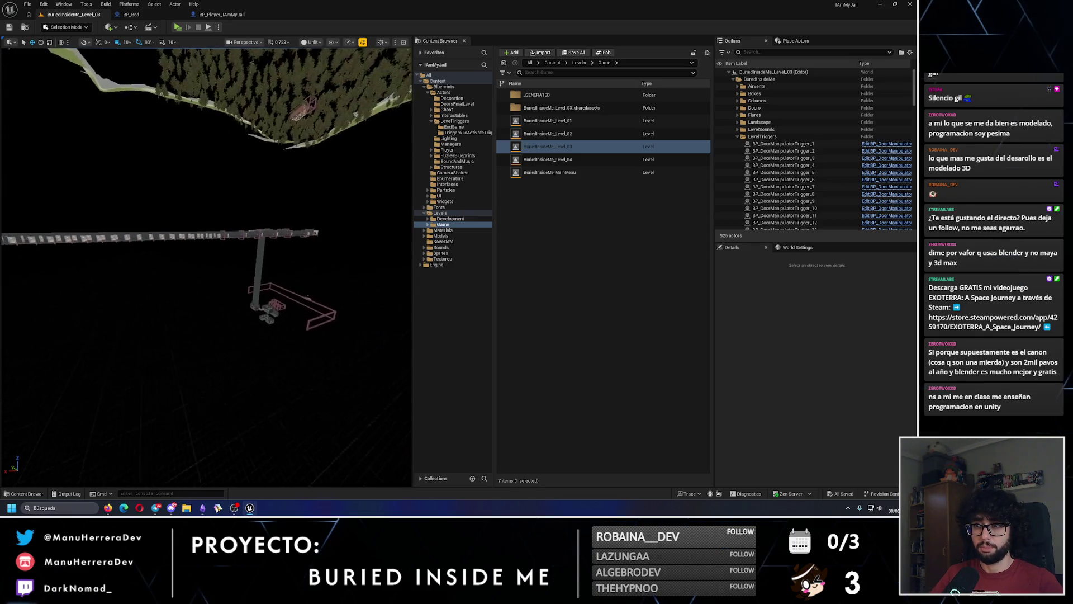
scroll(257, 216, up, 1)
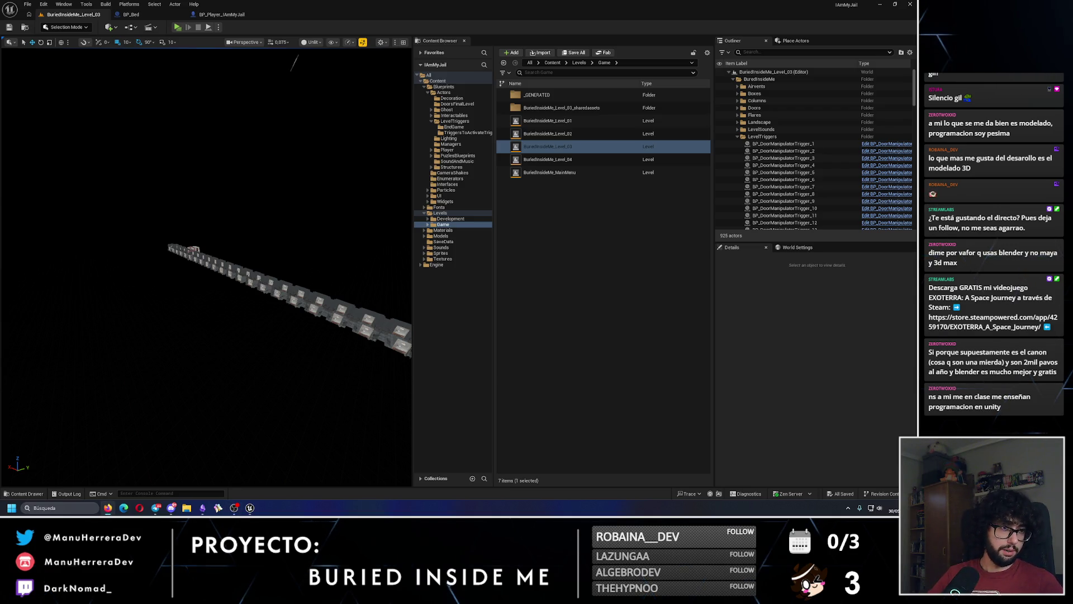
mouse_move(130, 299)
mouse_down()
mouse_move(142, 283)
mouse_move(173, 282)
mouse_up()
Step: Select the player-room bed BP_Bed_1, then start a play test of the level
click(140, 234)
drag(139, 235, 166, 200)
key(alt+p)
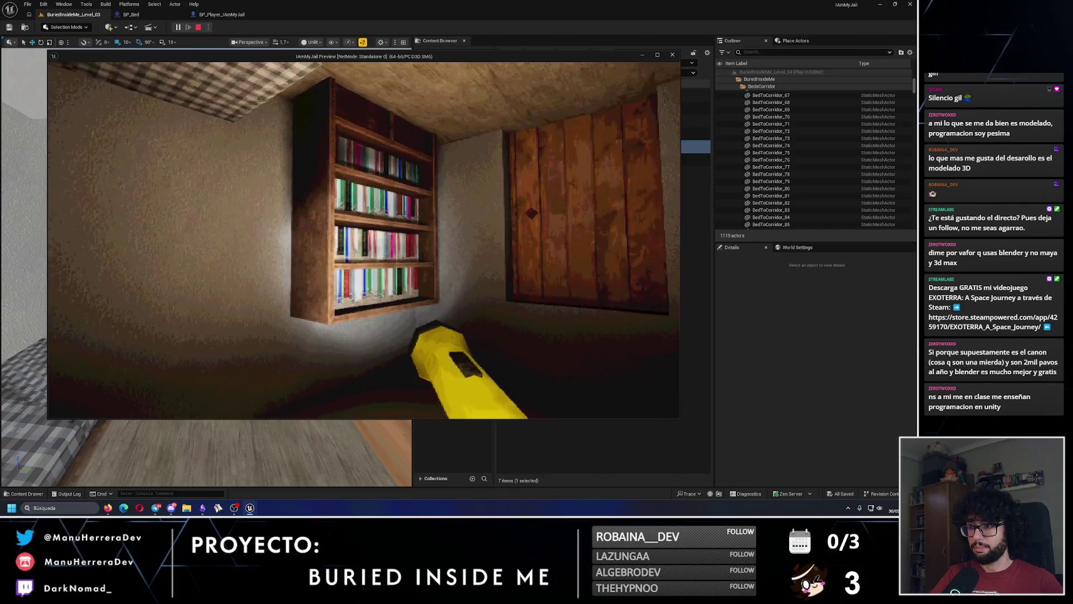
key(e)
key(w)
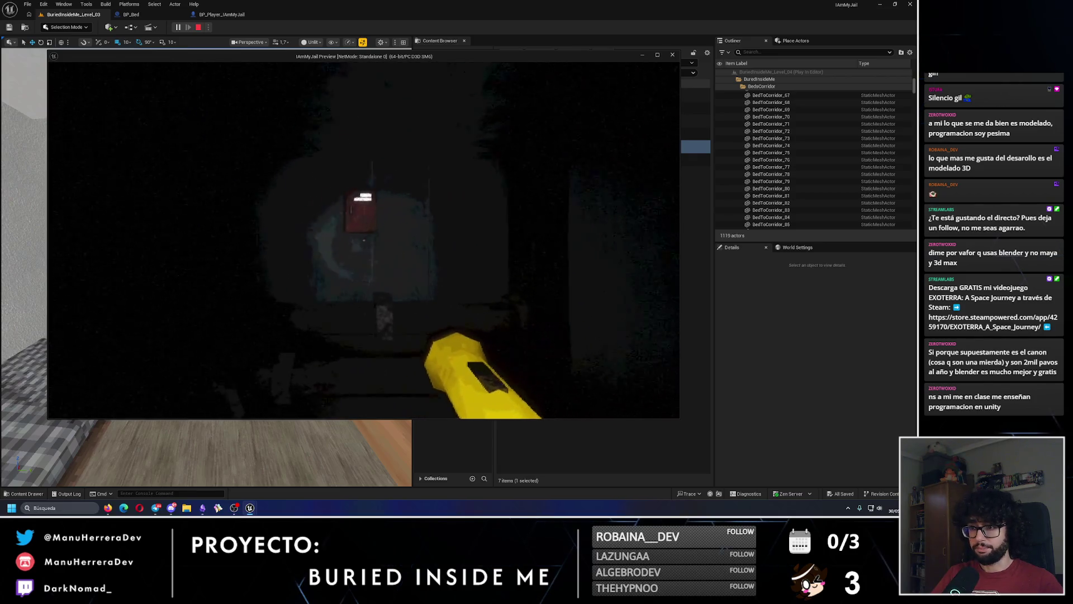
key(f)
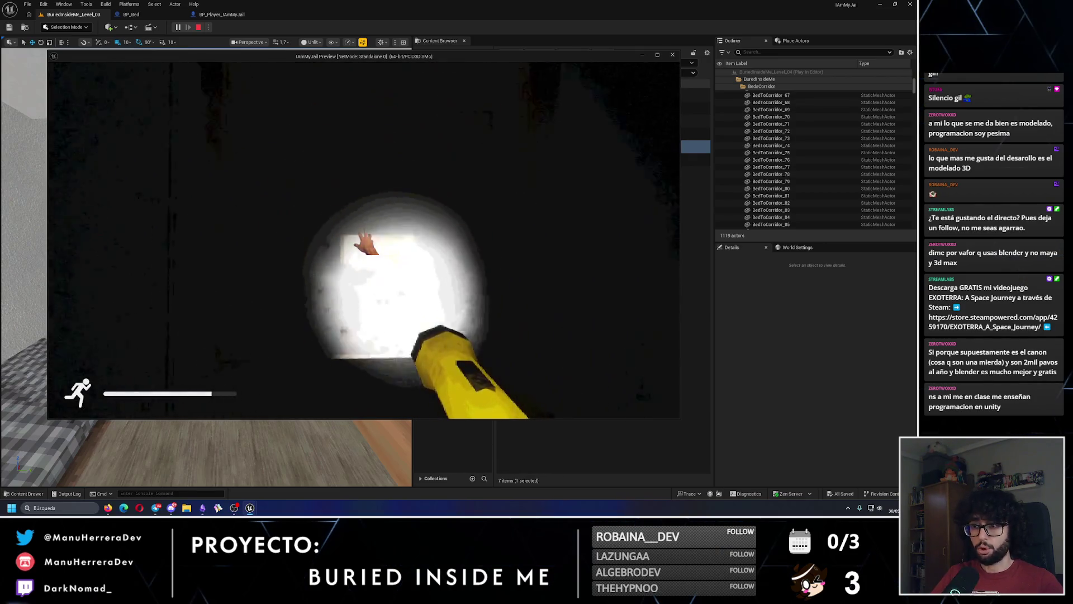
key(Escape)
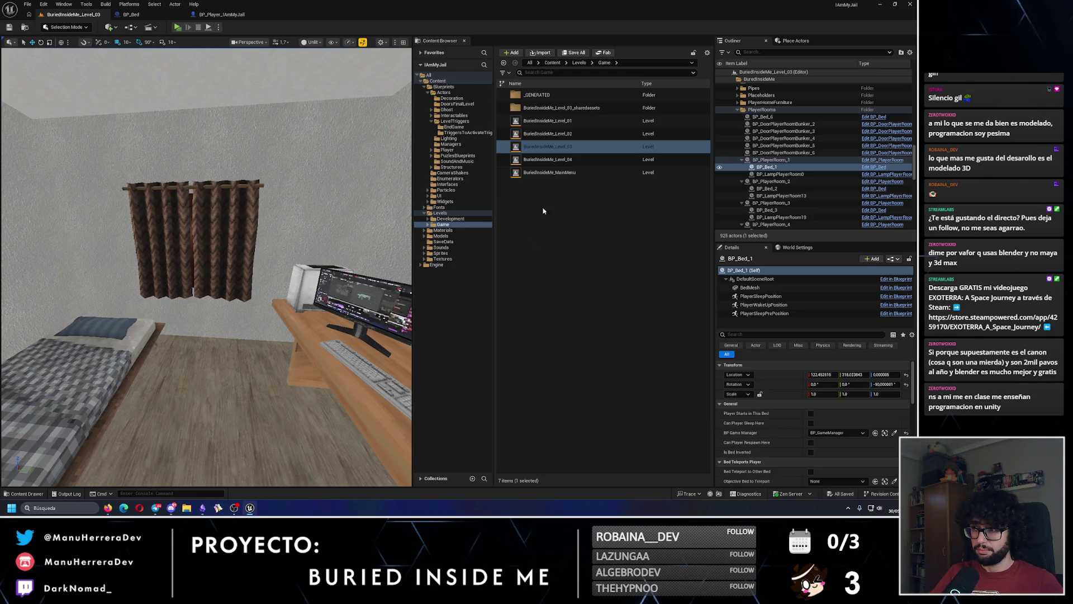
Step: Open IAmMyJail_Devroom, flip BP_Bed_02 180° and raise it to height 150
click(450, 219)
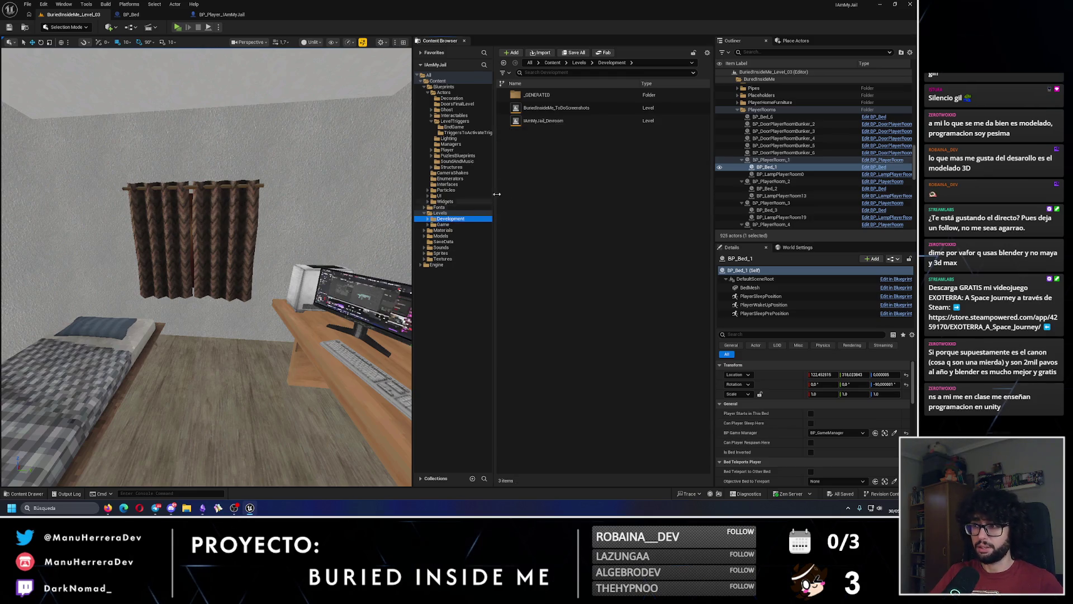
double_click(543, 120)
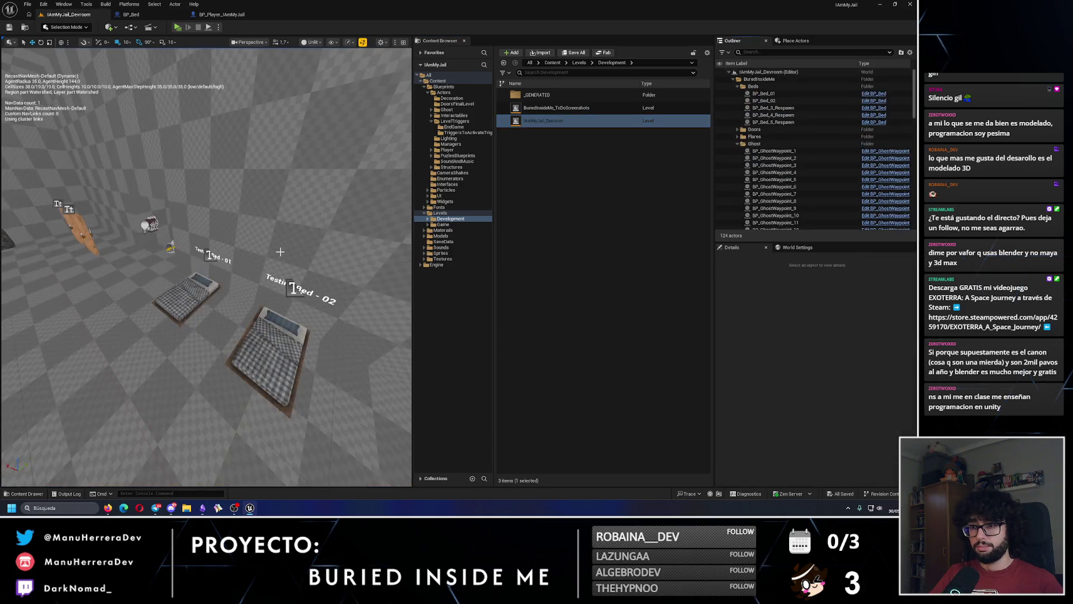
click(199, 253)
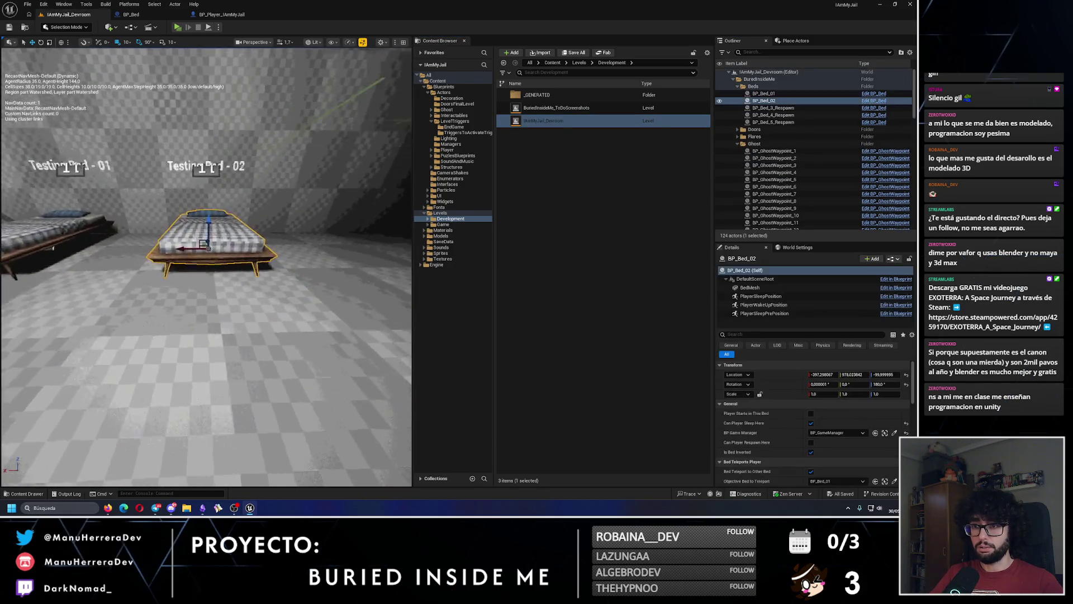
drag(204, 233, 213, 149)
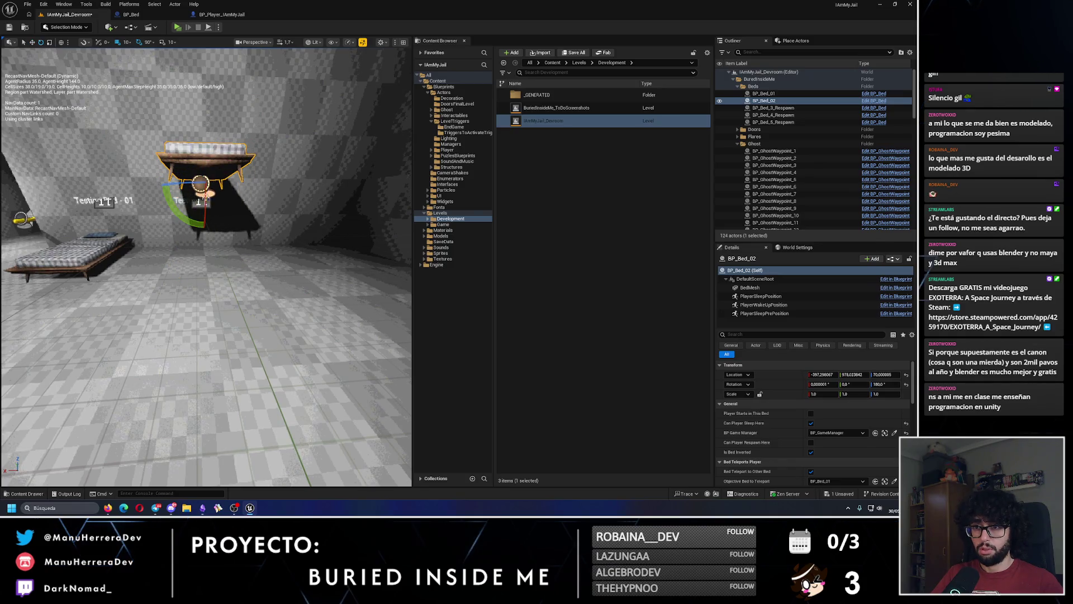
drag(194, 219, 189, 222)
drag(205, 156, 204, 95)
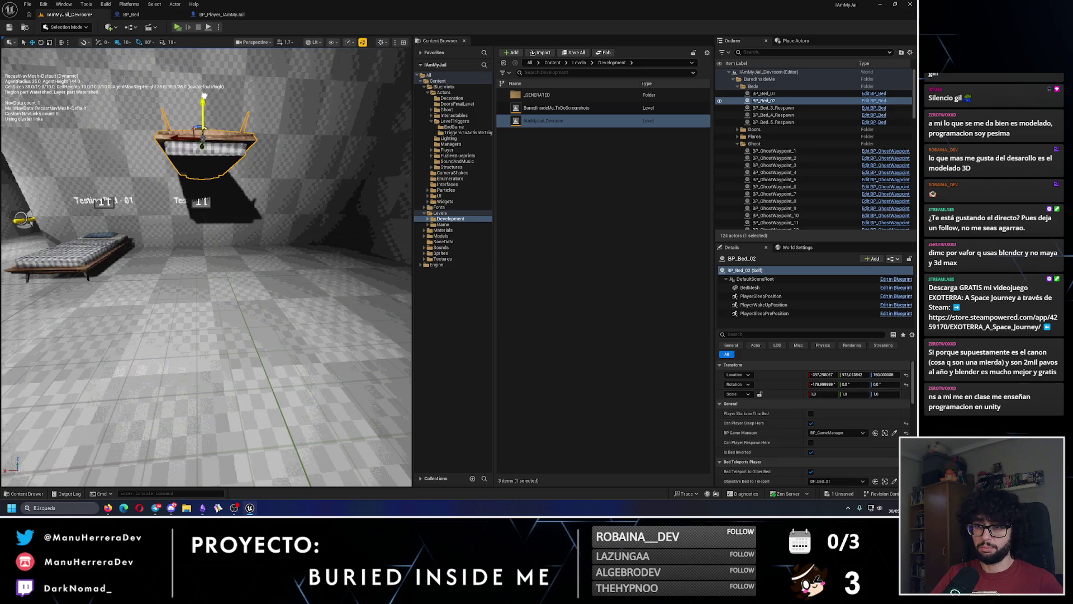
Step: Place a Cube above the bed, flatten it to about 1.66 × 2.38 × 0.11, and save the level
click(793, 42)
drag(759, 77, 206, 90)
drag(206, 168, 207, 224)
mouse_move(110, 66)
mouse_down()
mouse_move(127, 150)
mouse_move(262, 178)
mouse_move(249, 235)
mouse_move(212, 251)
mouse_move(236, 287)
mouse_move(208, 259)
mouse_up()
key(r)
key(e)
key(r)
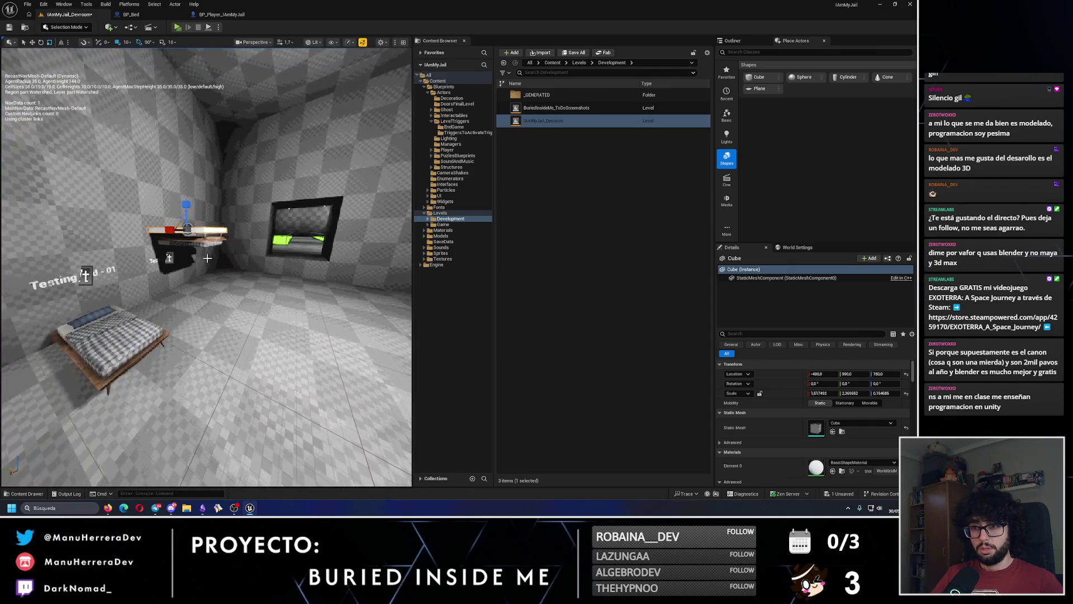
key(ctrl+s)
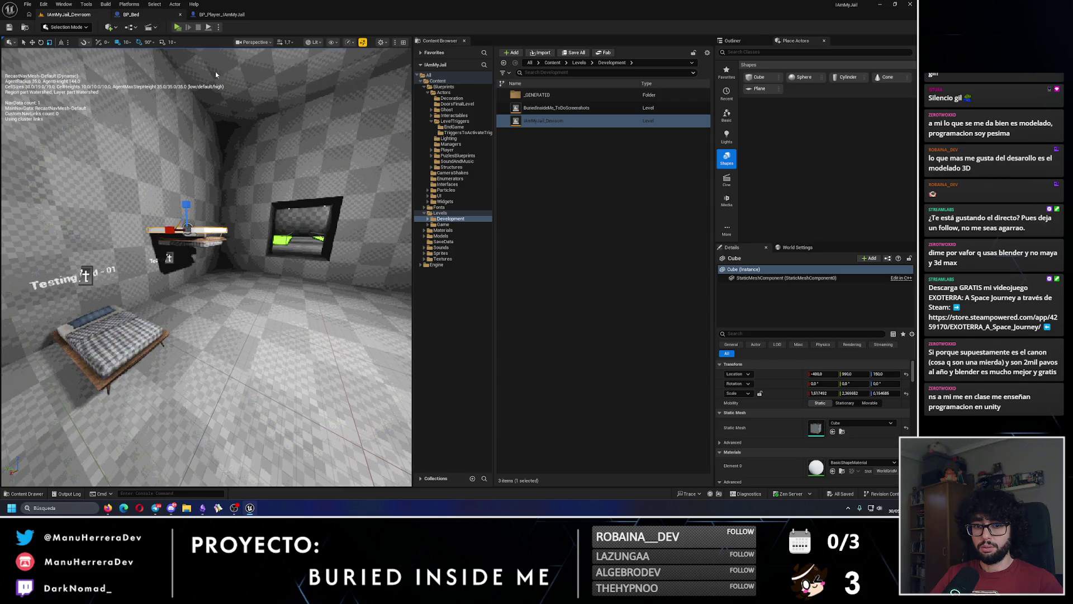
click(131, 14)
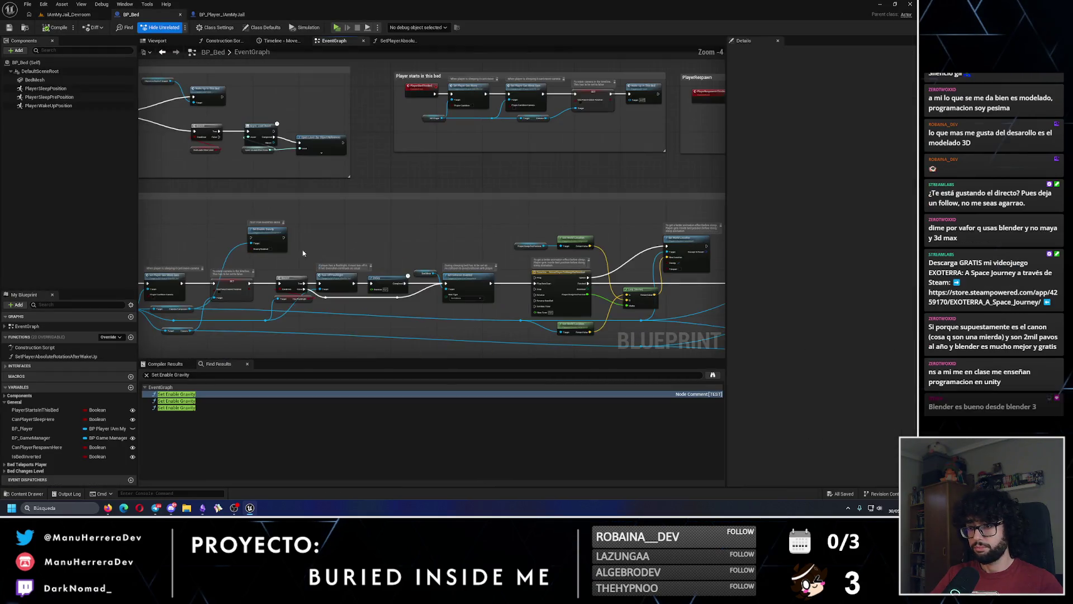
Step: Restore the sleep chain wiring SET → Set Enable Gravity → Branch in BP_Bed
drag(308, 316, 307, 224)
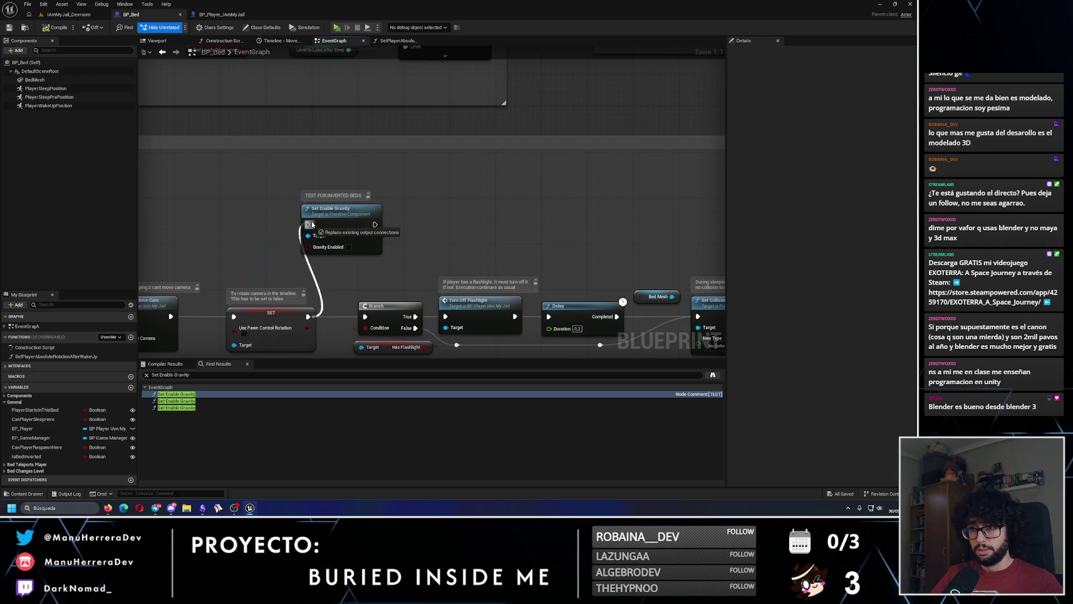
mouse_move(374, 224)
mouse_down()
mouse_move(369, 317)
mouse_move(436, 235)
mouse_up()
drag(232, 285, 401, 253)
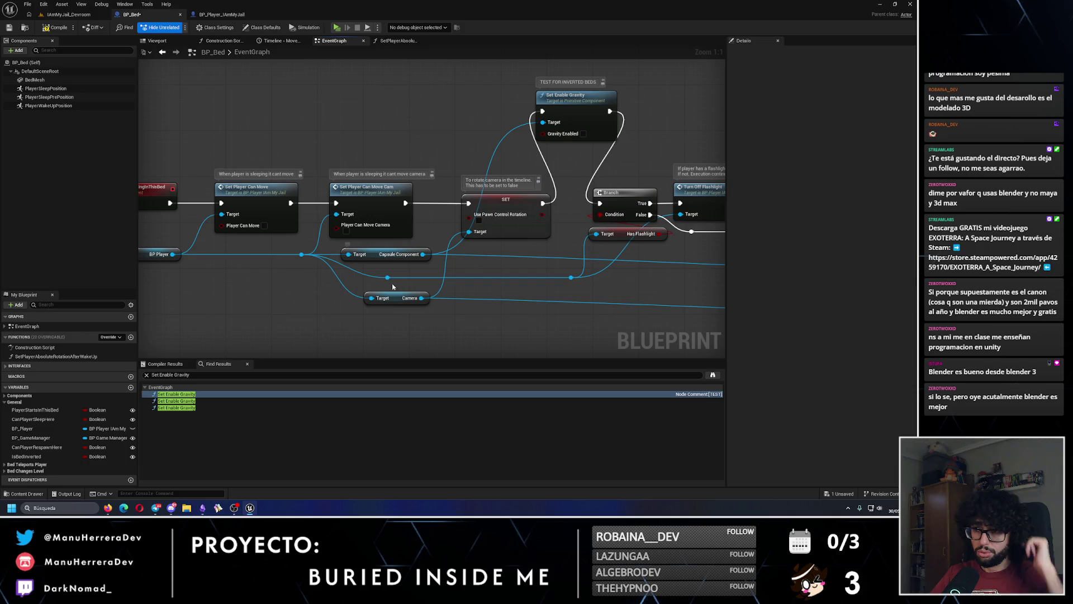
scroll(443, 315, down, 4)
drag(443, 314, 379, 237)
scroll(378, 229, up, 3)
Step: Run Set Enable Gravity after Set World Rotation, save BP_Bed, and select the BP Player and Capsule getters
drag(408, 162, 491, 236)
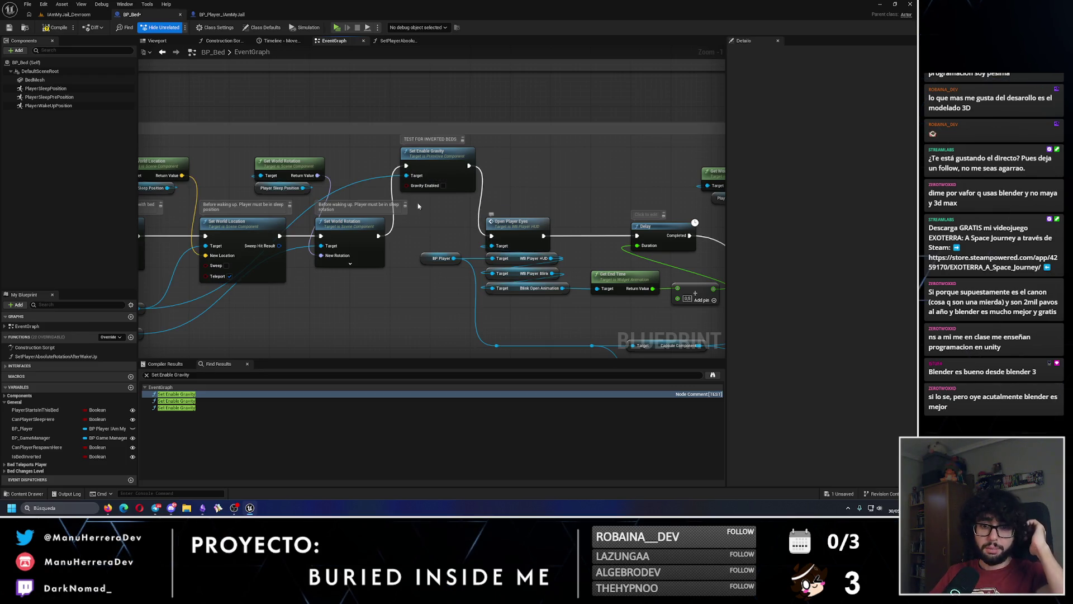
click(15, 28)
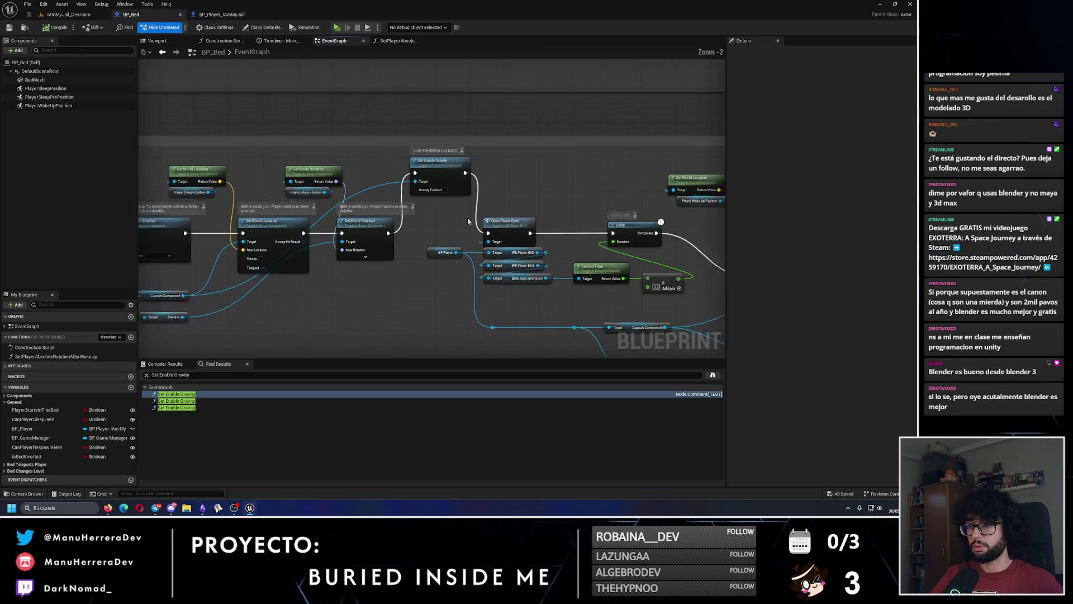
scroll(530, 197, down, 1)
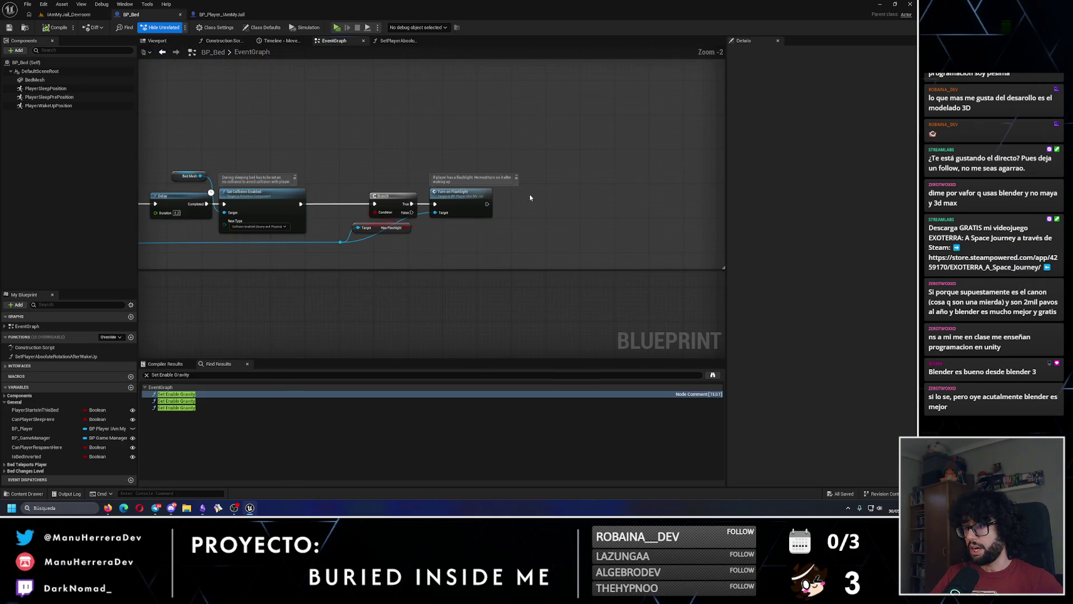
scroll(531, 197, down, 3)
scroll(393, 243, up, 2)
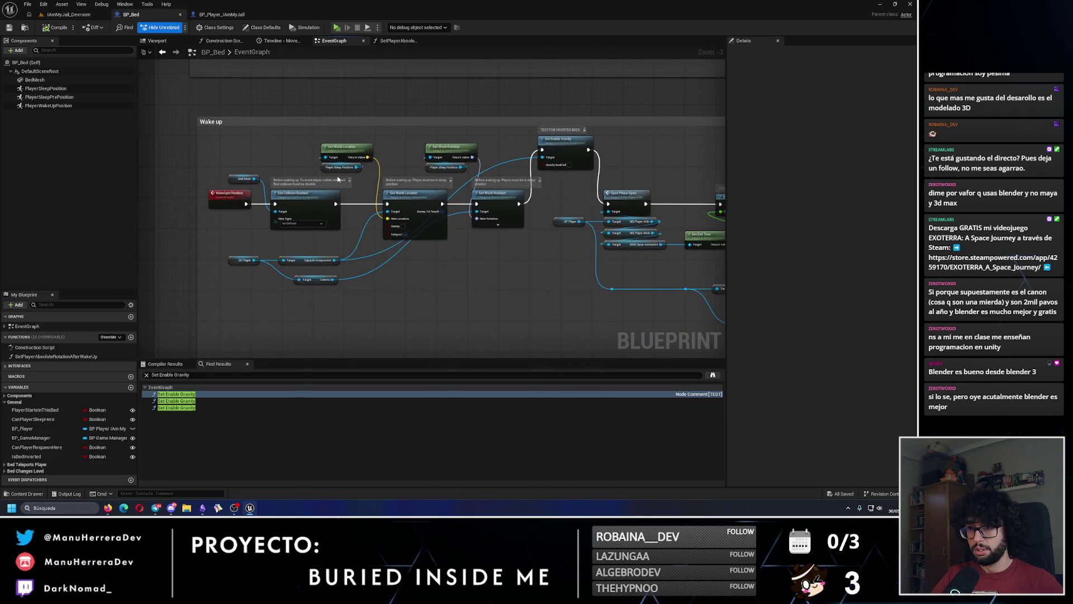
scroll(431, 213, up, 1)
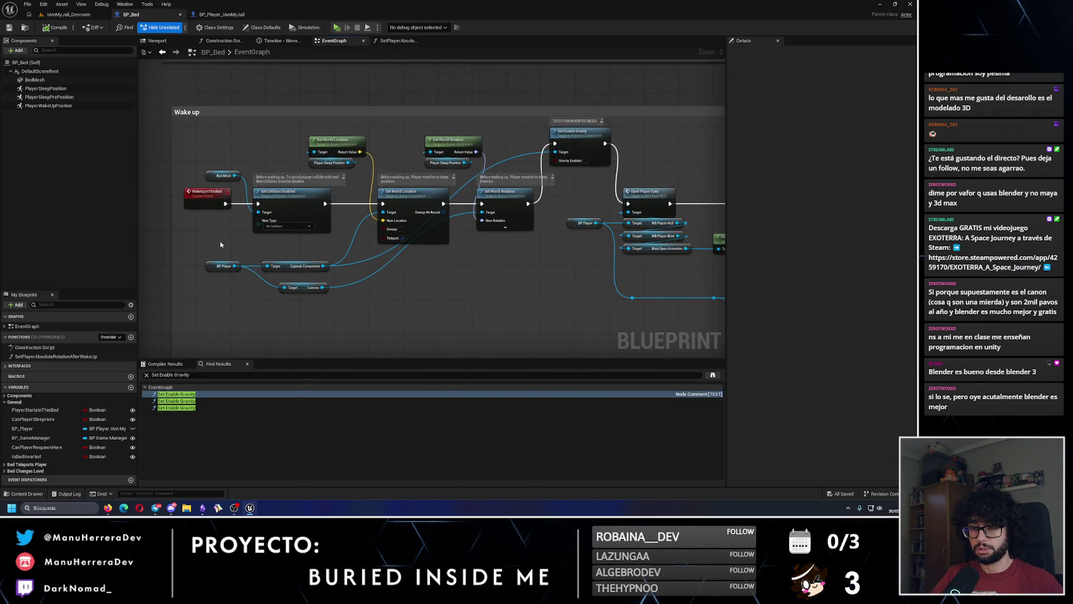
drag(219, 245, 269, 277)
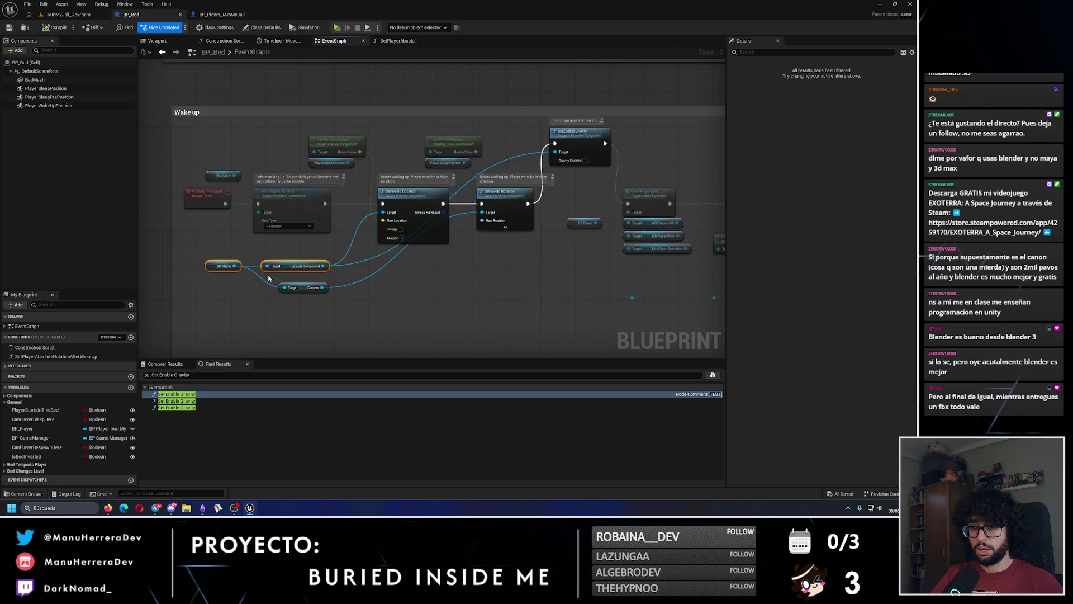
Step: Connect Set Player Absolute Rotation to Set Enable Gravity and move the gravity nodes right
scroll(575, 307, down, 2)
mouse_move(575, 307)
mouse_down()
mouse_move(179, 235)
mouse_move(217, 238)
mouse_up()
scroll(466, 182, up, 3)
mouse_move(313, 243)
mouse_down()
mouse_move(331, 164)
mouse_move(287, 165)
mouse_up()
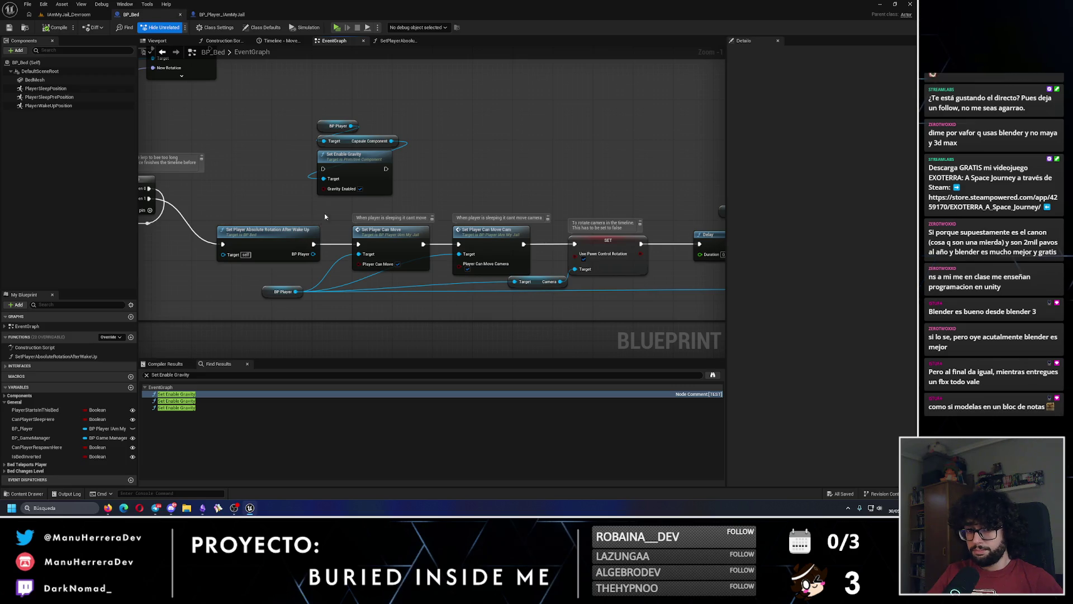
drag(385, 203, 313, 118)
mouse_move(362, 174)
mouse_down()
mouse_move(568, 169)
mouse_move(331, 170)
mouse_move(389, 161)
mouse_up()
click(341, 183)
Step: Wire SET → Set Enable Gravity → Delay, nudge the BP Player and Capsule getters up, and save BP_Bed
mouse_move(384, 248)
mouse_down()
mouse_move(411, 196)
mouse_move(399, 176)
mouse_up()
mouse_move(460, 174)
mouse_down()
mouse_move(430, 246)
mouse_move(442, 248)
mouse_up()
click(398, 158)
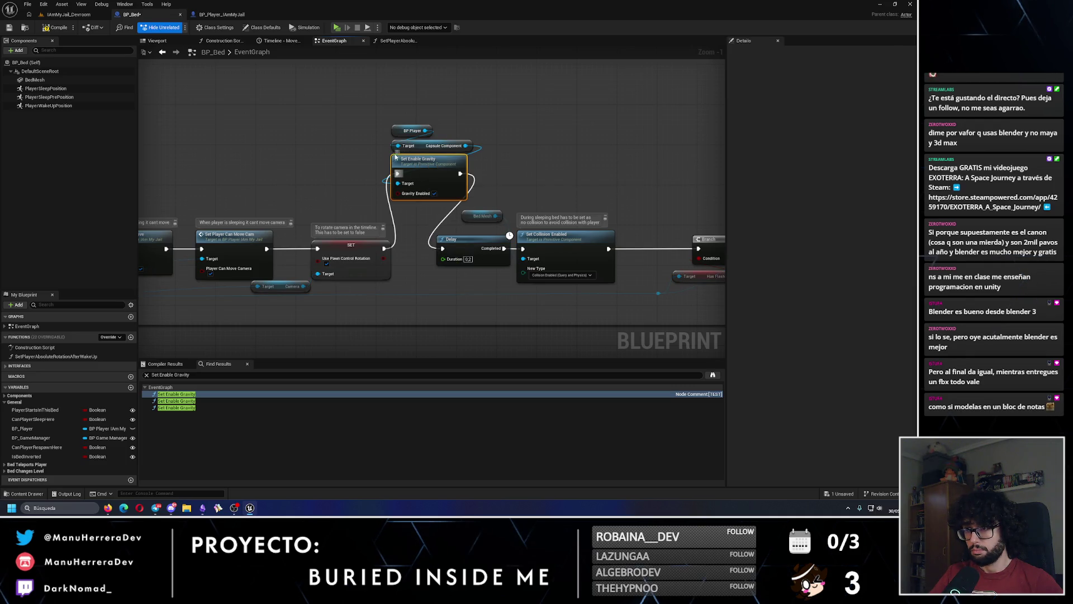
mouse_move(396, 151)
mouse_down()
mouse_move(427, 124)
mouse_move(412, 106)
mouse_up()
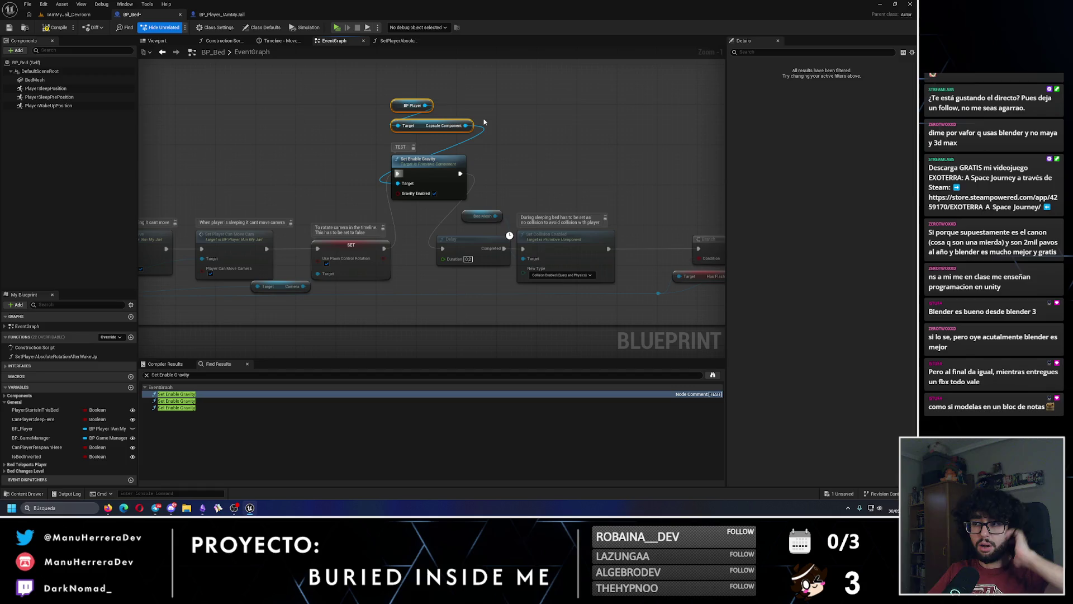
drag(412, 105, 412, 110)
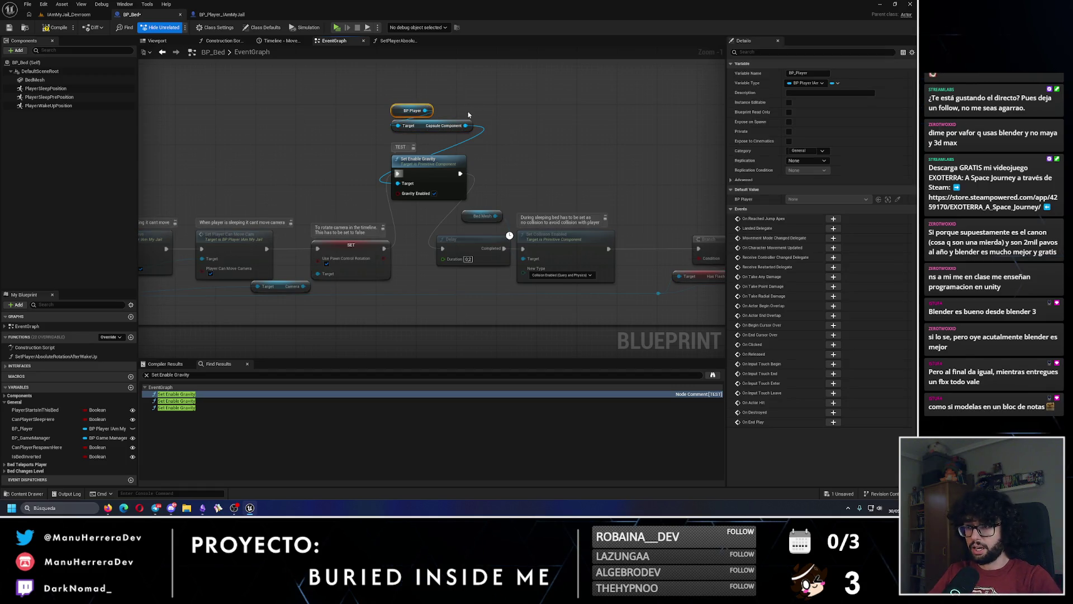
click(10, 27)
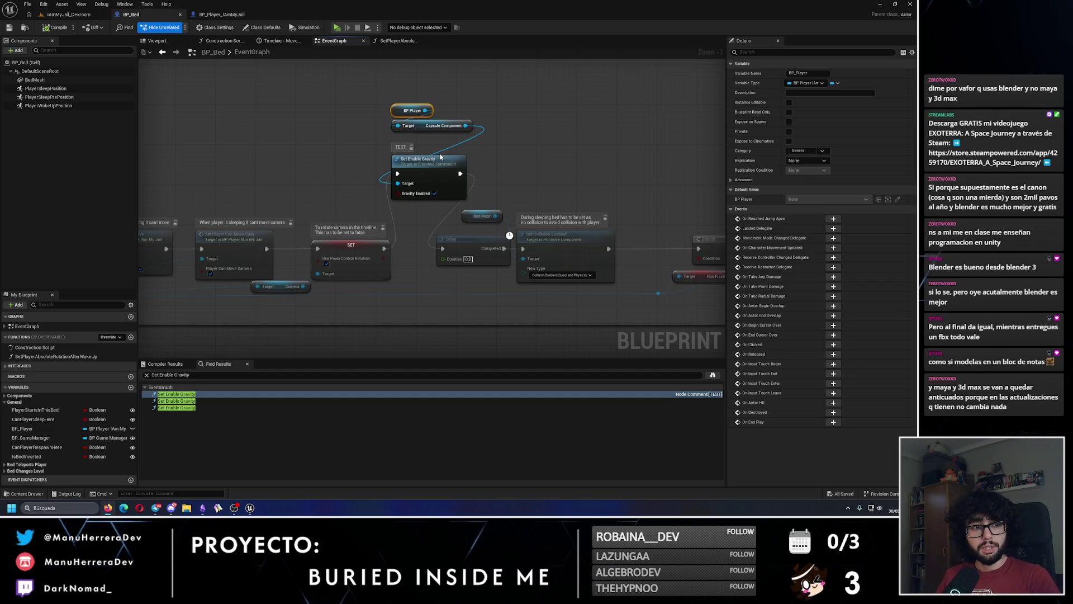
click(68, 14)
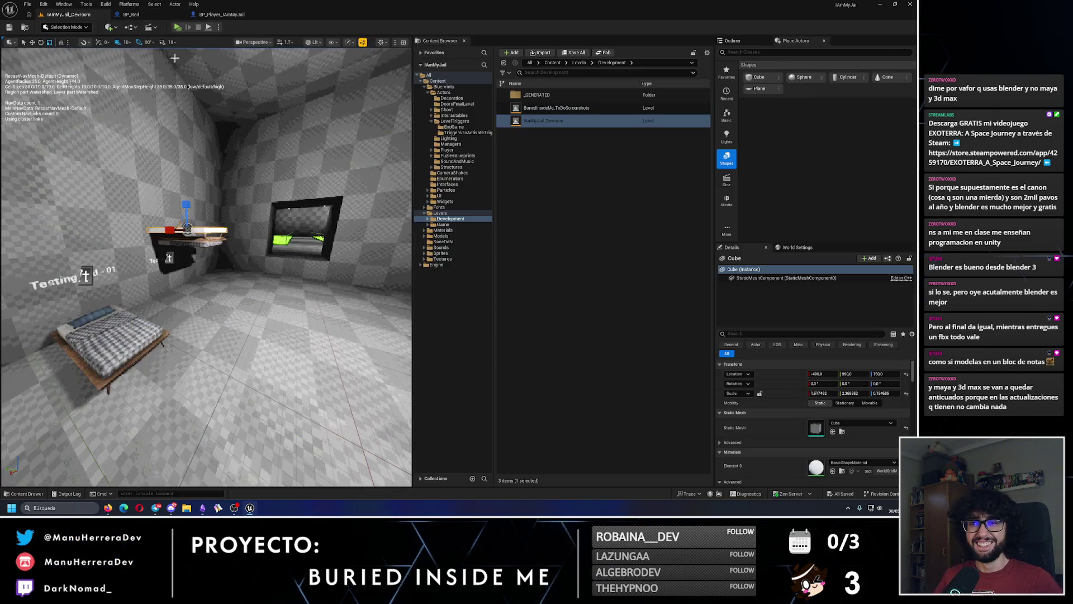
Step: Run a standalone play-test of the bed, then return to BP_Bed's Timeline and Lerp nodes
click(182, 27)
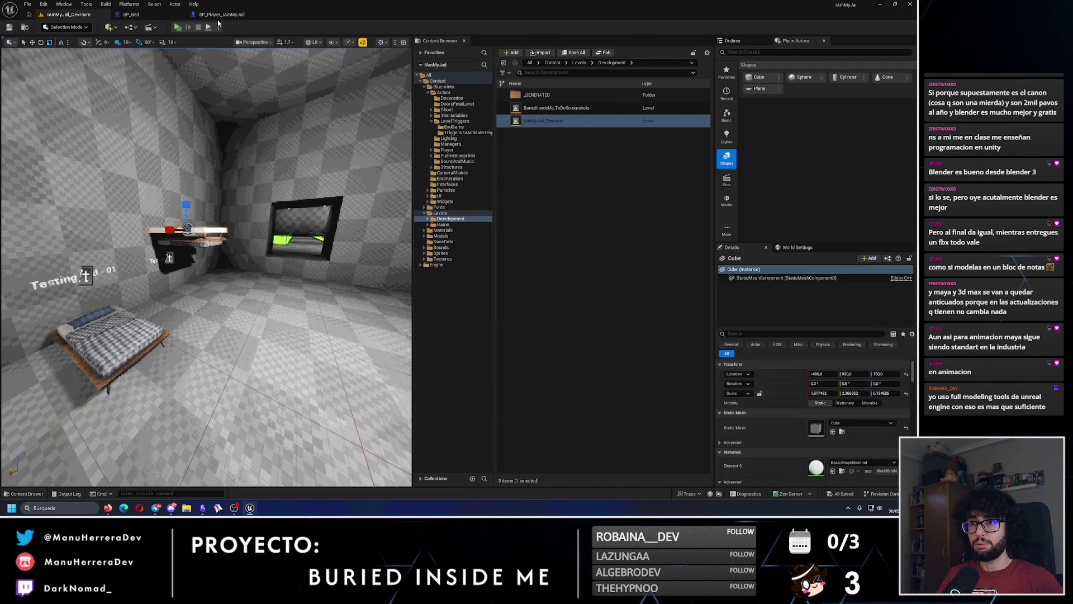
click(130, 14)
mouse_move(311, 105)
mouse_down()
mouse_move(508, 311)
mouse_move(606, 173)
mouse_move(393, 153)
mouse_up()
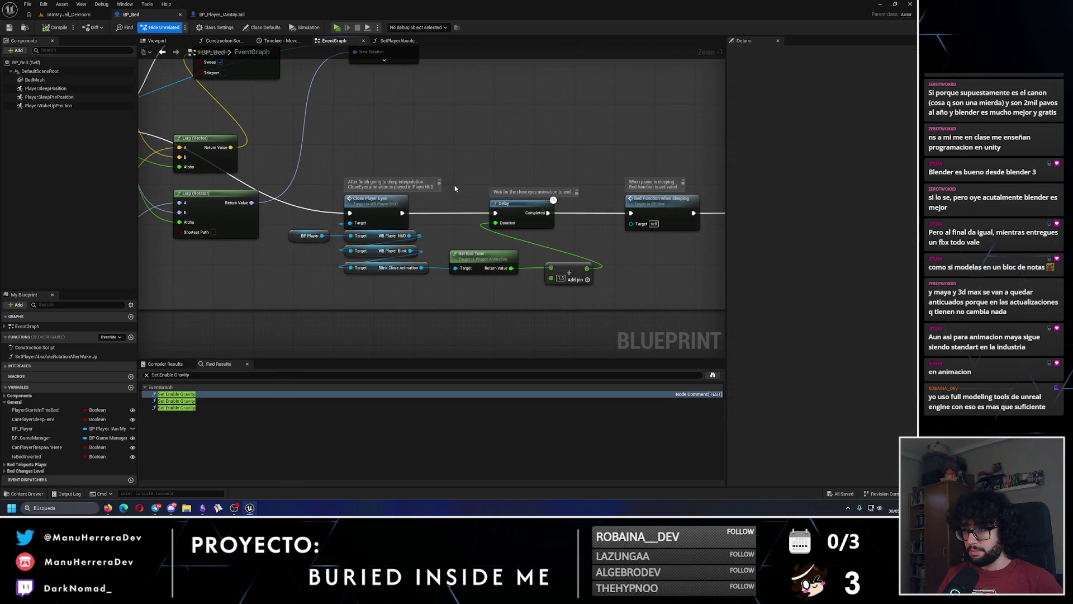
Step: Frame the Timeline, Lerp and Set World Location area where the gravity nodes will go
mouse_move(454, 185)
mouse_down()
mouse_move(621, 210)
mouse_move(527, 185)
mouse_up()
drag(262, 197, 520, 207)
scroll(379, 175, down, 7)
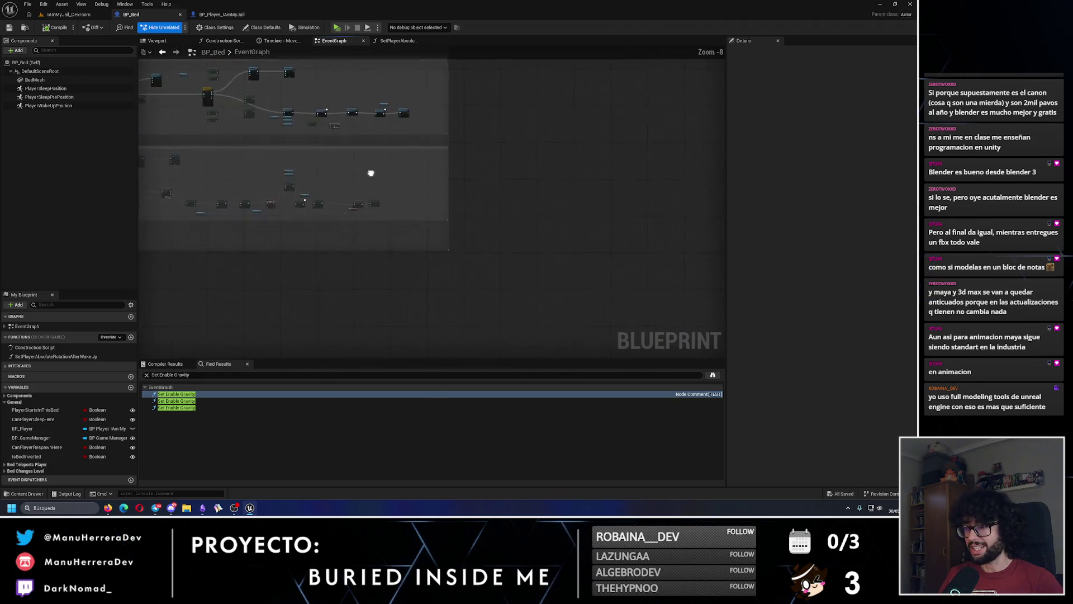
scroll(366, 201, up, 6)
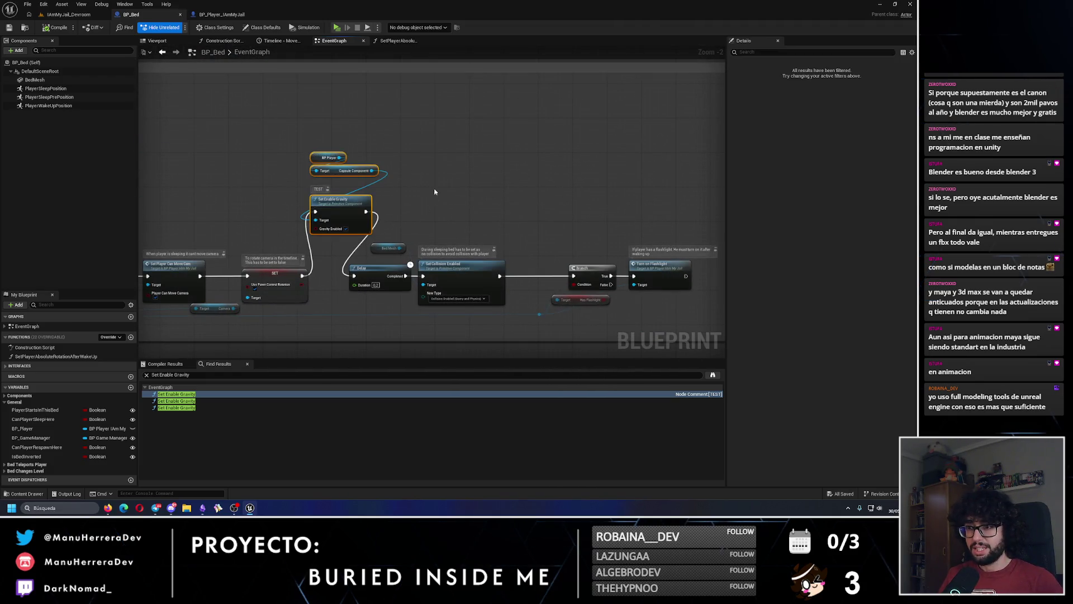
scroll(434, 193, down, 6)
scroll(477, 245, up, 6)
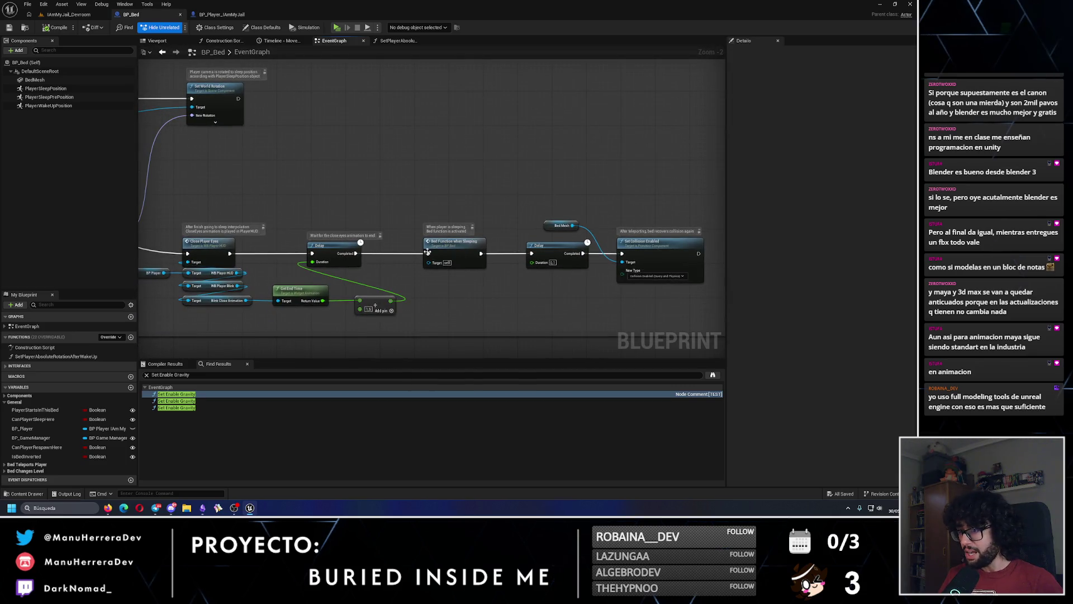
drag(420, 162, 569, 155)
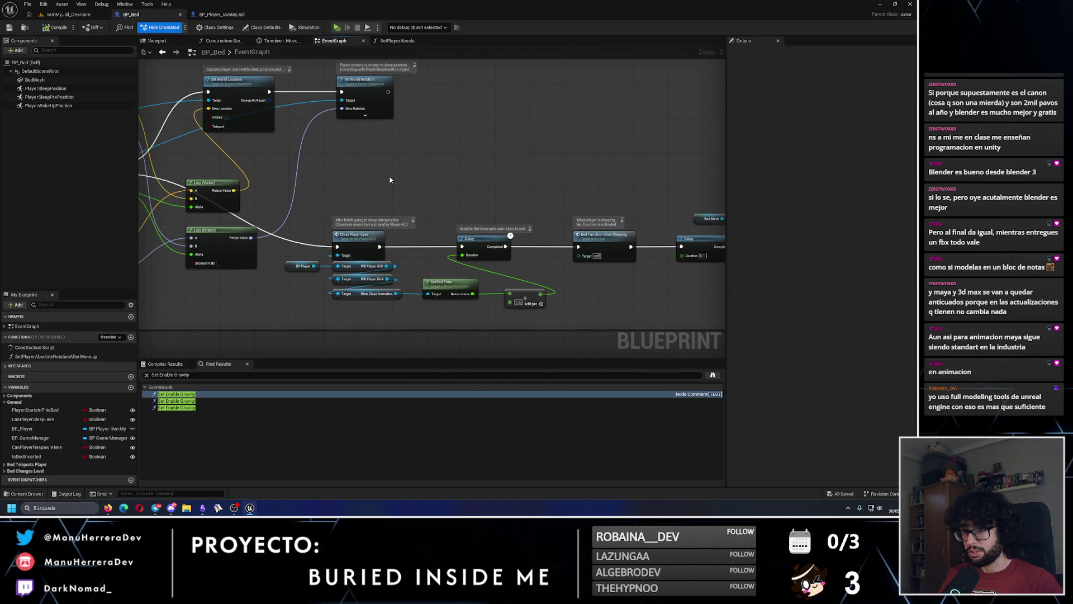
drag(335, 178, 482, 210)
scroll(444, 209, up, 3)
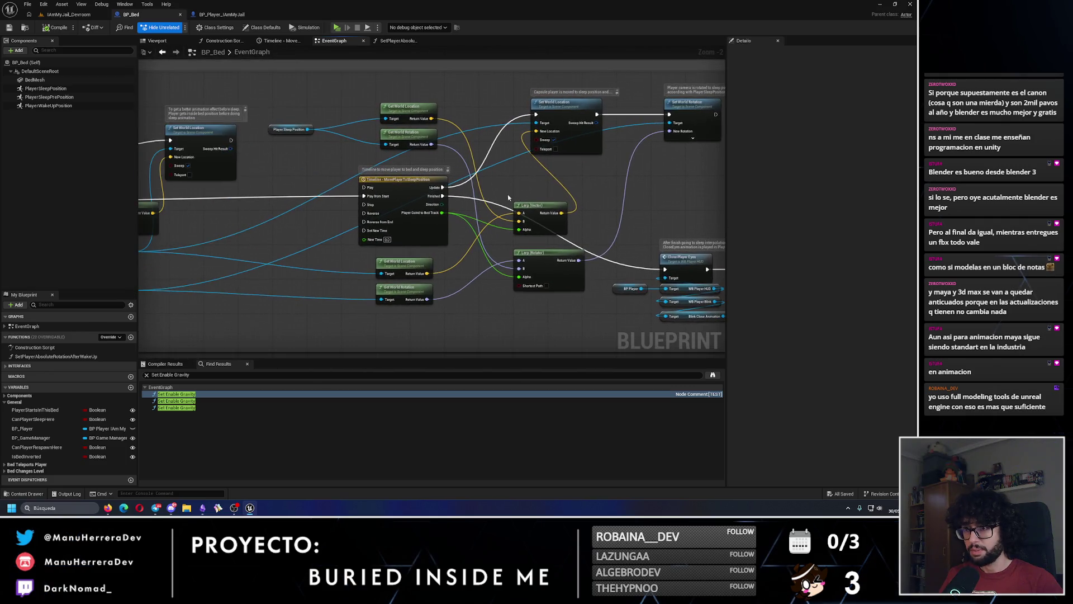
Step: Paste the Set Enable Gravity nodes and wire them between the timeline's Finished and Close Player Eyes
key(ctrl+v)
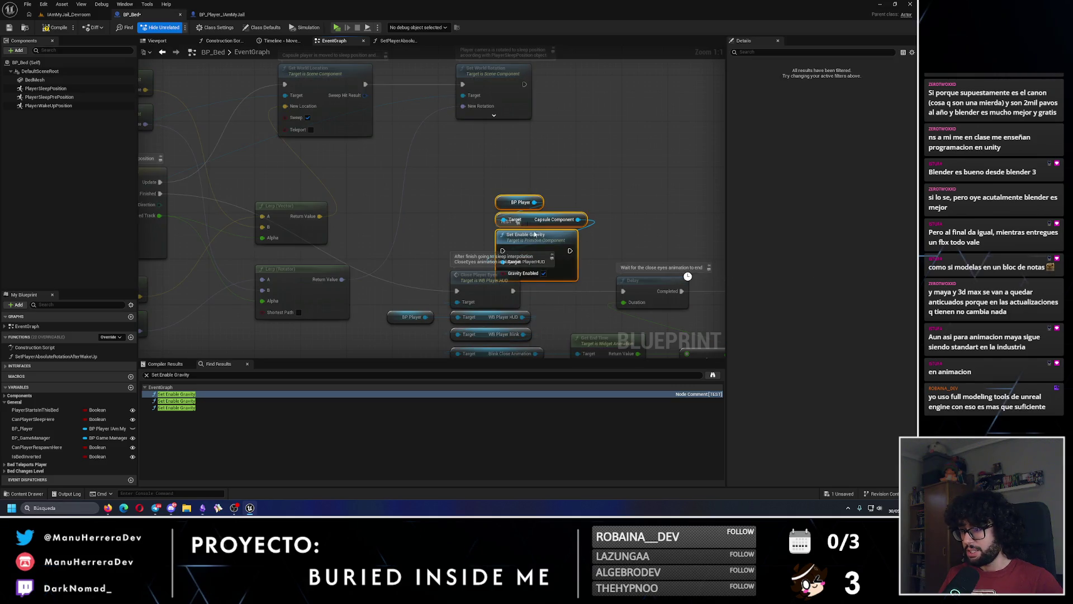
drag(528, 234, 483, 194)
drag(160, 193, 457, 210)
drag(524, 210, 457, 291)
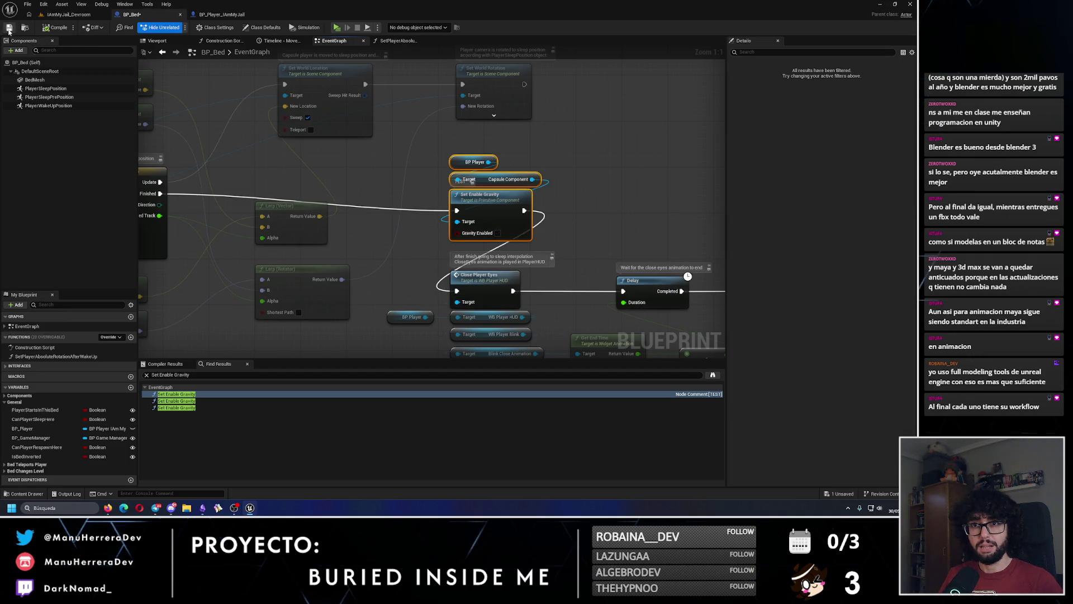
click(91, 15)
click(178, 27)
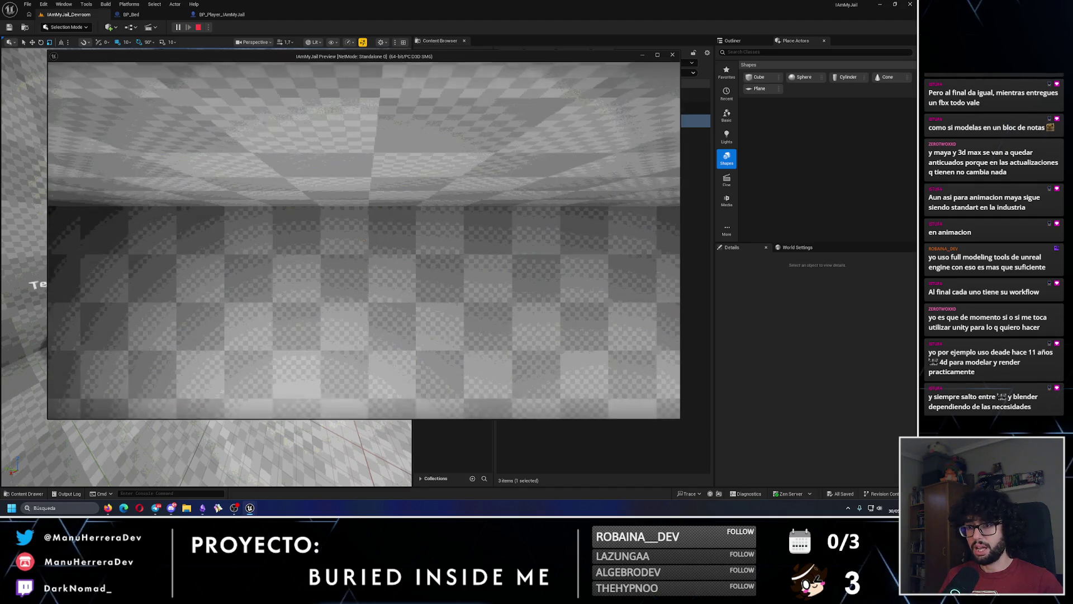
key(Escape)
click(221, 16)
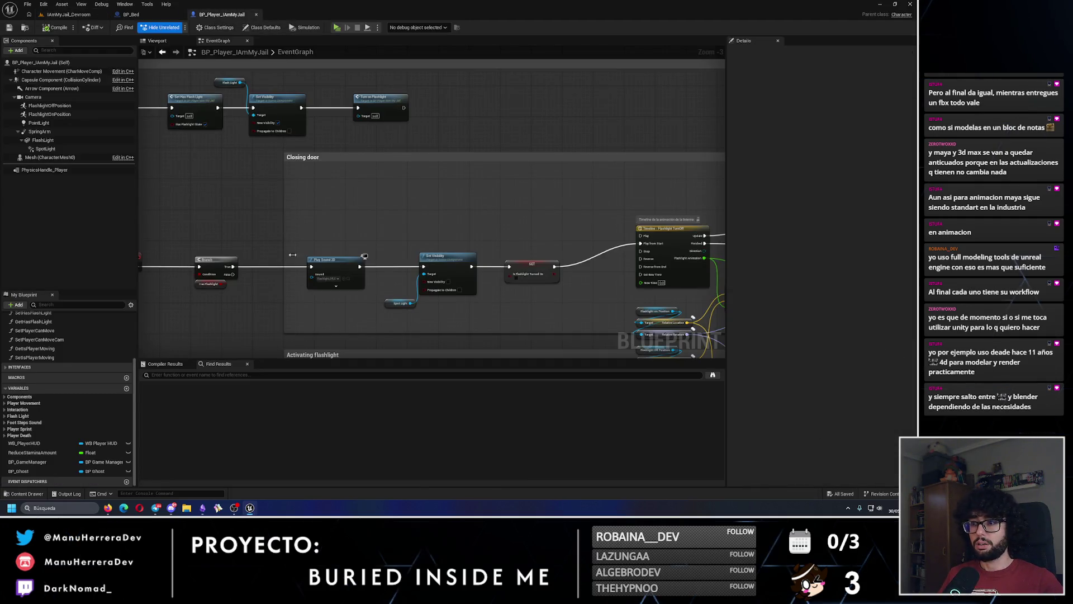
scroll(291, 249, down, 4)
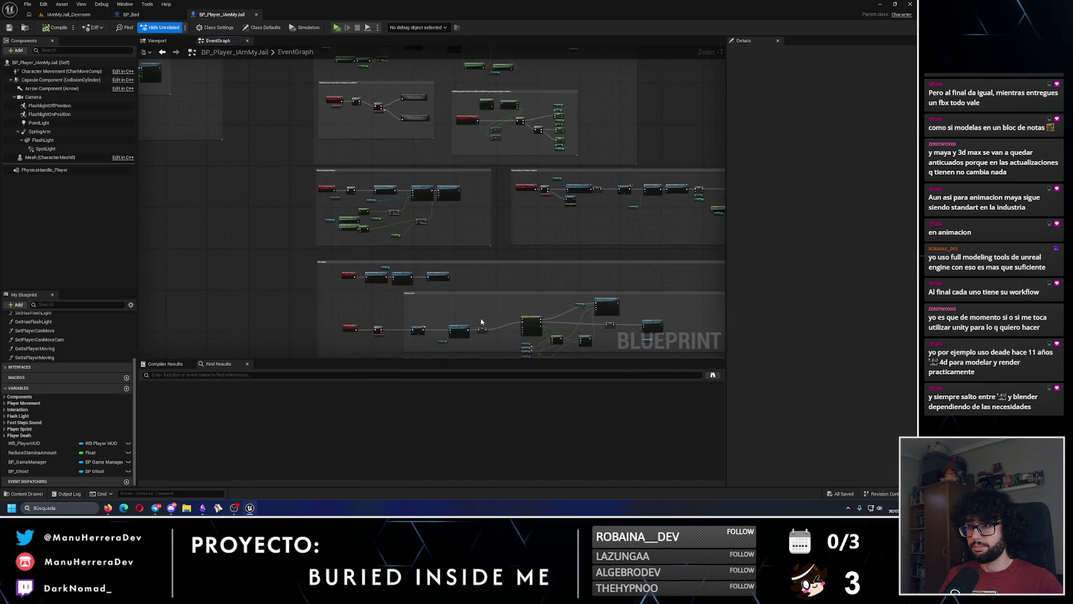
scroll(425, 179, up, 3)
click(146, 15)
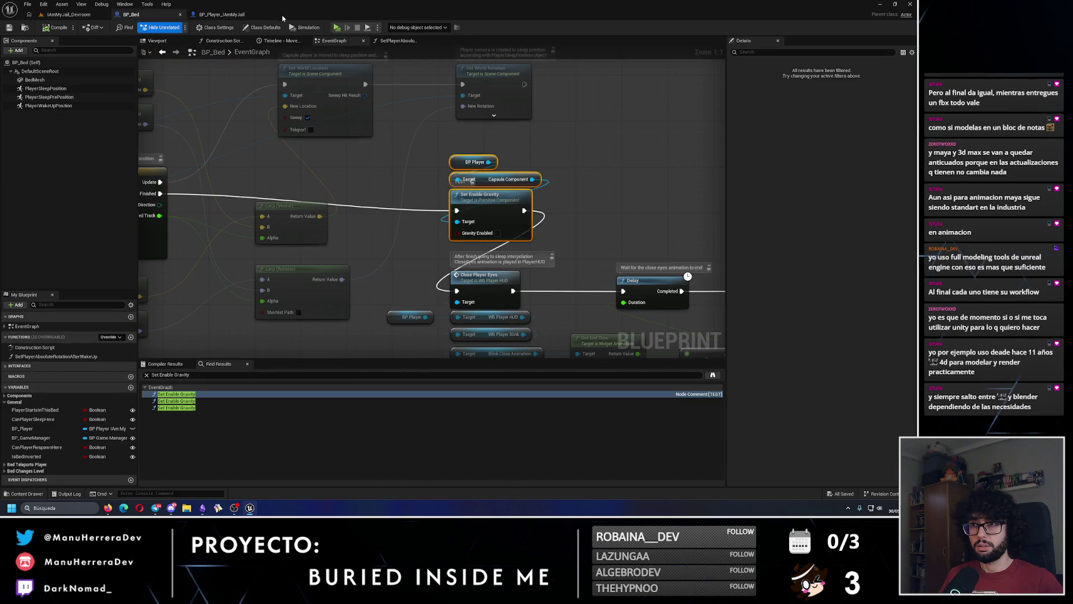
Step: Close the BP_Player_IAmMyJail tab, zoom to the sleep timeline, and open a fresh Find
click(256, 15)
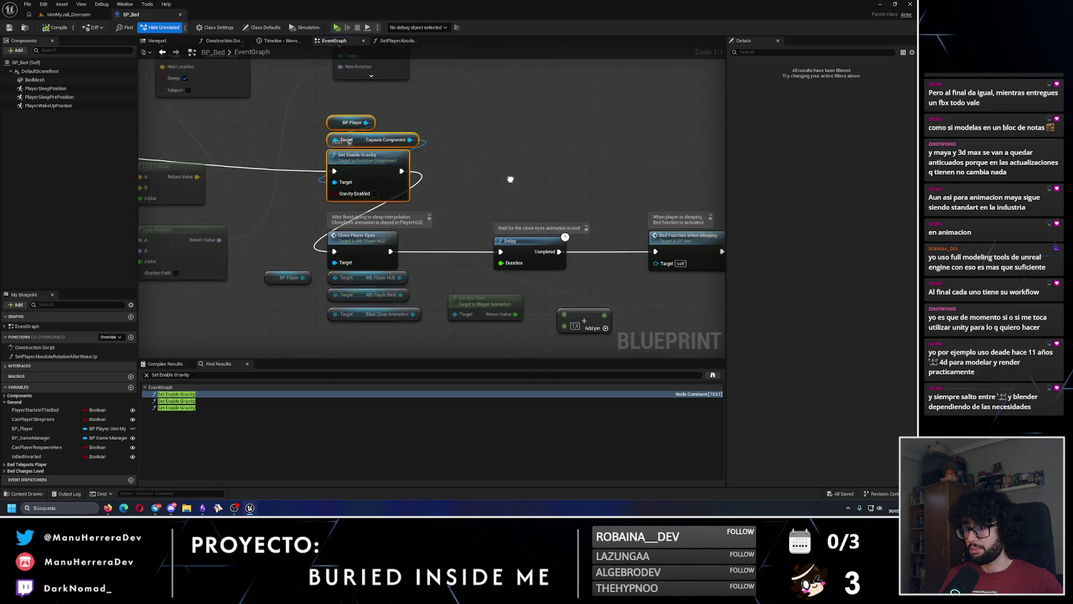
scroll(396, 215, down, 2)
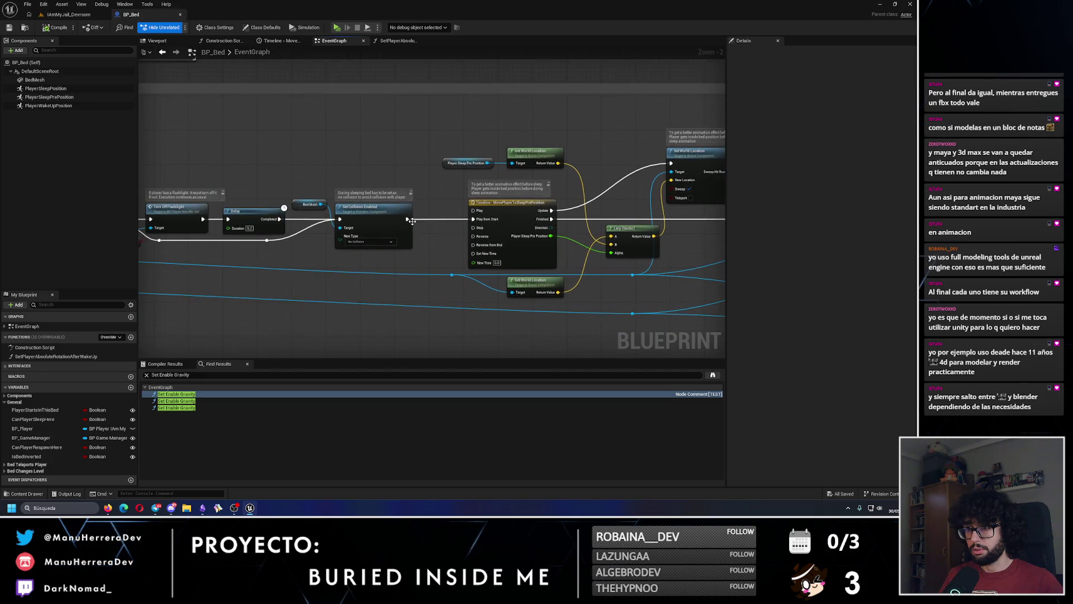
scroll(328, 186, up, 2)
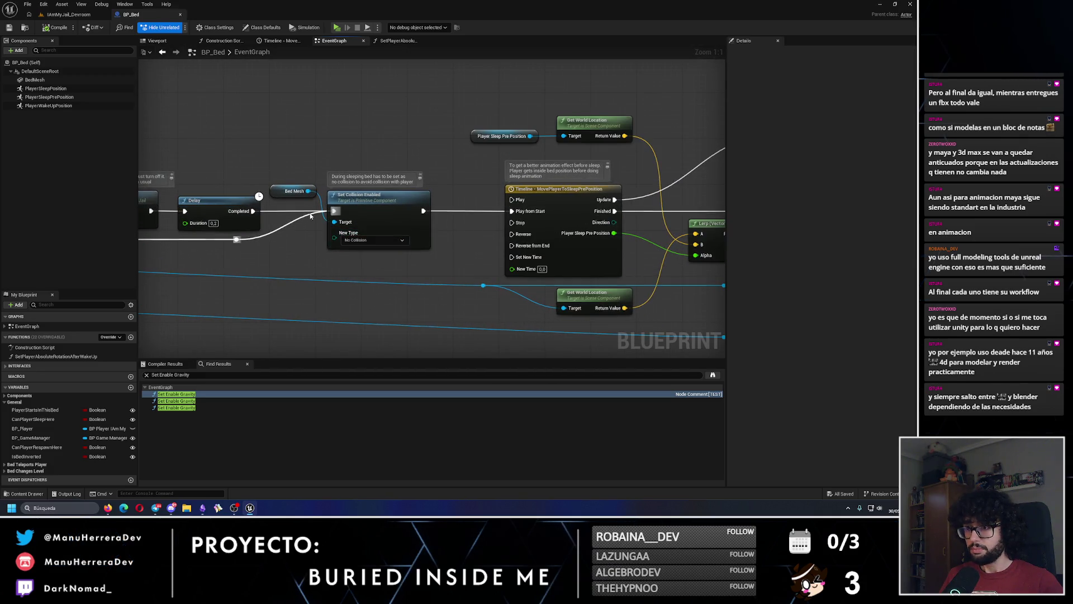
key(ctrl+f)
Step: Search BP_Bed's graph for Bed Mesh and jump to the first two references
text(bEDm)
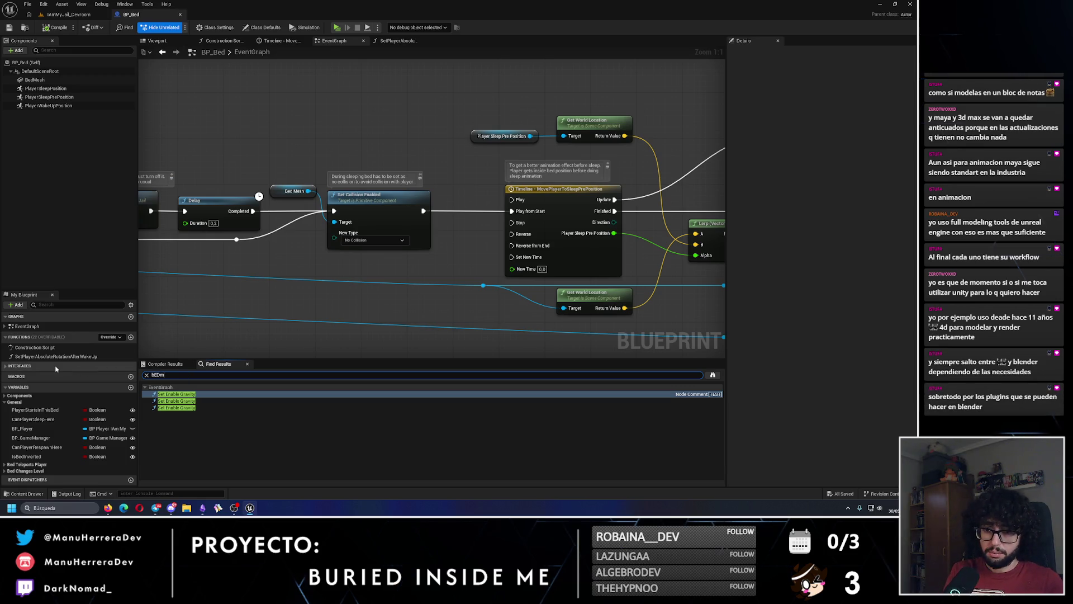
key(BackSpace)
key(BackSpace)
key(BackSpace)
text(Mesh)
key(Return)
click(187, 394)
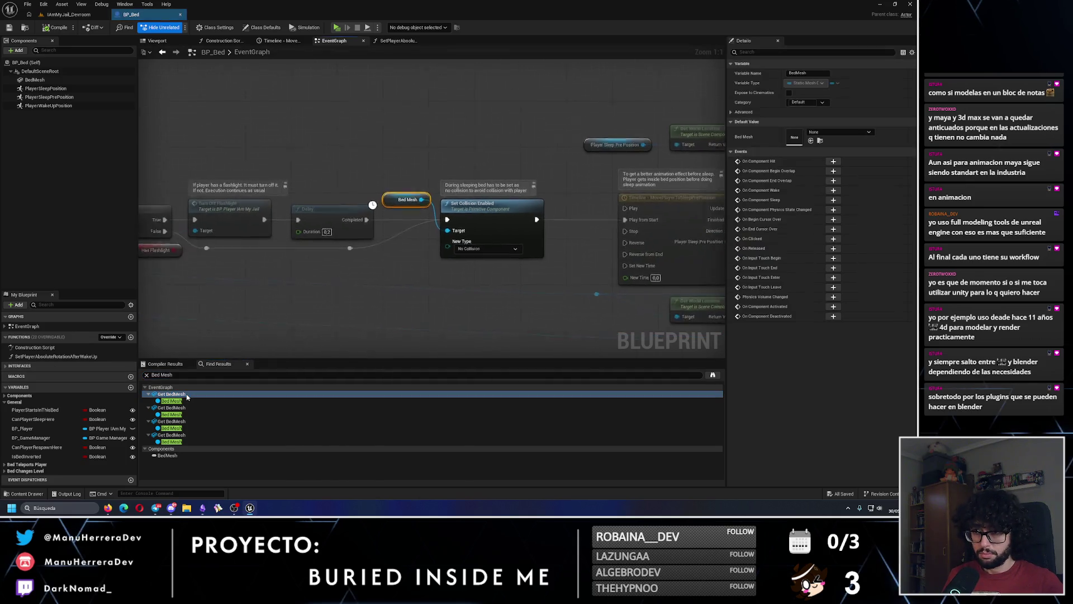
click(179, 408)
scroll(329, 217, down, 7)
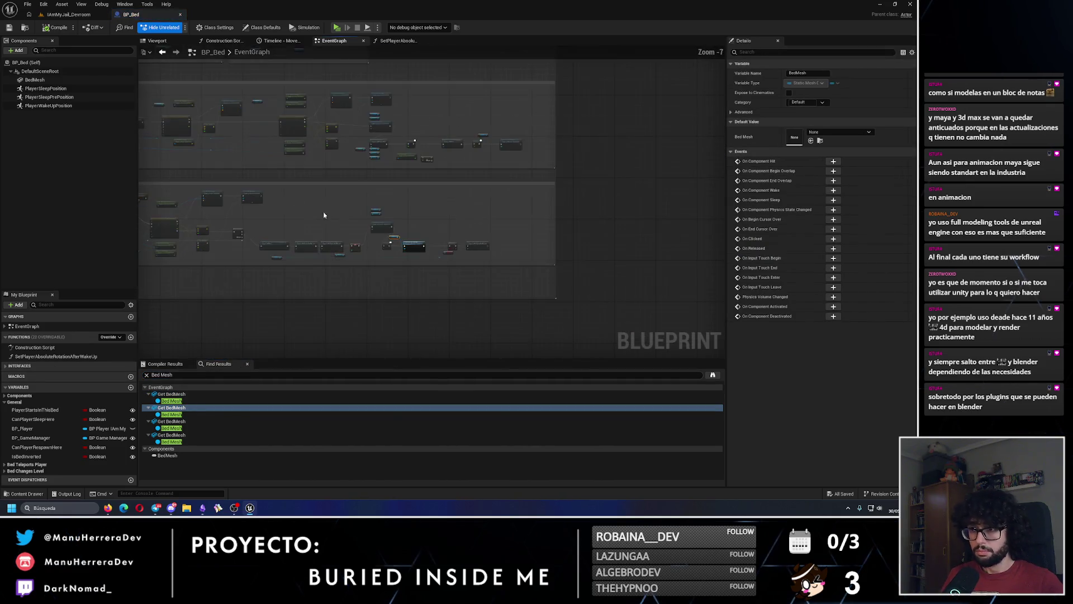
scroll(495, 179, up, 6)
Step: Jump to the BedFunctionWhenSleeping event and shift the Bed Mesh and collision nodes right, keeping Delay at 0.1
click(519, 176)
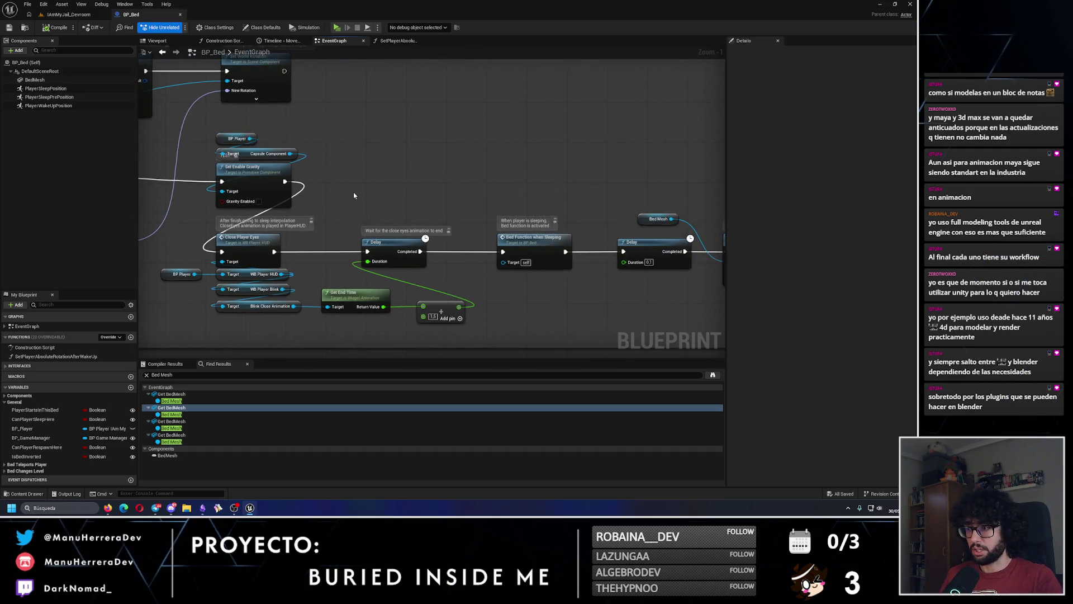
drag(353, 192, 71, 196)
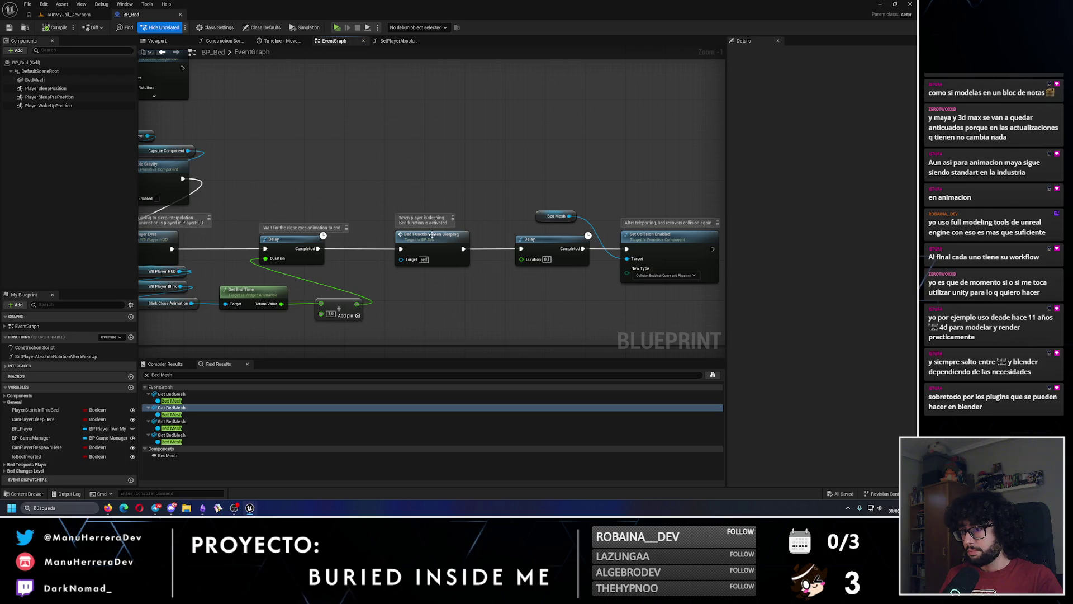
double_click(432, 234)
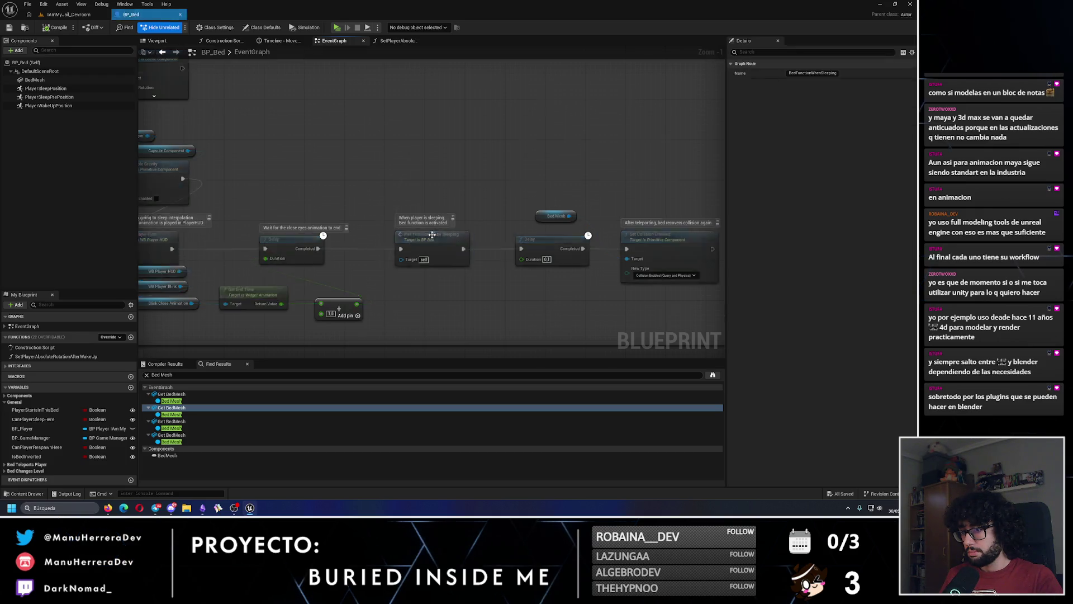
scroll(302, 272, down, 4)
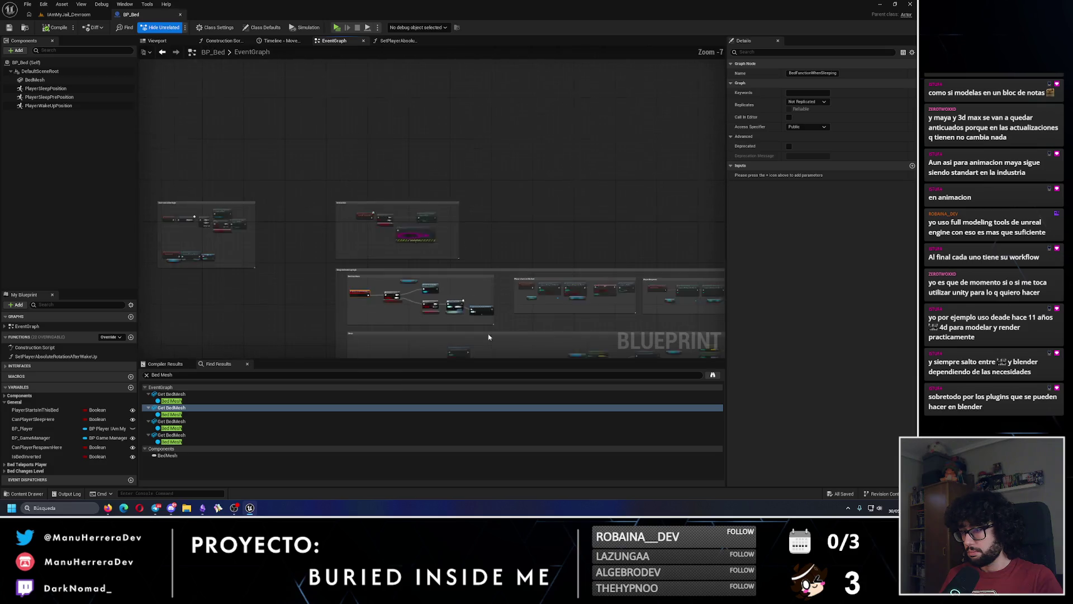
scroll(502, 206, up, 3)
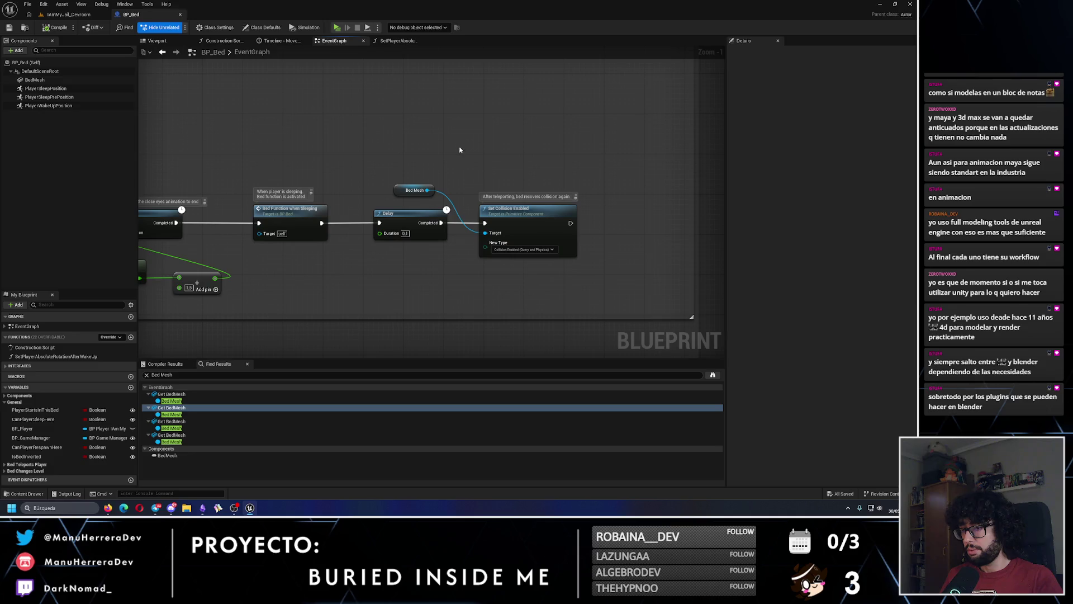
click(428, 190)
key(ctrl+z)
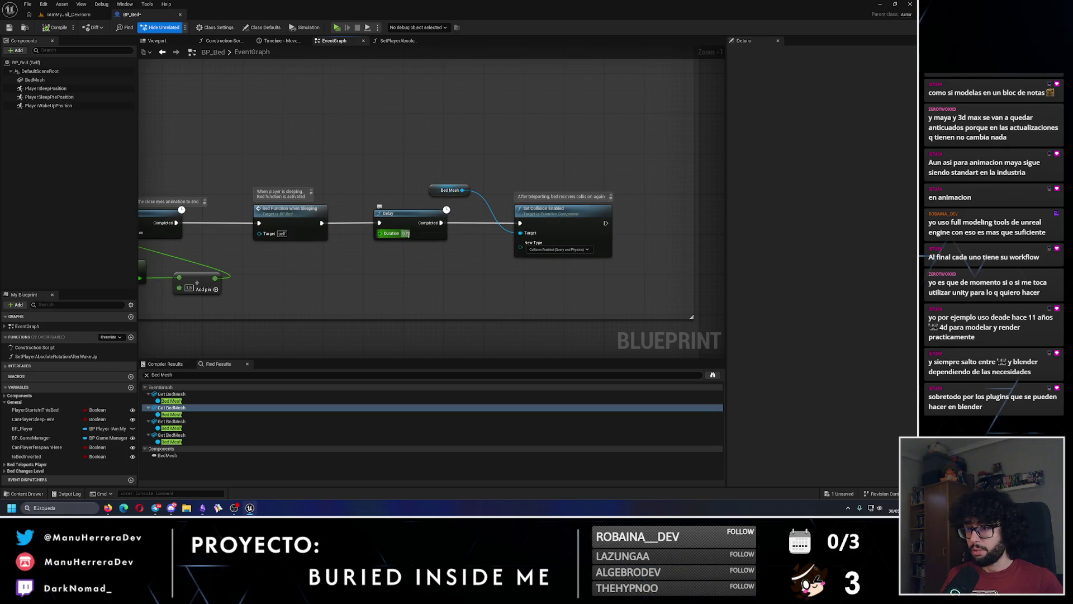
click(426, 275)
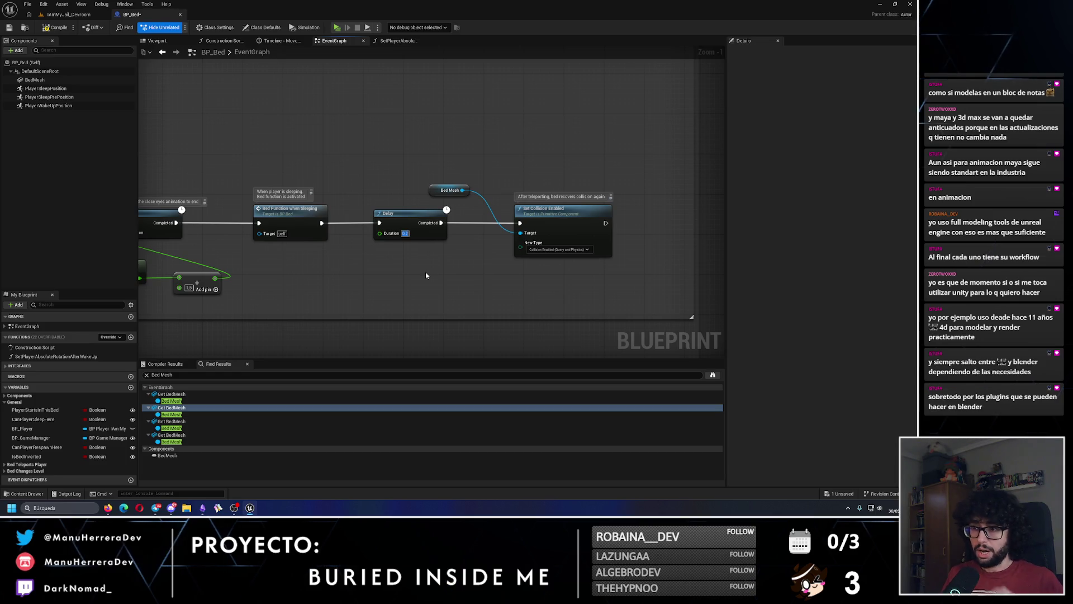
Step: Review the sleep chain from the sleep timelines to the gravity and Branch nodes, then save BP_Bed
drag(426, 275, 594, 282)
mouse_move(474, 153)
mouse_down()
mouse_move(180, 175)
mouse_move(496, 173)
mouse_up()
scroll(407, 167, down, 1)
drag(335, 185, 472, 203)
drag(329, 213, 441, 215)
drag(235, 218, 330, 217)
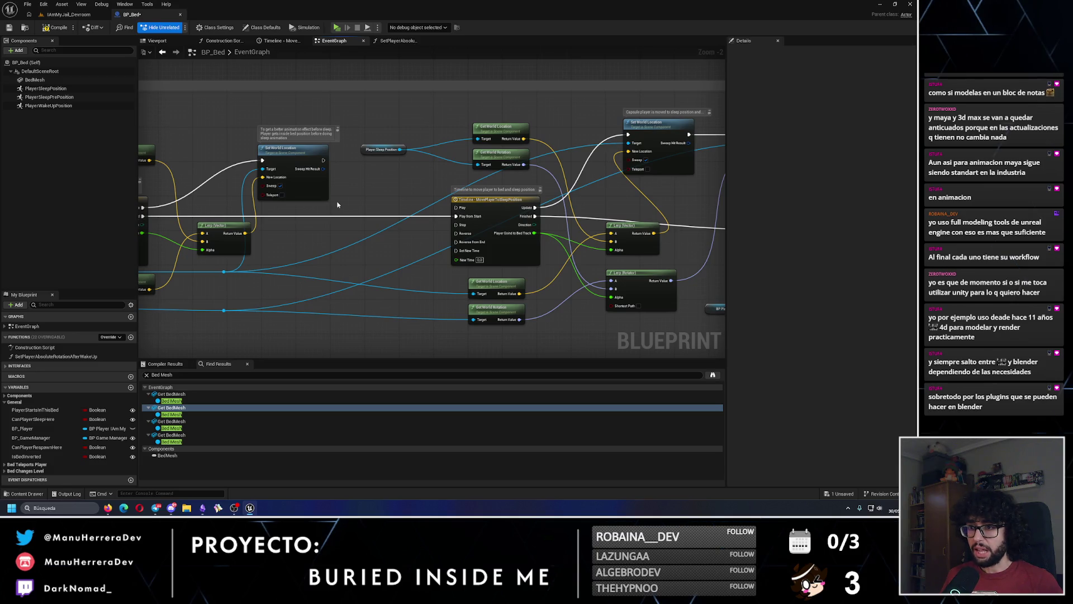
mouse_move(337, 204)
mouse_down()
mouse_move(480, 201)
mouse_move(468, 205)
mouse_up()
scroll(317, 207, down, 2)
drag(317, 207, 456, 222)
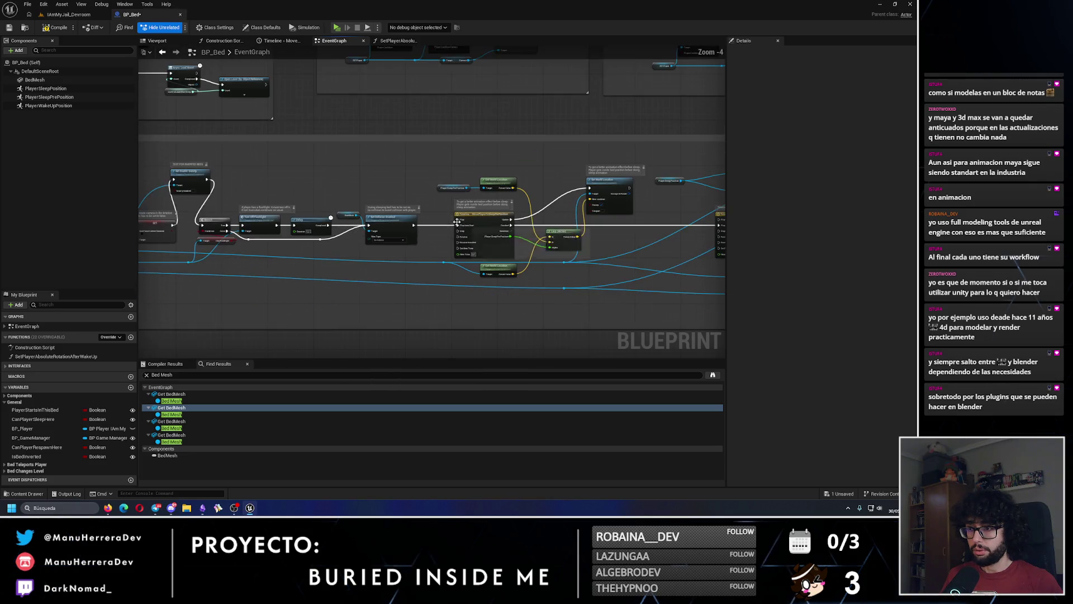
scroll(426, 219, up, 1)
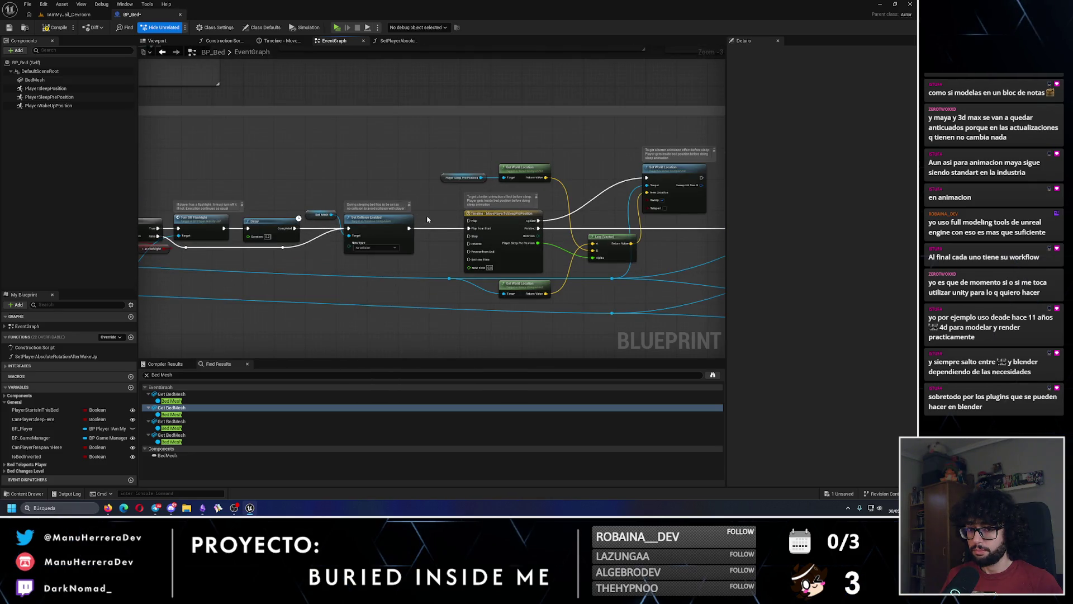
drag(427, 219, 652, 219)
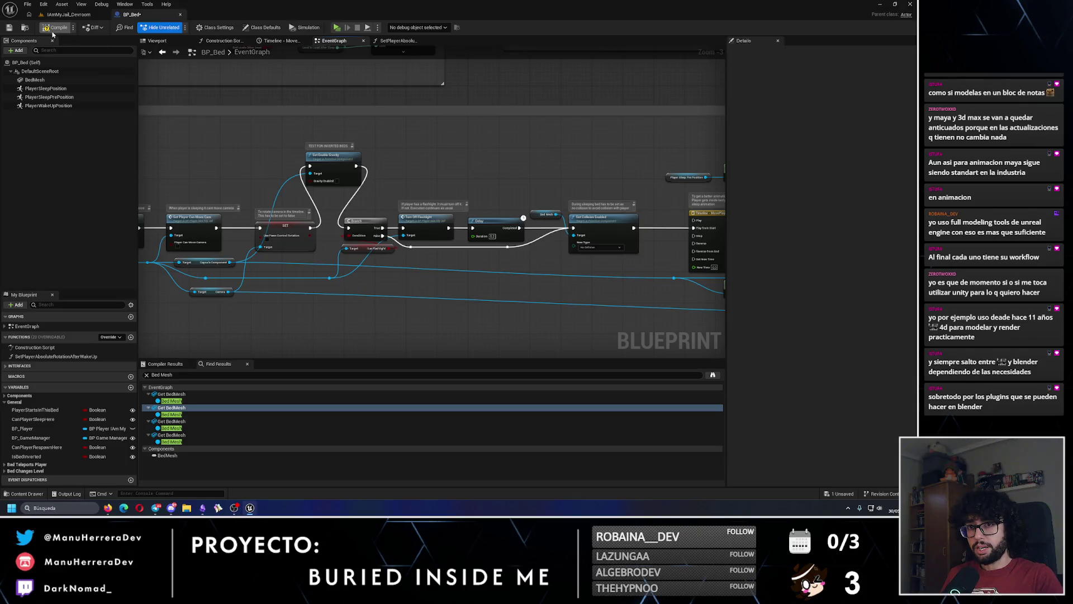
click(10, 29)
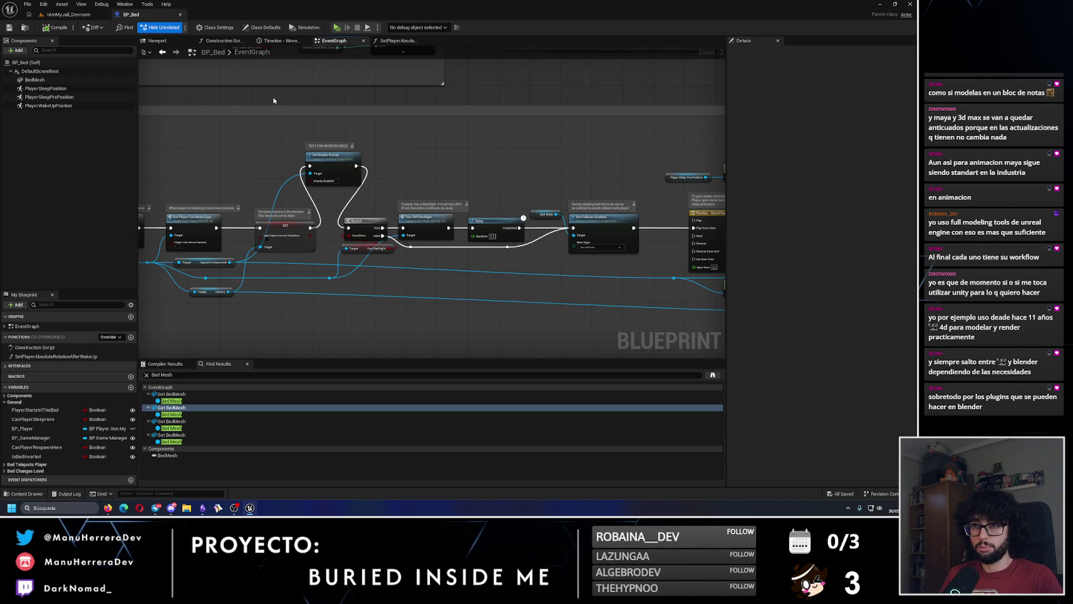
click(68, 14)
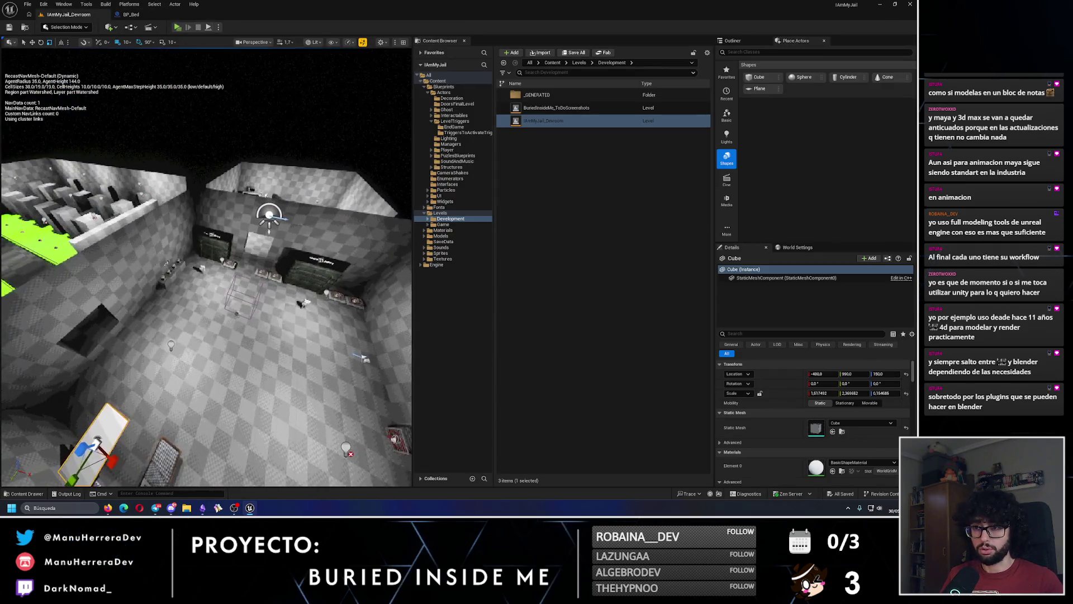
Step: Aim the level viewport at the bed and doorway, checking it in unlit then lit view
scroll(206, 267, down, 10)
key(alt+3)
click(234, 268)
key(alt+4)
drag(99, 170, 99, 170)
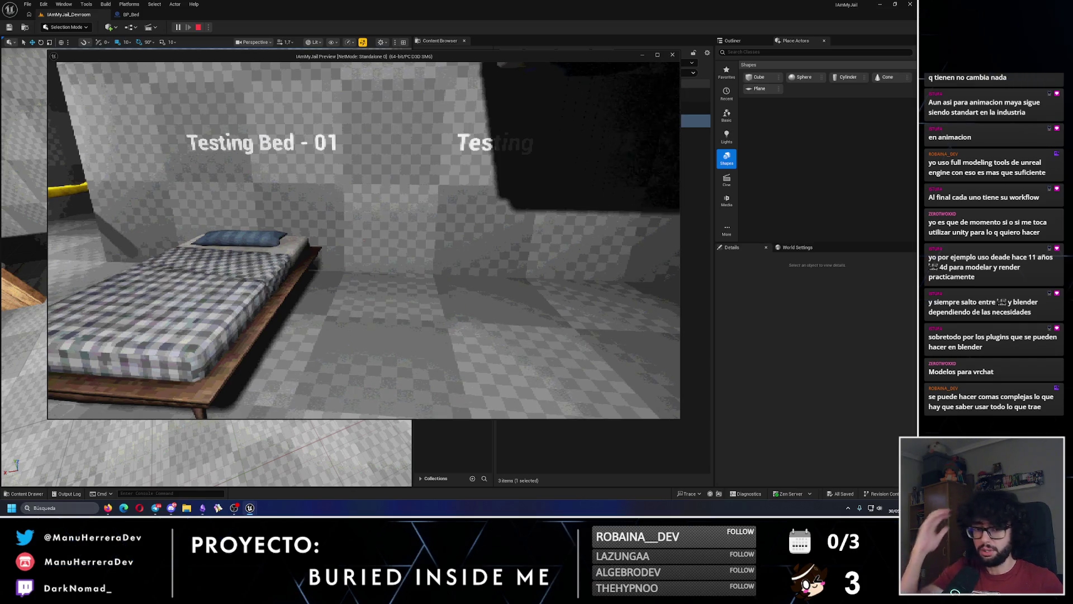
Step: Walk to Testing Bed - 01, go to sleep and get back up, then return to BP_Bed
key(w)
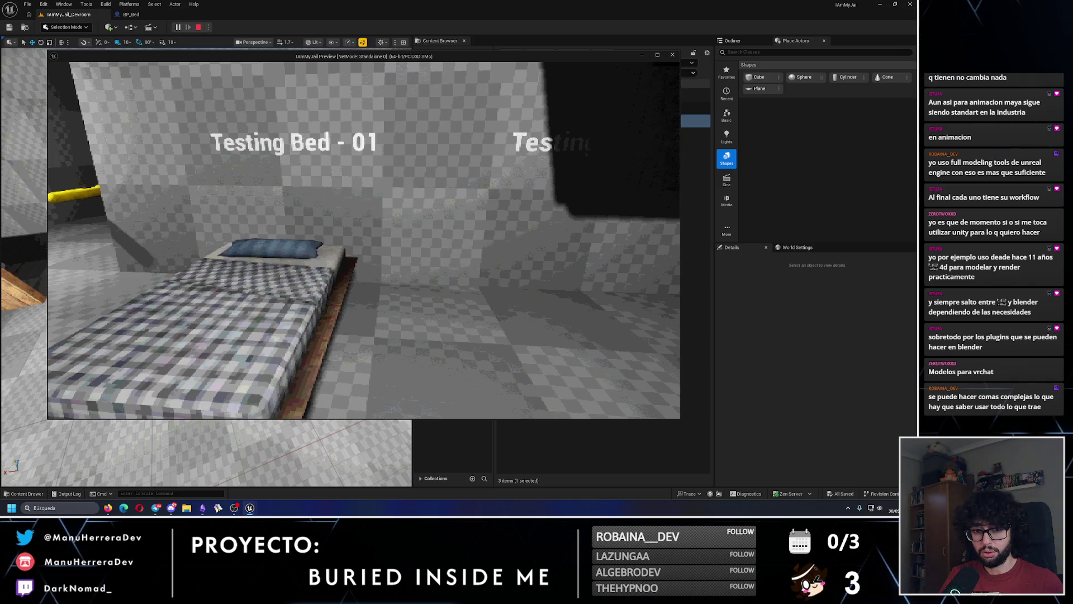
key(e)
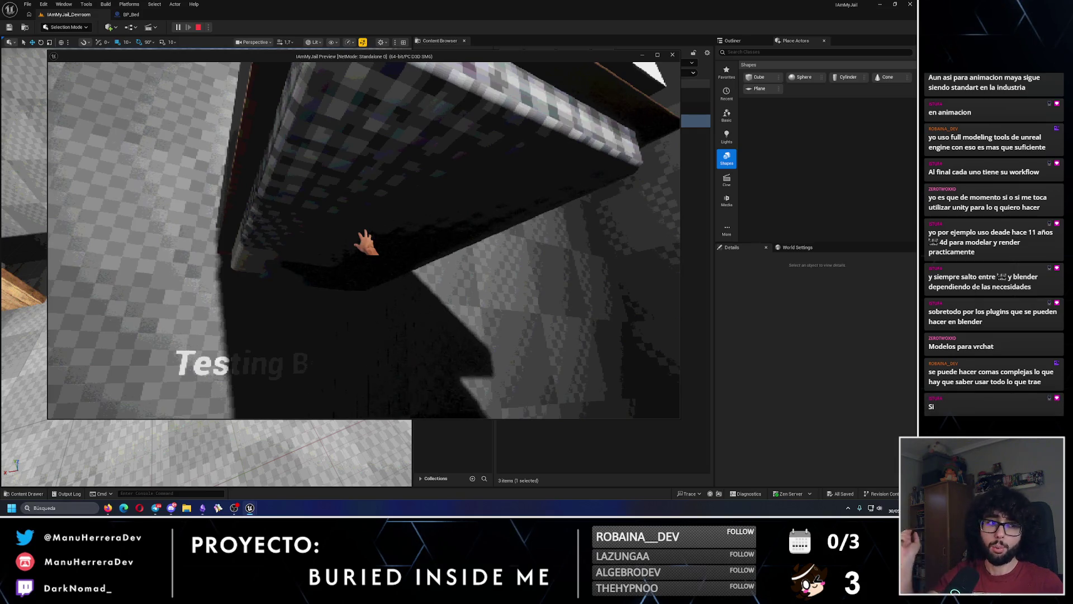
key(e)
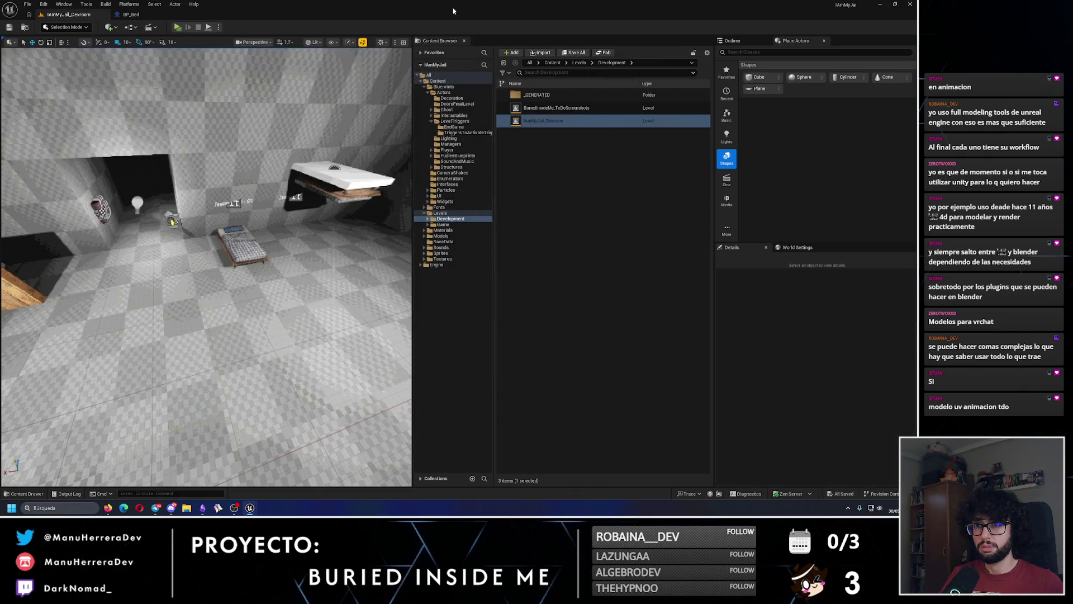
click(131, 14)
scroll(140, 114, down, 3)
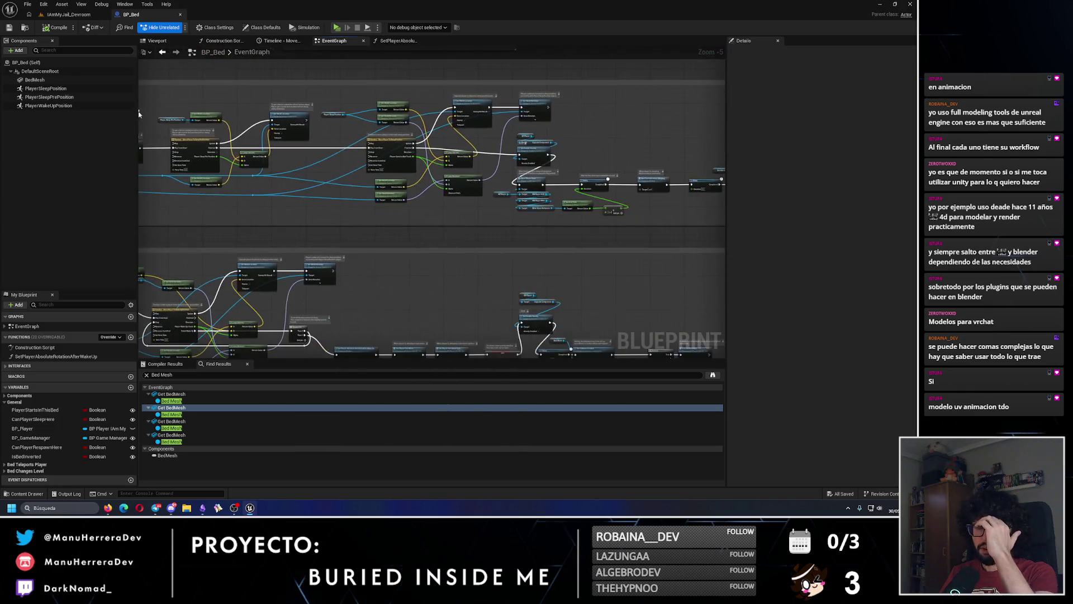
Step: Inspect the Bed Function and Delay nodes and deselect the Get End Time and add nodes
scroll(541, 146, up, 5)
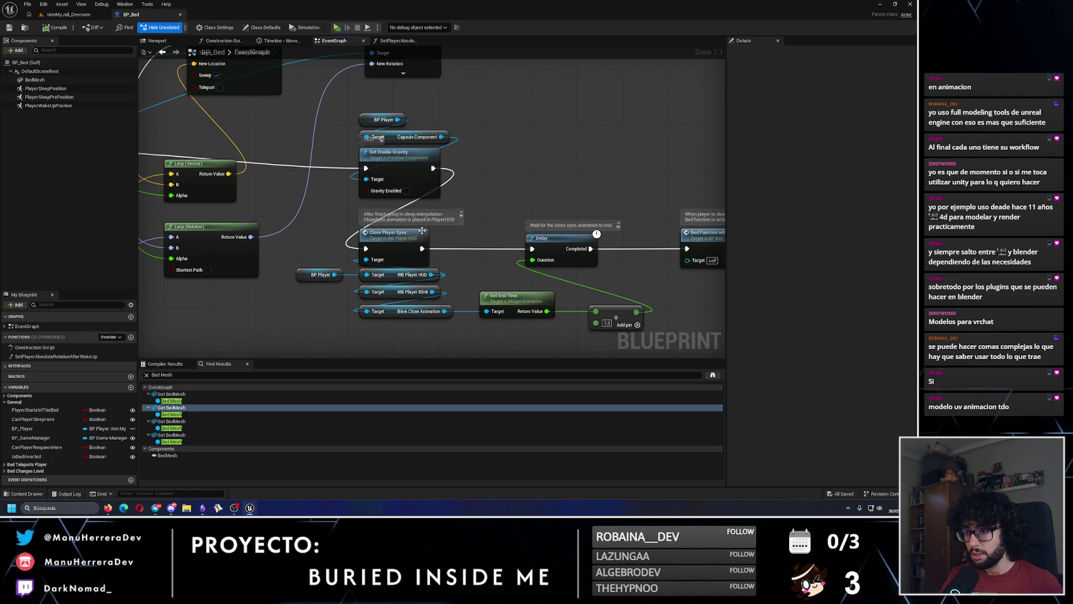
drag(529, 260, 393, 224)
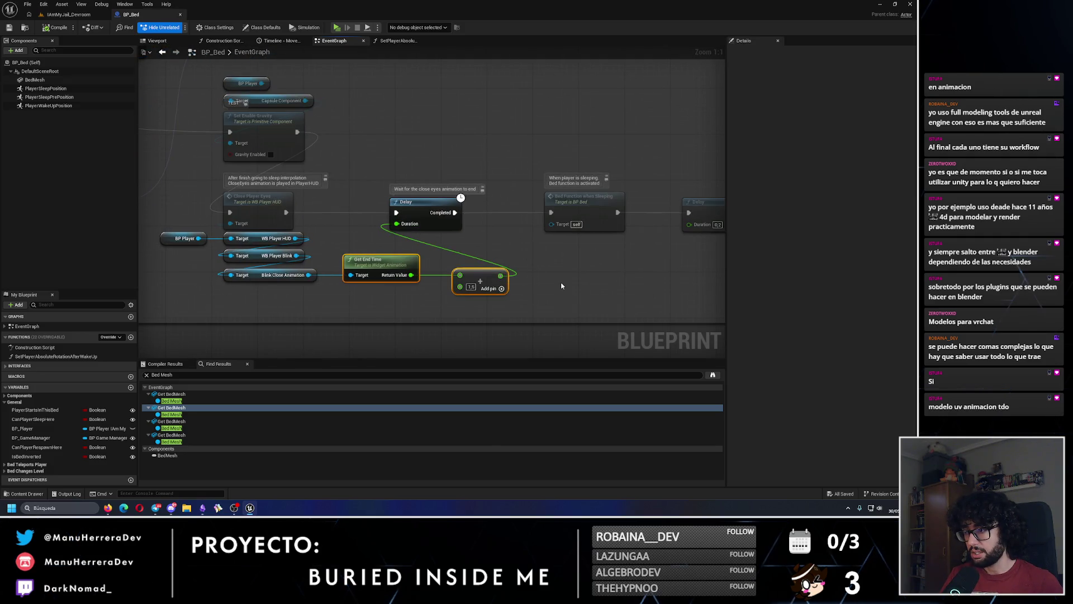
click(582, 283)
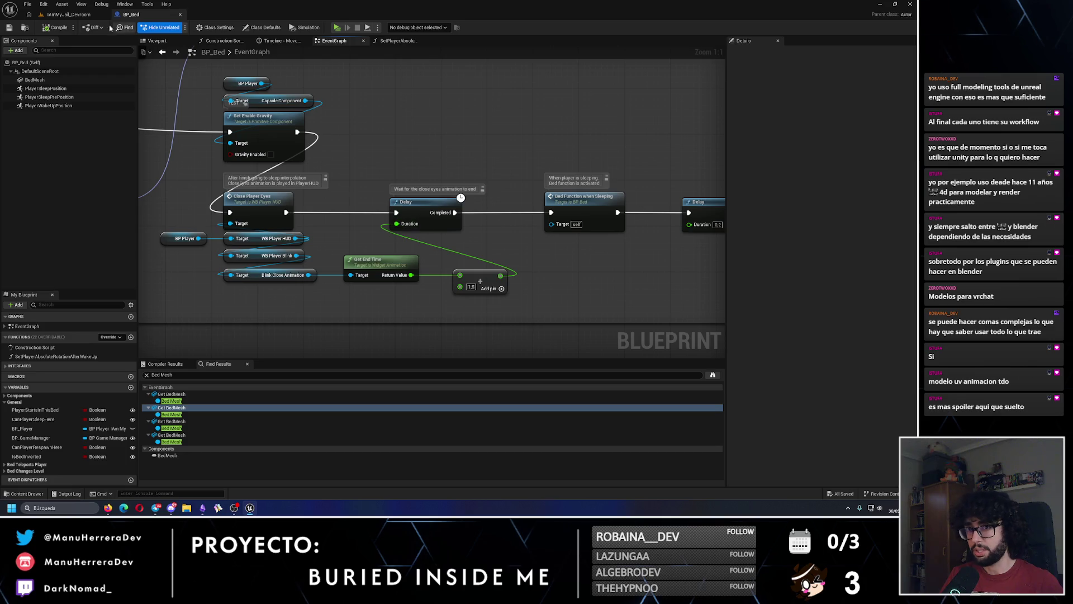
Step: Start a new play session, sprint to the bed and interact to lie down, then return to BP_Bed
click(69, 14)
click(178, 27)
key(shift+w)
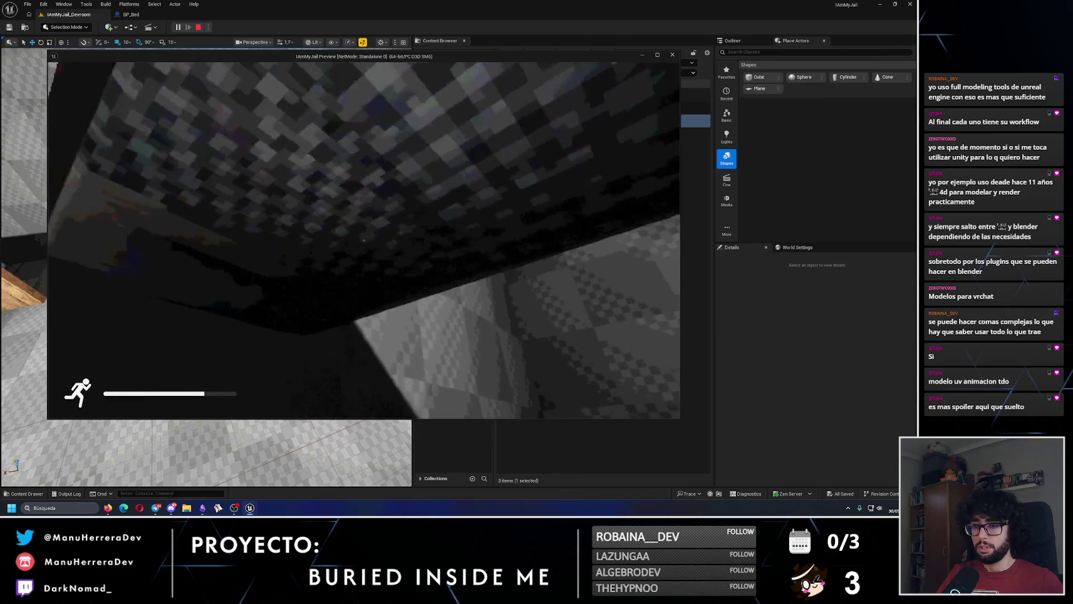
key(e)
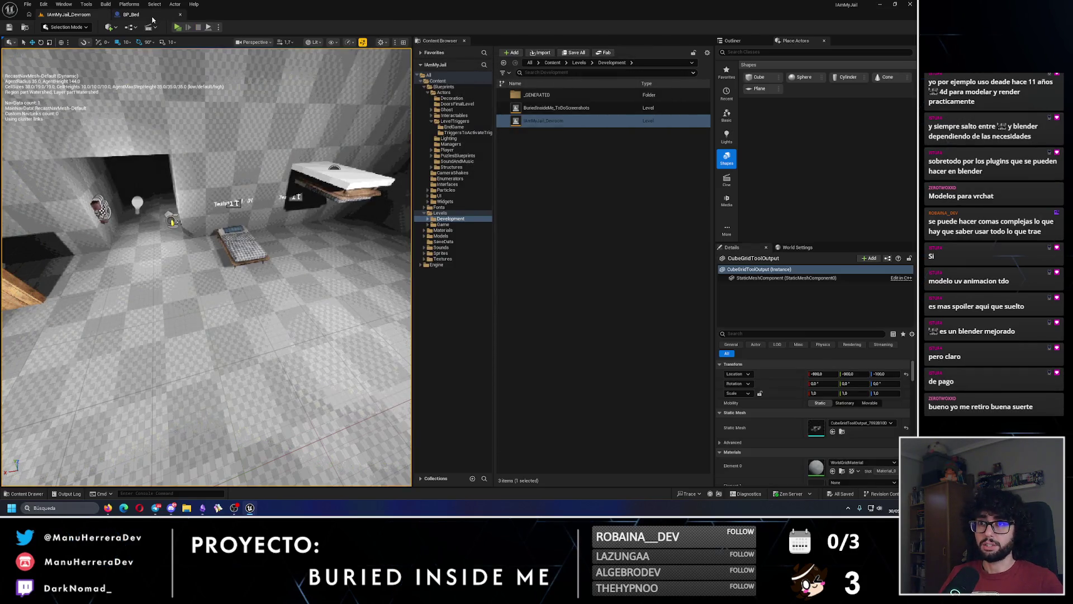
click(150, 15)
scroll(588, 259, up, 3)
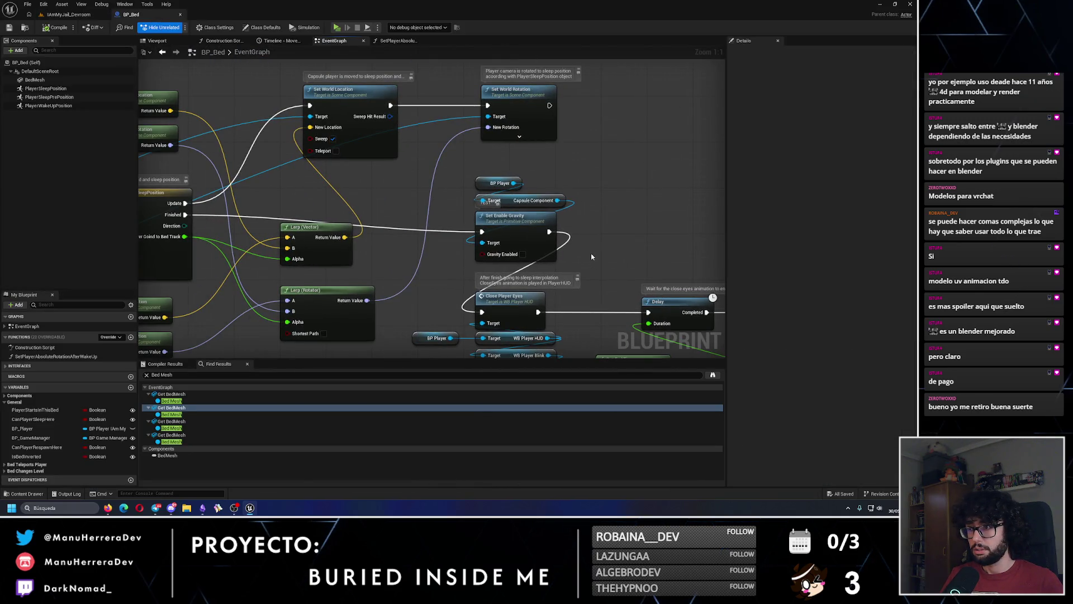
Step: Straighten the gravity nodes so they align with the timeline's Finished wire
drag(199, 206, 347, 223)
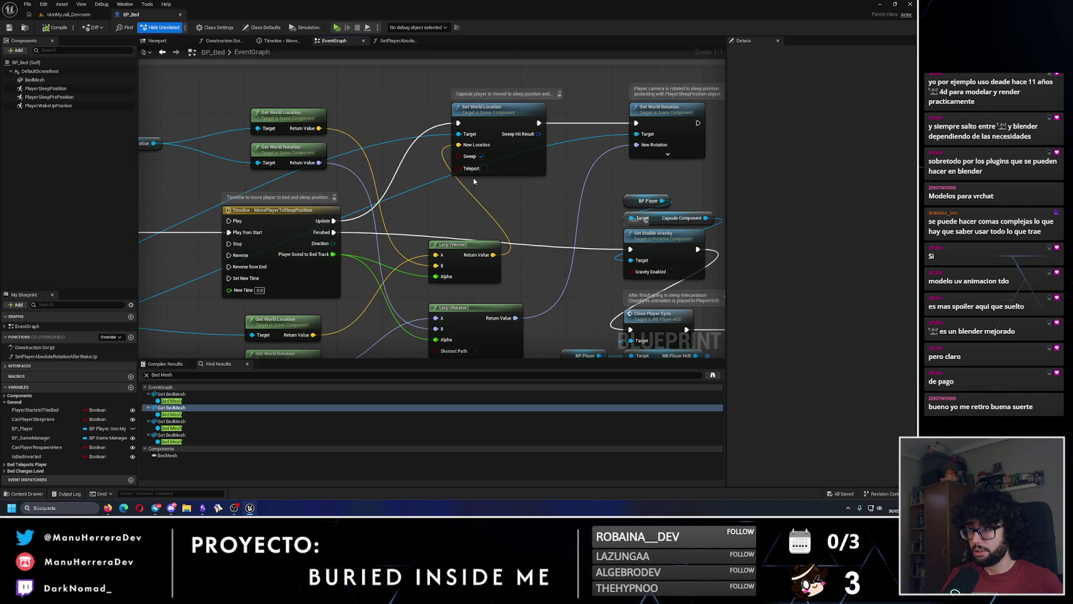
drag(482, 215, 399, 180)
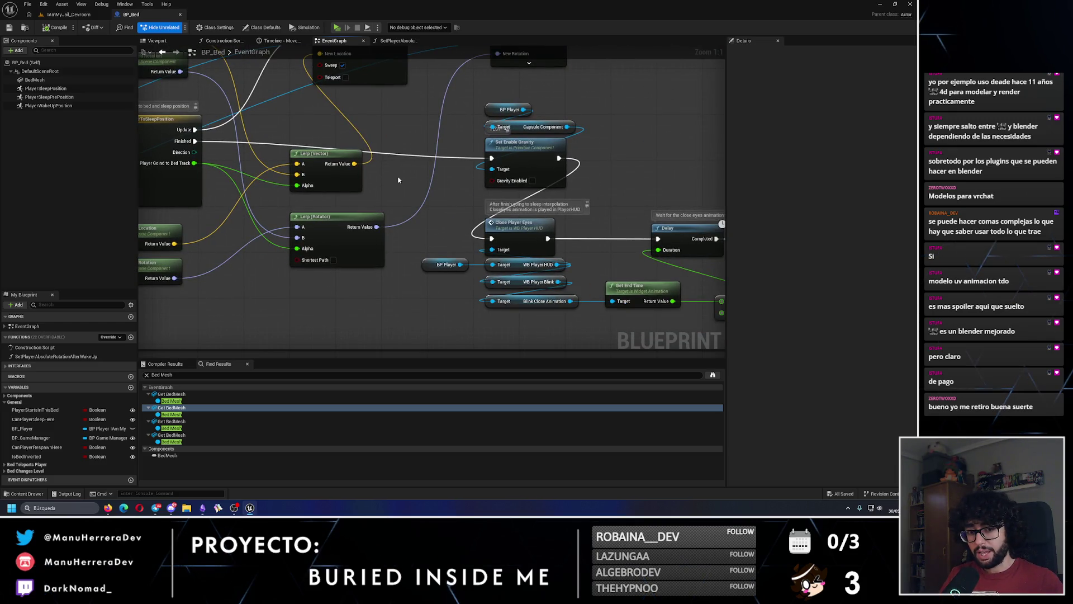
scroll(425, 176, down, 6)
scroll(590, 281, up, 4)
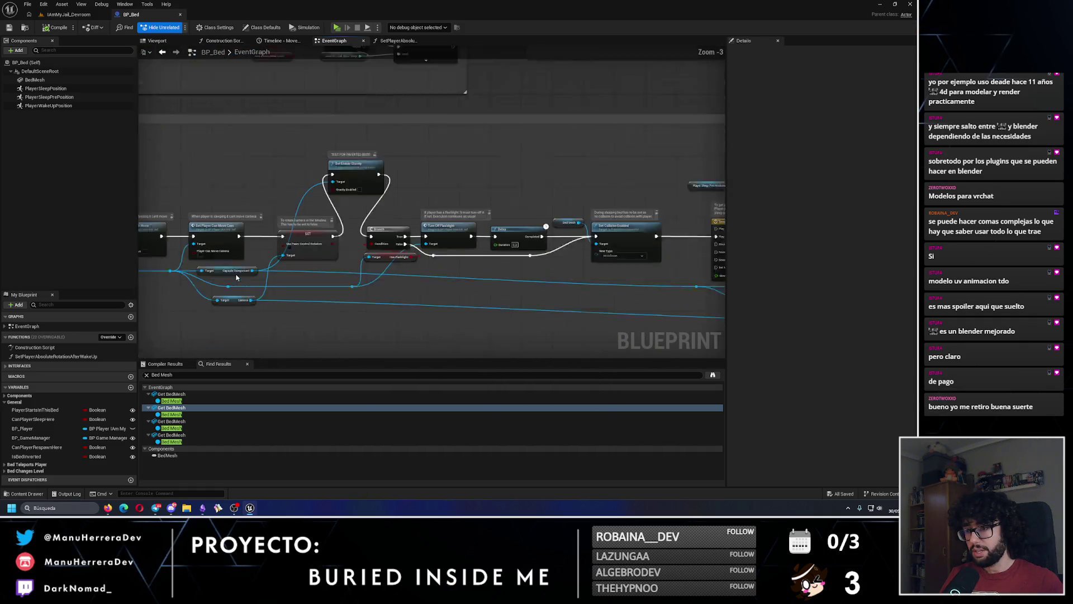
scroll(568, 281, down, 2)
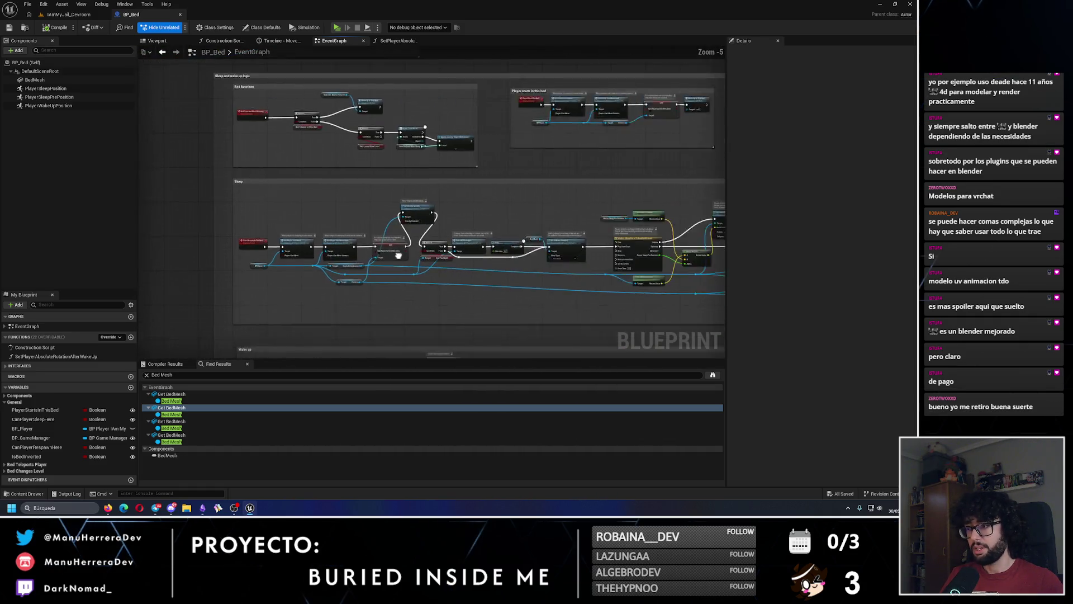
scroll(402, 224, up, 3)
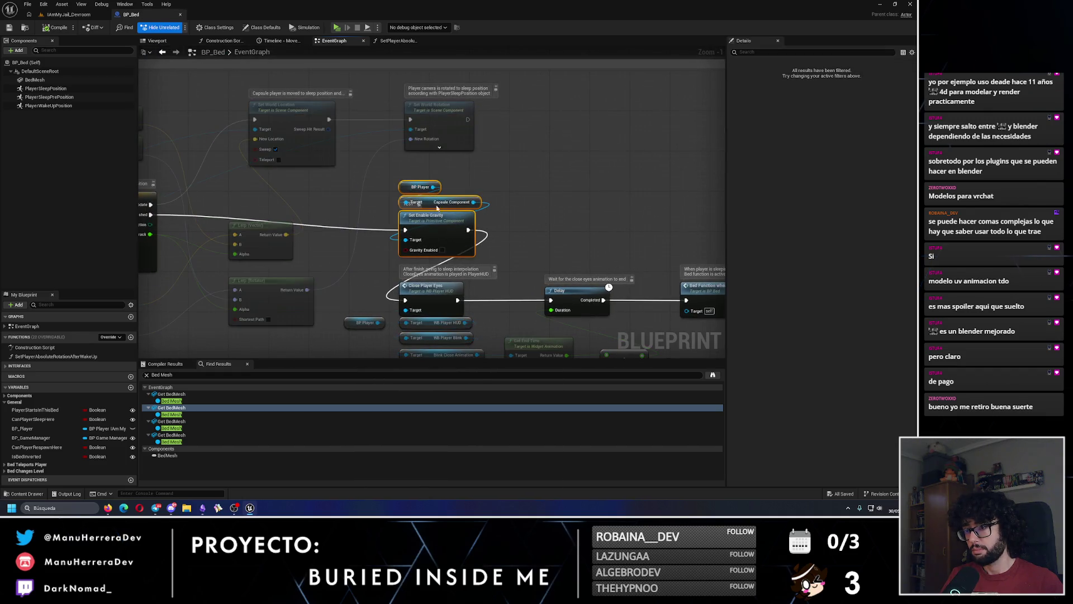
drag(475, 212, 477, 207)
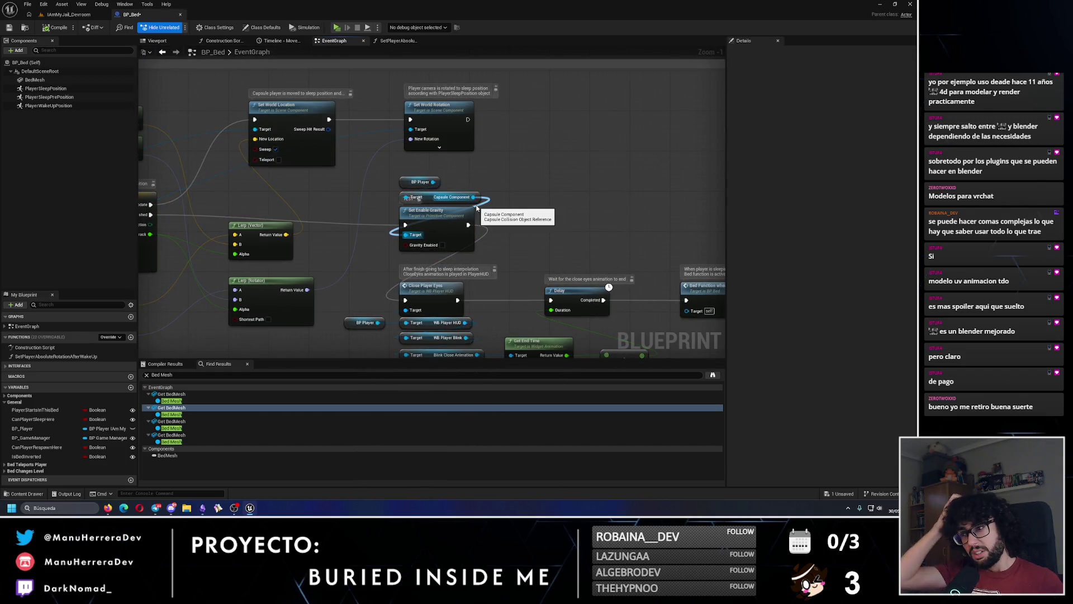
click(268, 110)
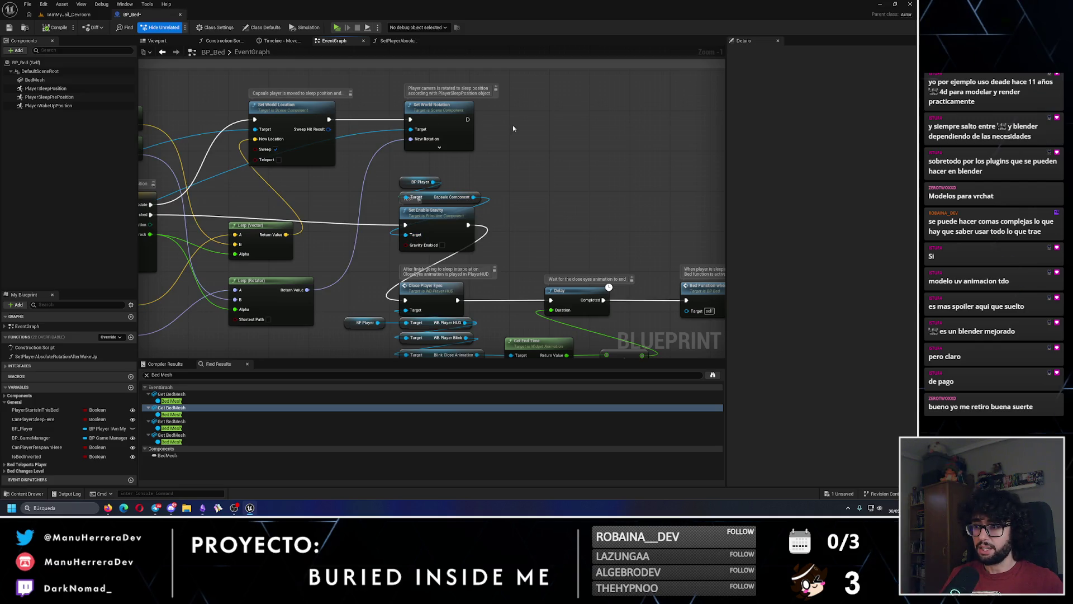
drag(446, 175, 540, 158)
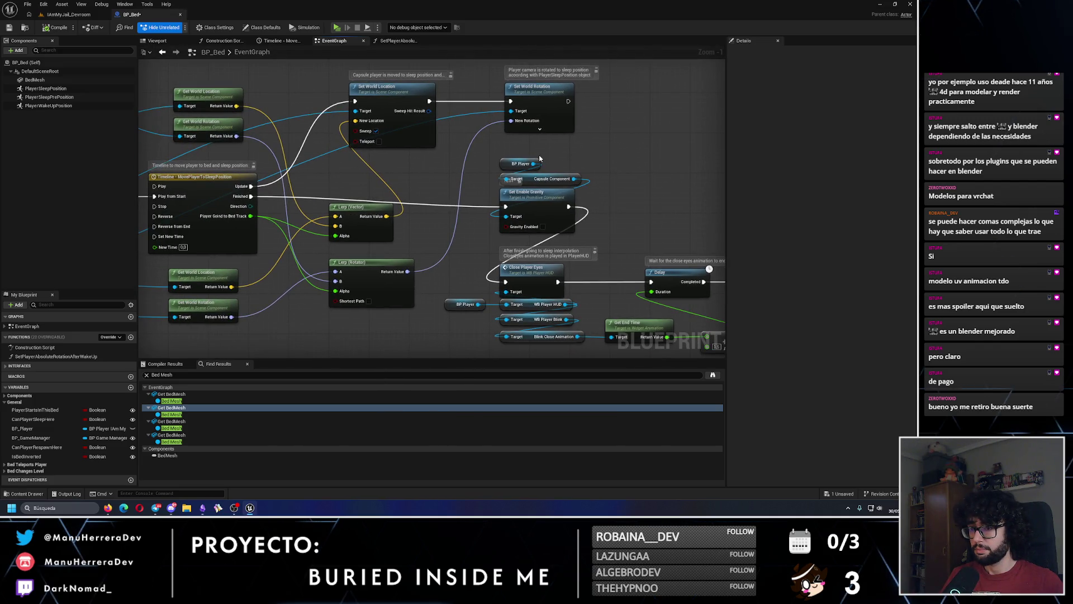
mouse_move(615, 211)
mouse_down()
mouse_move(535, 208)
mouse_move(417, 156)
mouse_up()
key(q)
Step: Add a Print String printing 'SE CAE' off the MovePlayerToSleepPosition timeline's Finished pin and save BP_Bed
mouse_move(539, 212)
mouse_down()
mouse_move(635, 222)
mouse_move(584, 256)
mouse_move(476, 225)
mouse_move(561, 222)
mouse_up()
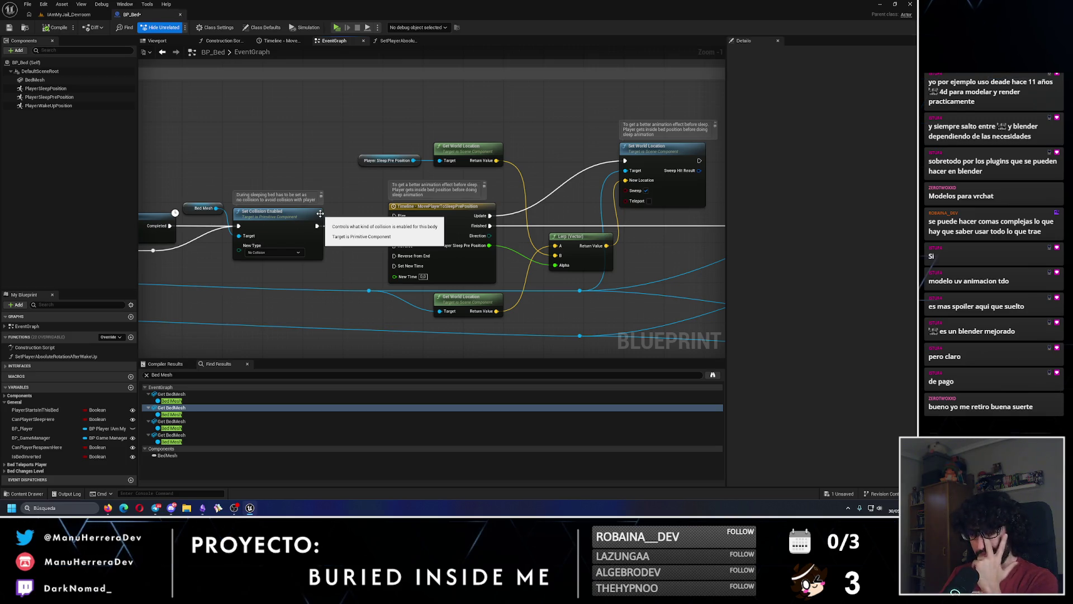
drag(549, 204, 221, 182)
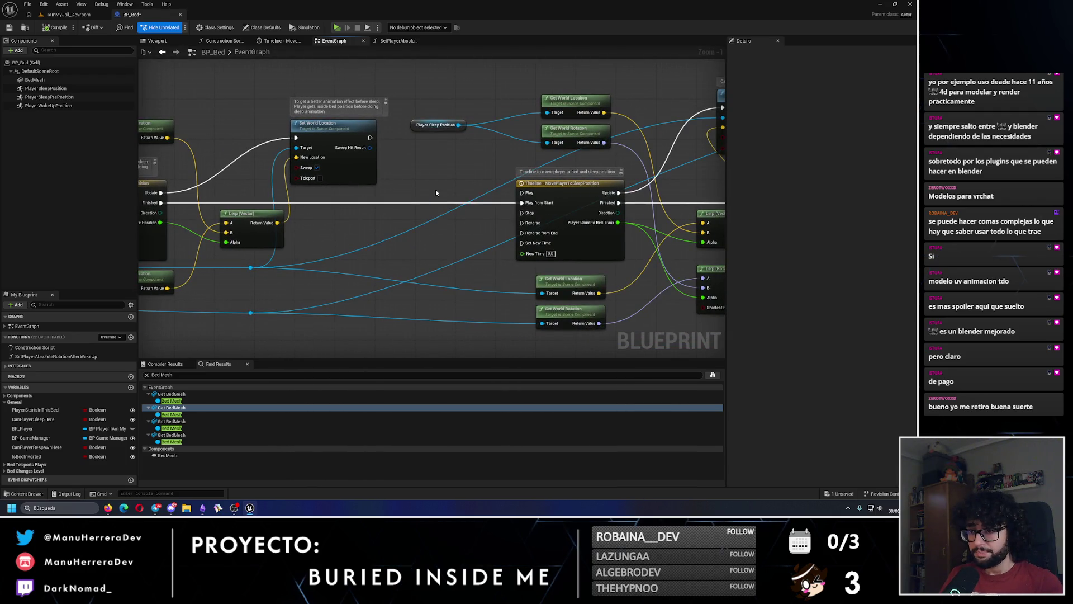
drag(467, 185, 353, 197)
mouse_move(487, 219)
mouse_down()
mouse_move(330, 187)
mouse_move(521, 187)
mouse_up()
click(393, 197)
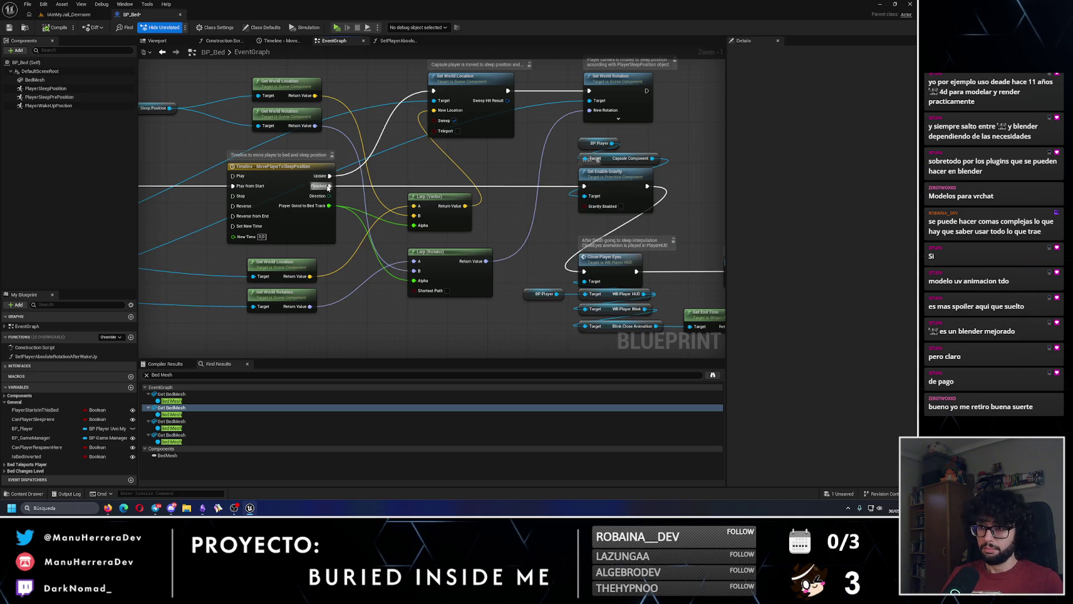
drag(330, 186, 479, 186)
text(print)
key(Return)
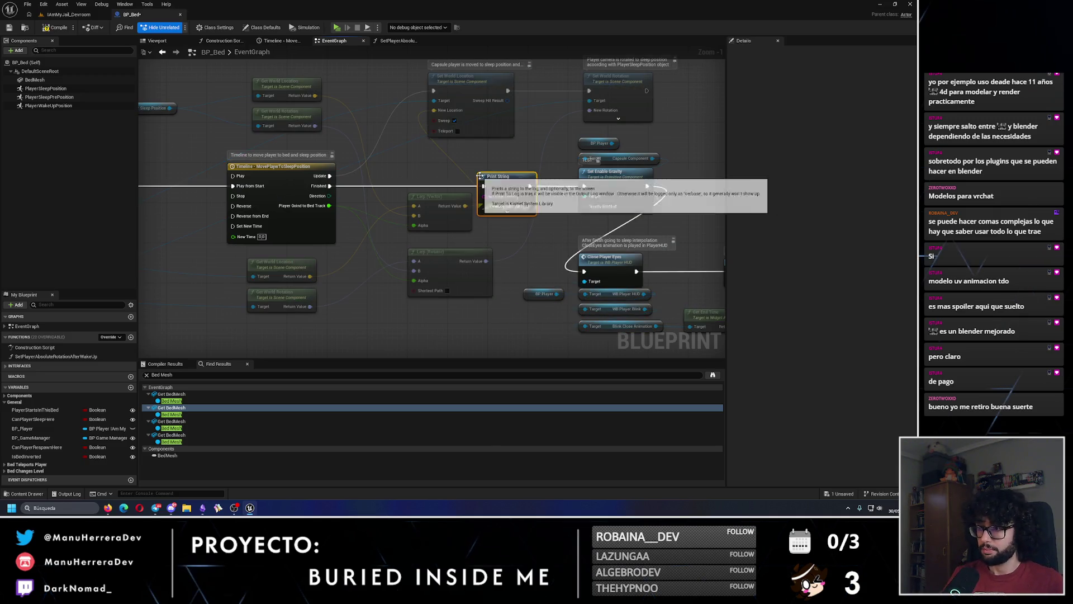
click(513, 196)
text(SE CAE)
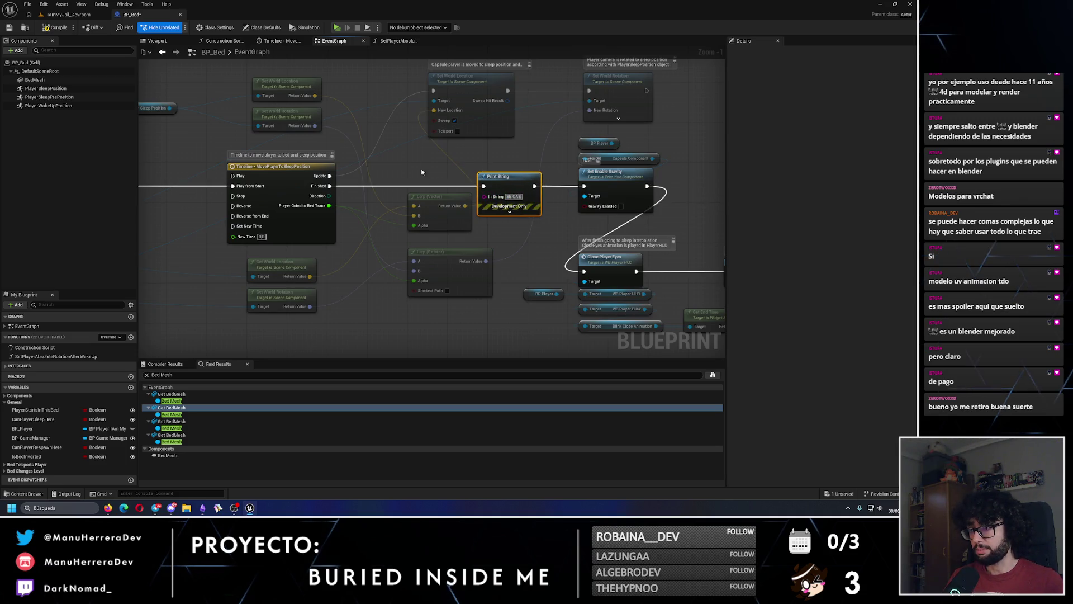
click(437, 181)
click(9, 28)
click(65, 14)
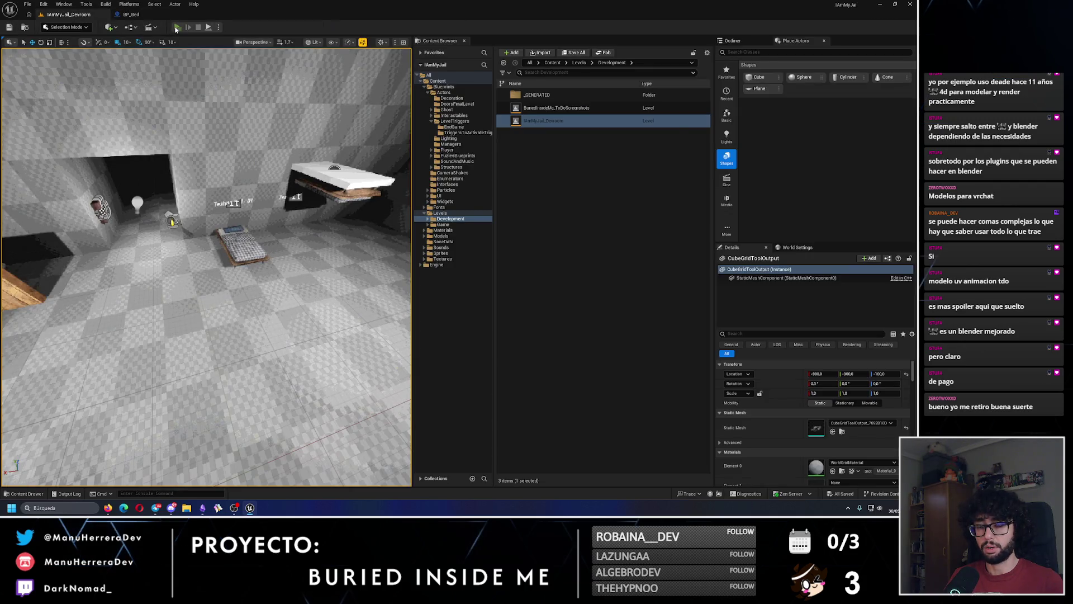
Step: Play-test lying down in Testing Bed - 02 twice, watching for the SE CAE message, then return to BP_Bed
click(176, 27)
key(w)
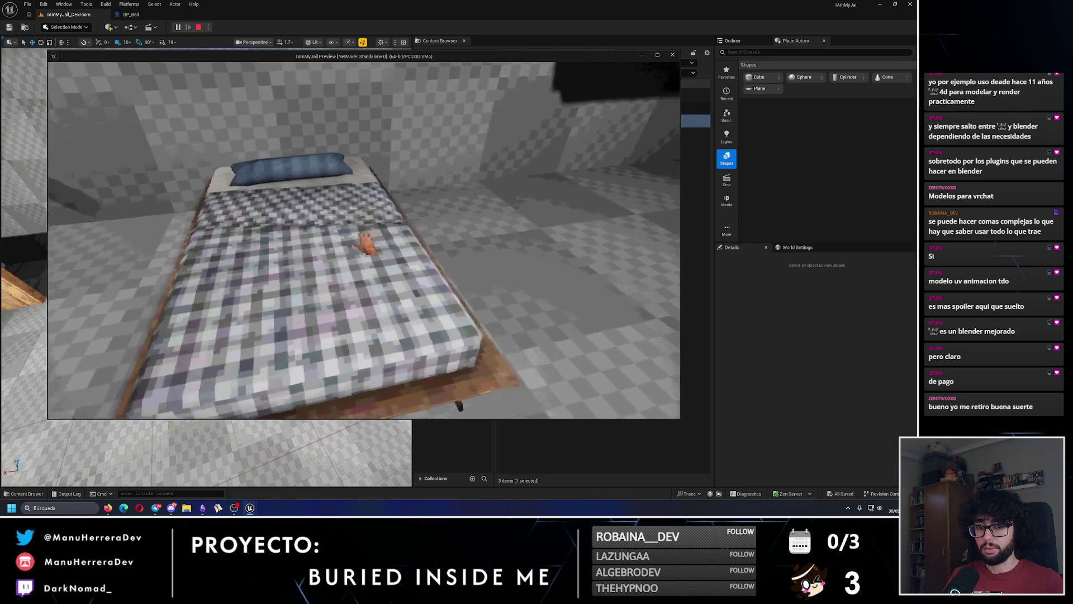
key(e)
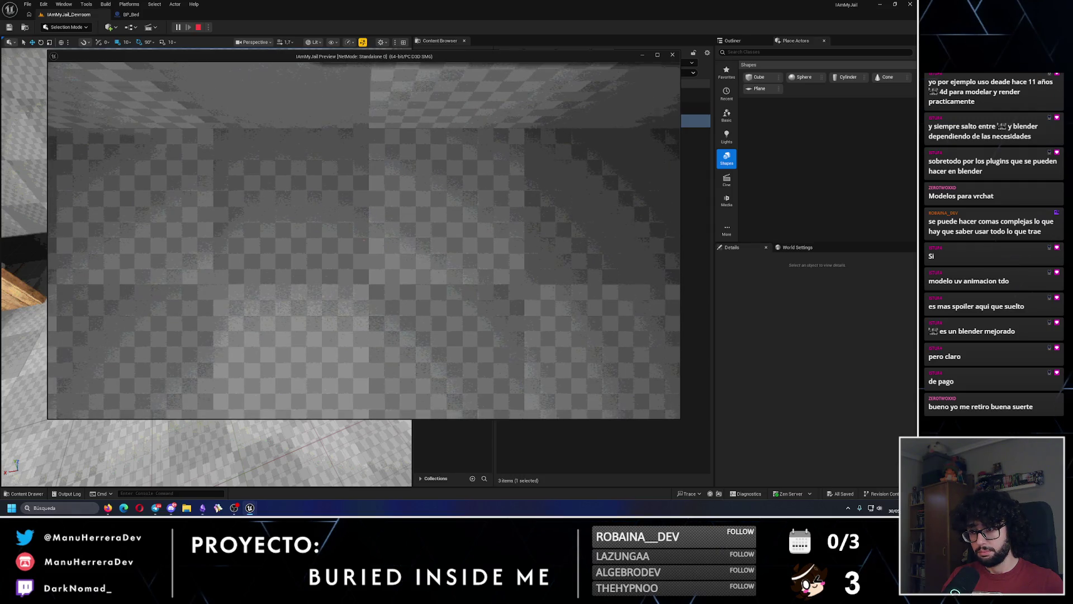
key(Escape)
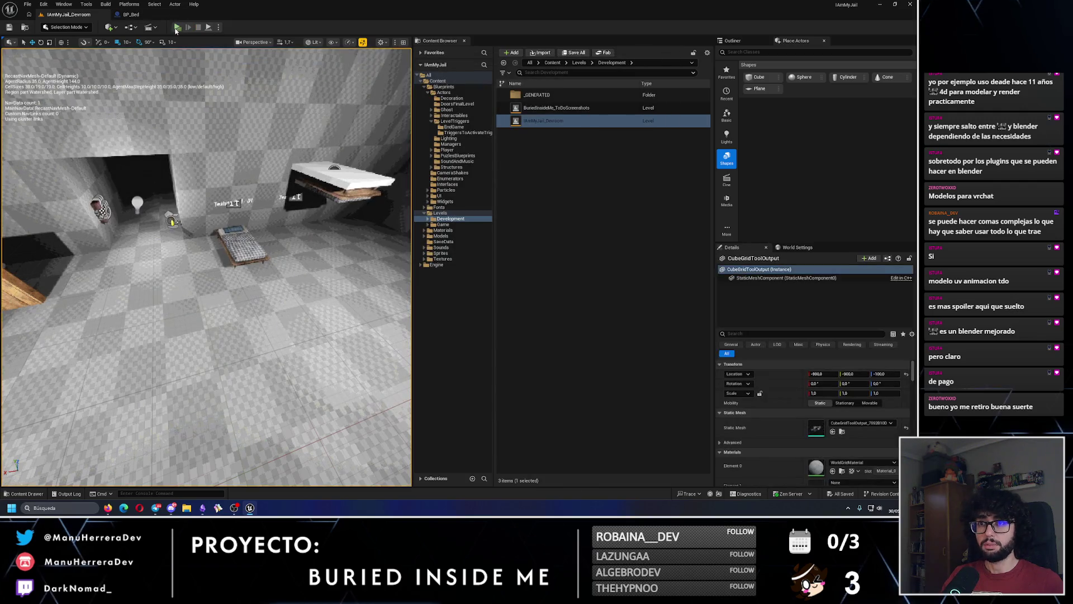
key(alt+p)
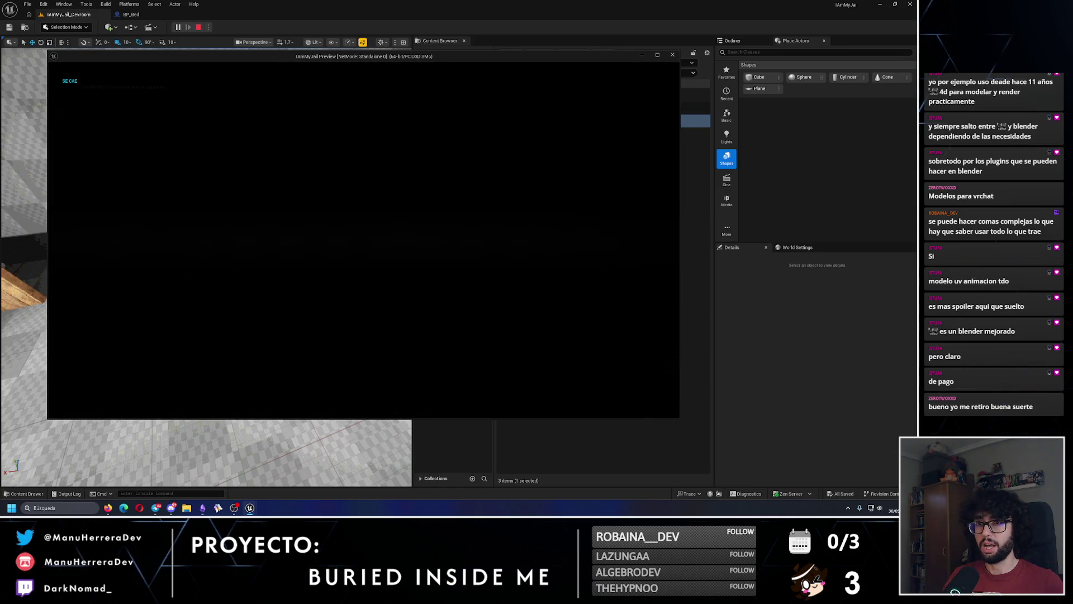
key(Escape)
click(131, 14)
scroll(432, 183, down, 2)
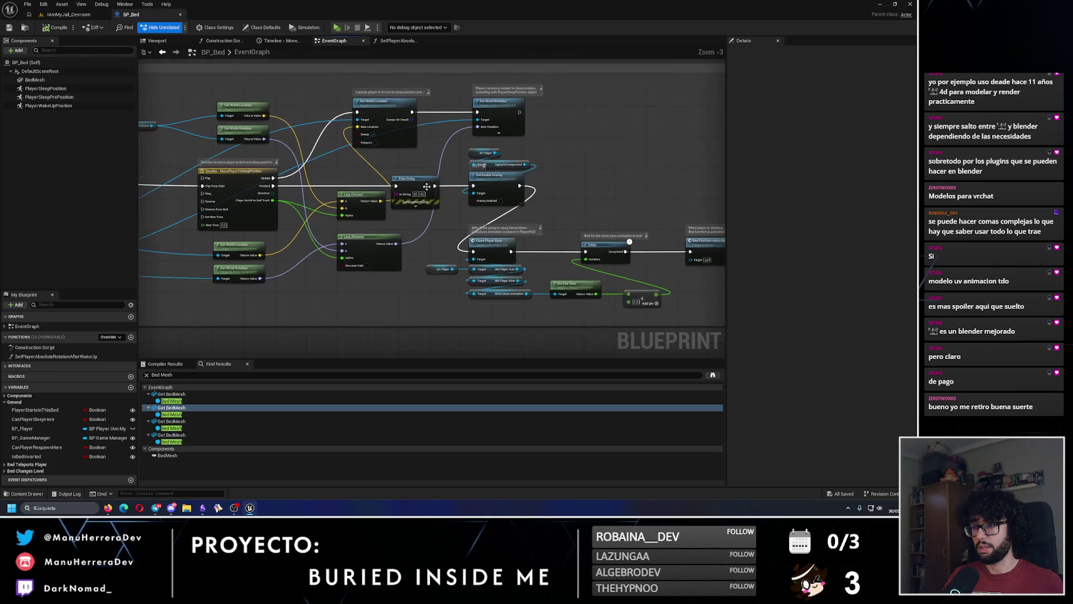
Step: Delete the SE CAE Print String node from the sleep chain
click(433, 182)
scroll(433, 182, up, 2)
key(Delete)
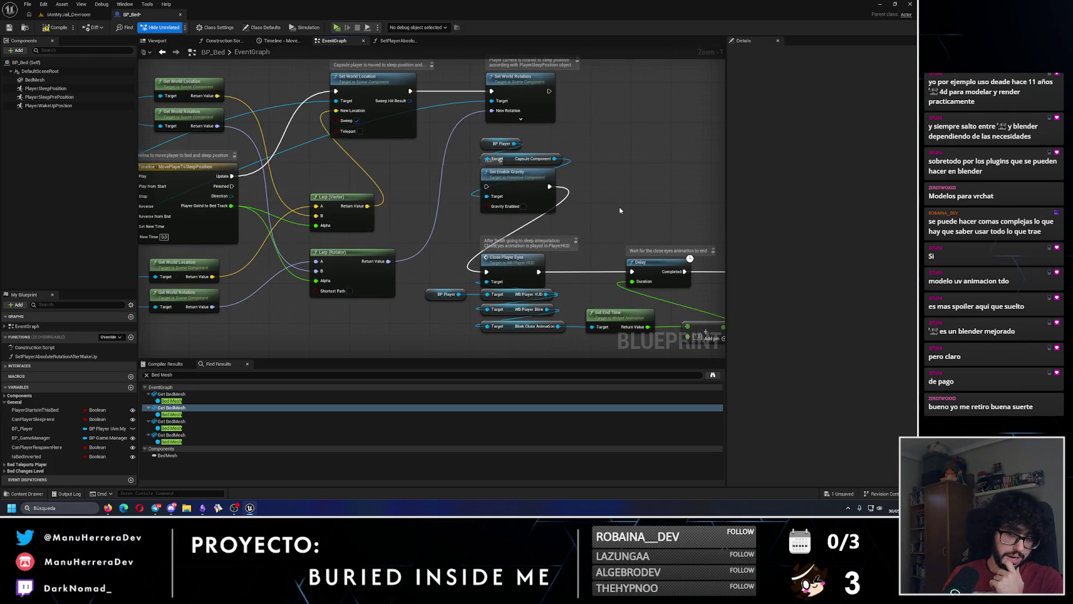
Step: Delete the BP Player and Set Enable Gravity nodes after the sleep timeline and compile BP_Bed
drag(435, 256, 579, 264)
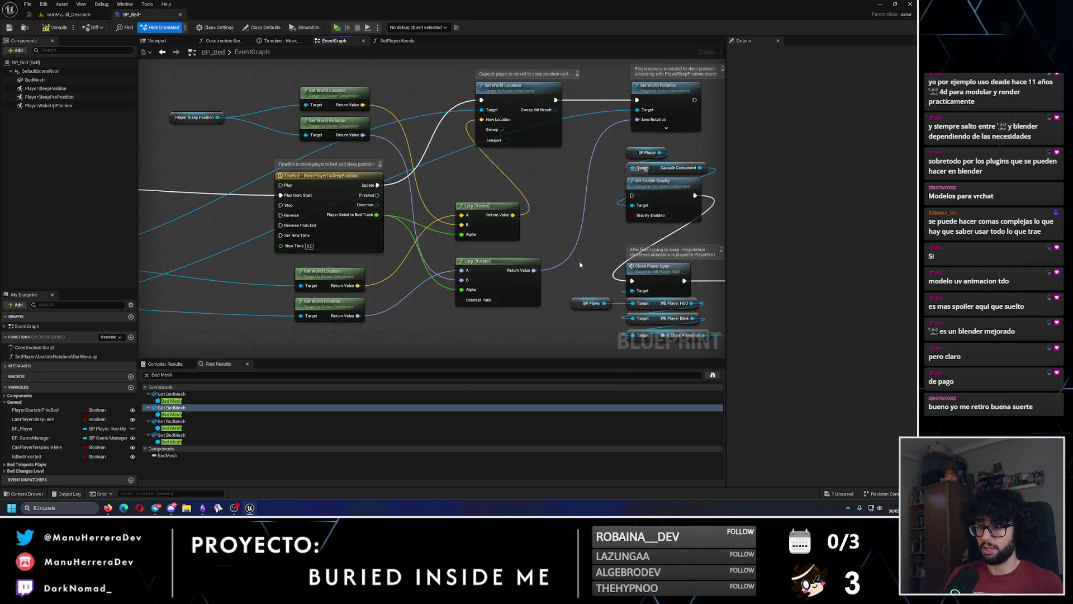
drag(496, 250, 581, 313)
scroll(343, 264, down, 2)
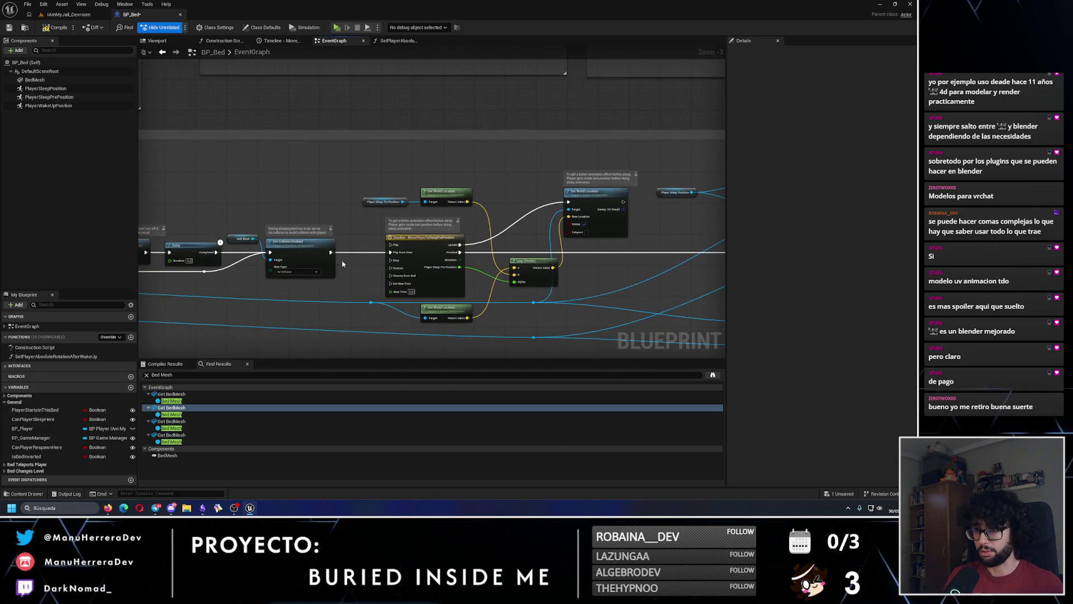
drag(342, 263, 537, 224)
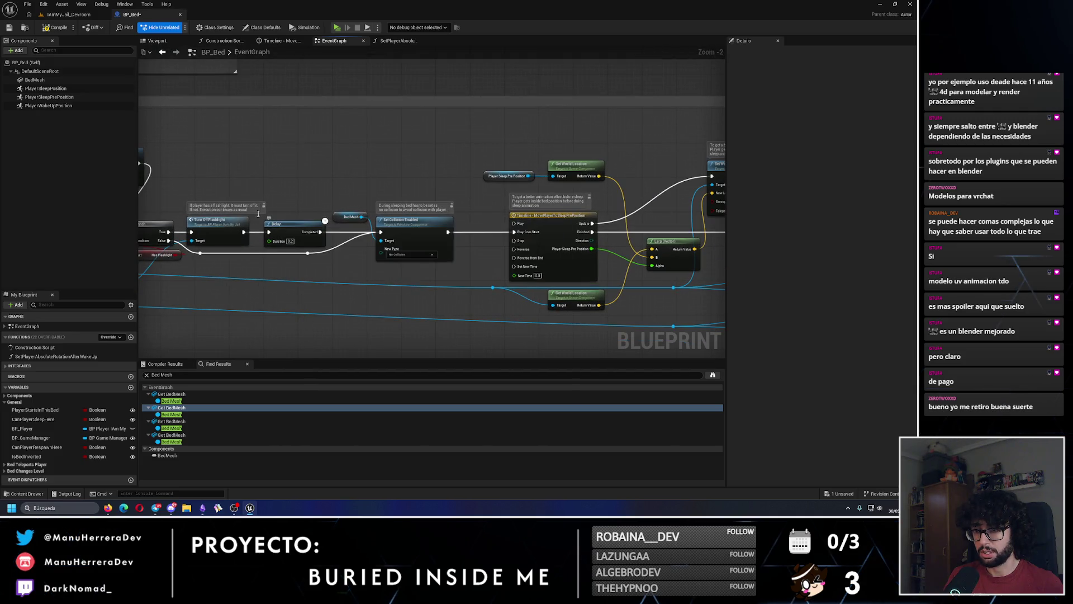
scroll(364, 188, up, 1)
scroll(363, 188, up, 2)
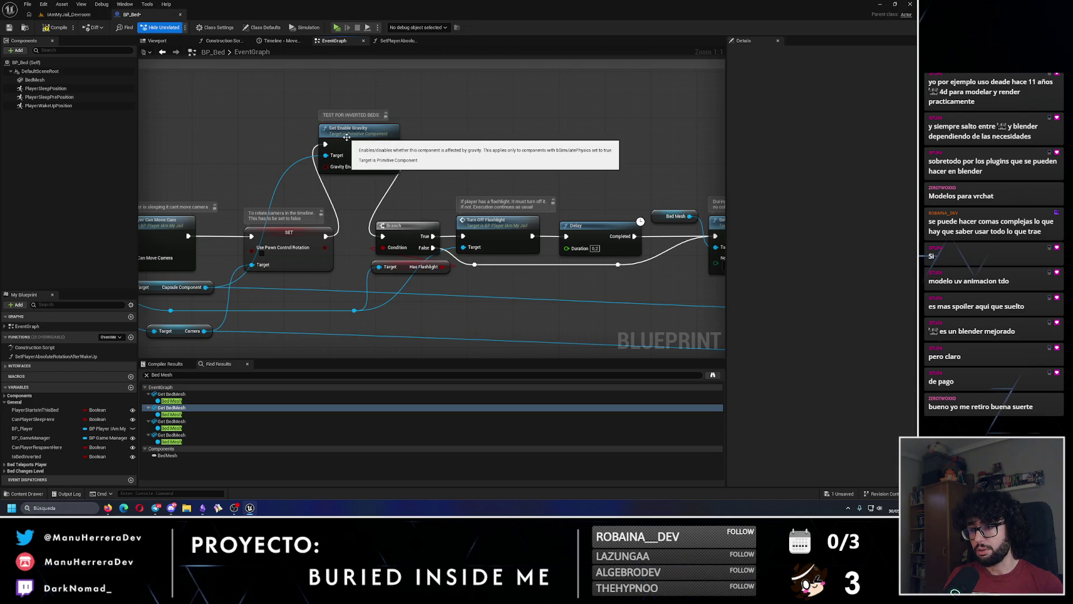
mouse_move(346, 137)
mouse_down()
mouse_move(510, 194)
mouse_move(263, 188)
mouse_up()
scroll(510, 194, down, 3)
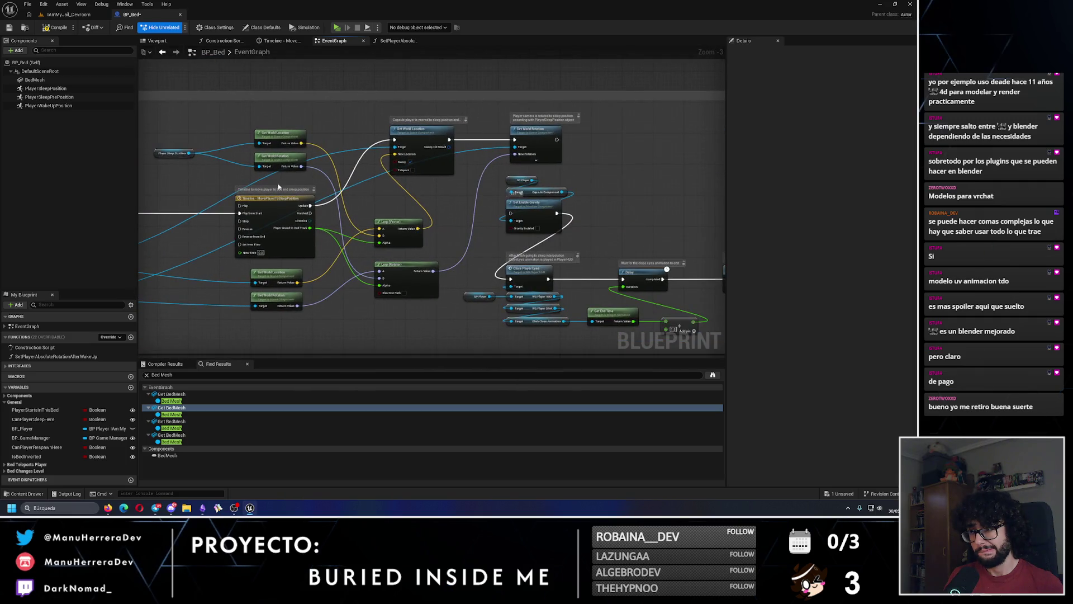
scroll(465, 178, up, 2)
mouse_move(650, 256)
mouse_down()
mouse_move(531, 193)
mouse_move(525, 177)
mouse_up()
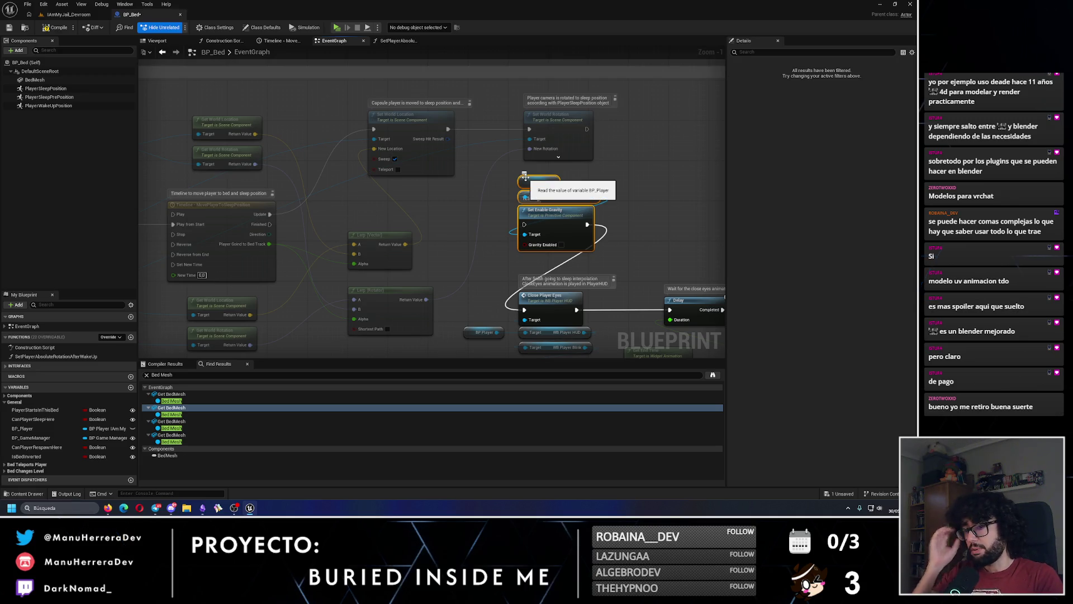
key(Delete)
click(56, 27)
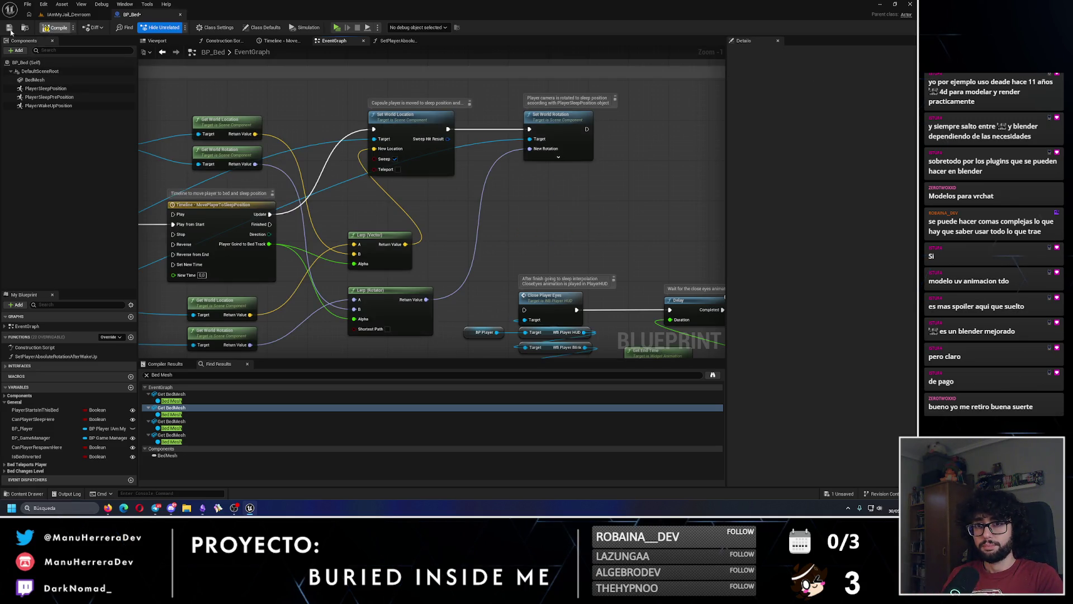
Step: Pan down to the Wake up section with its collision, location, rotation and gravity nodes
scroll(488, 232, down, 2)
mouse_move(493, 220)
mouse_down()
mouse_move(292, 169)
mouse_move(383, 209)
mouse_up()
scroll(296, 171, down, 2)
scroll(383, 209, up, 3)
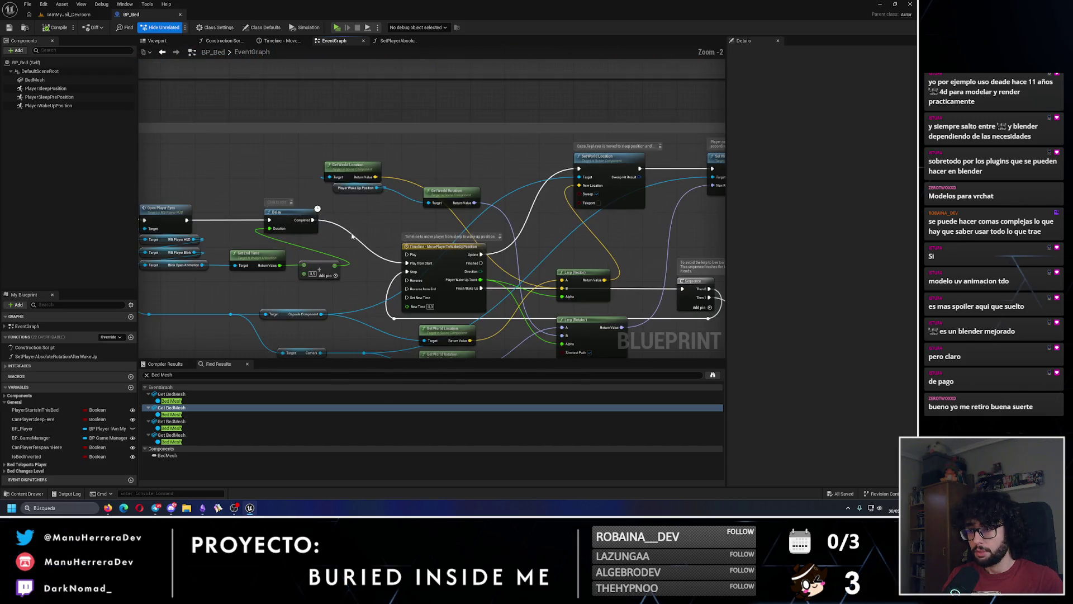
scroll(371, 210, up, 2)
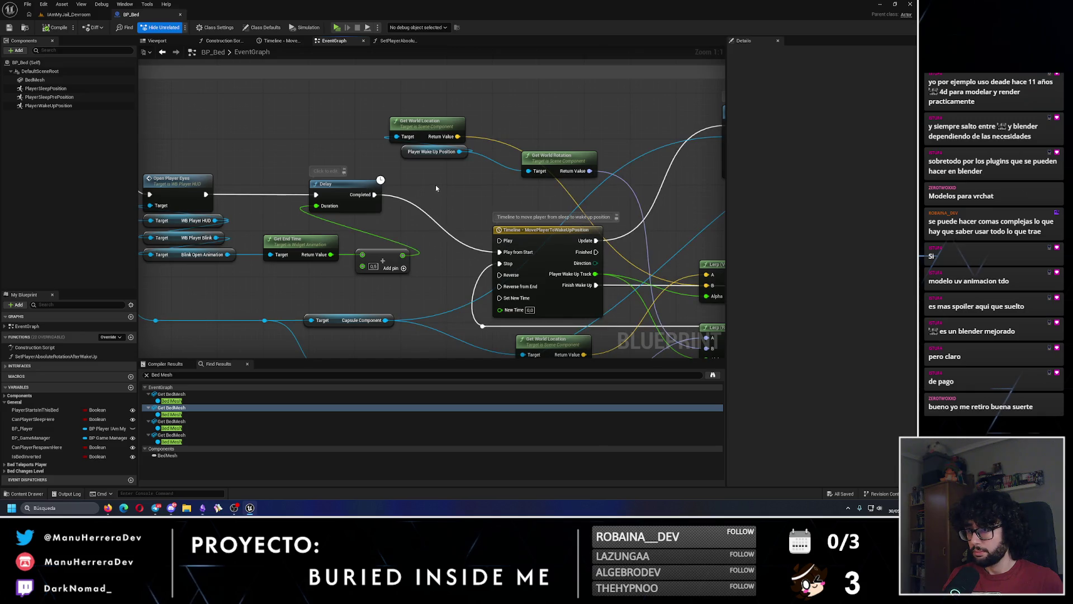
scroll(373, 247, down, 3)
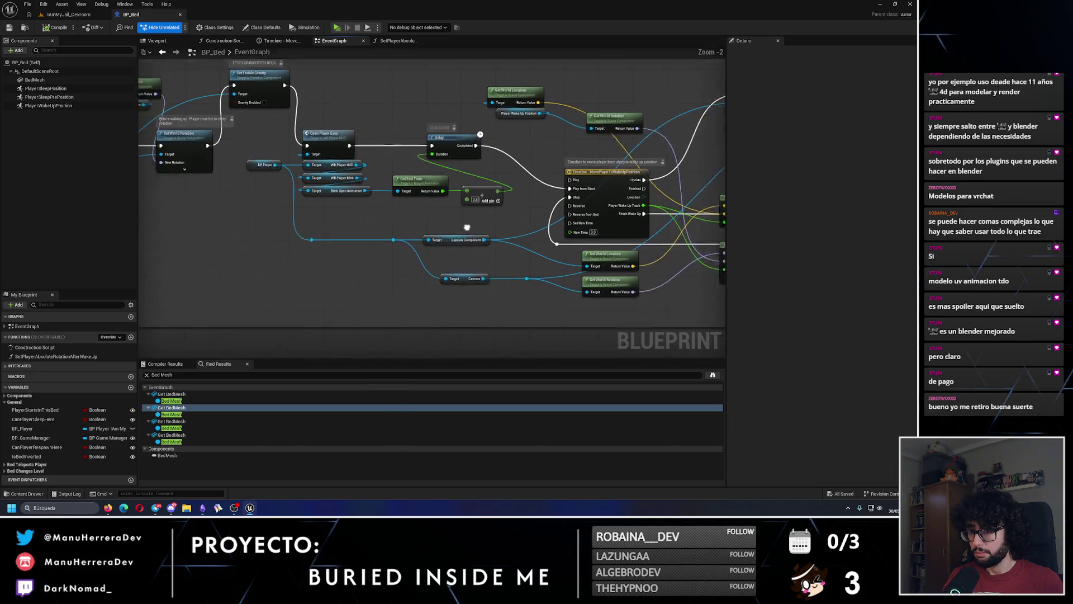
drag(210, 233, 418, 341)
drag(346, 297, 470, 290)
scroll(349, 259, up, 2)
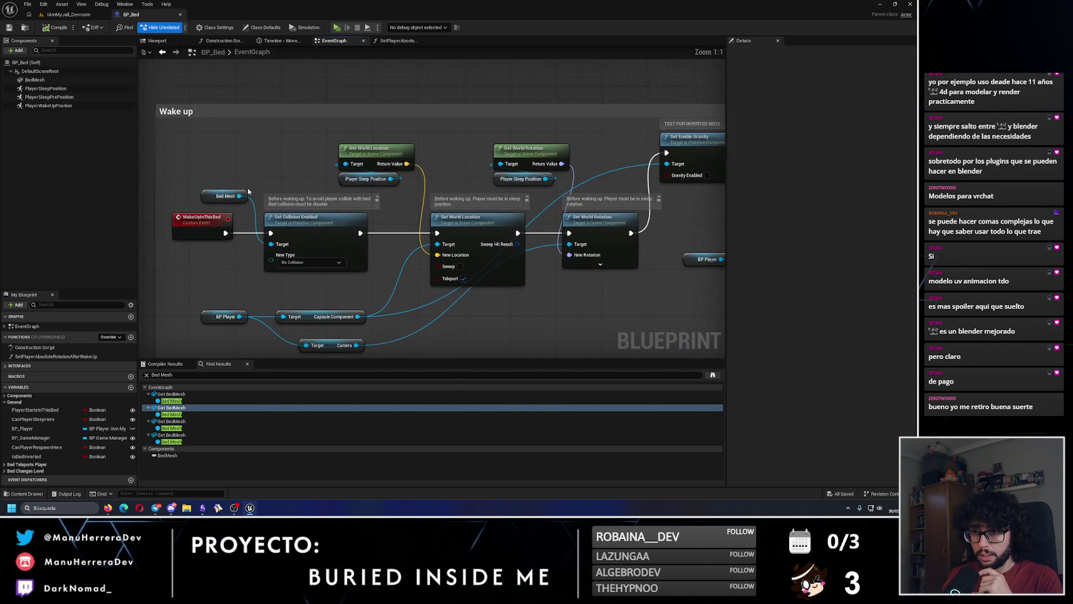
Step: Select the Wake up section's Set World Location and Set World Rotation nodes
drag(320, 312, 522, 282)
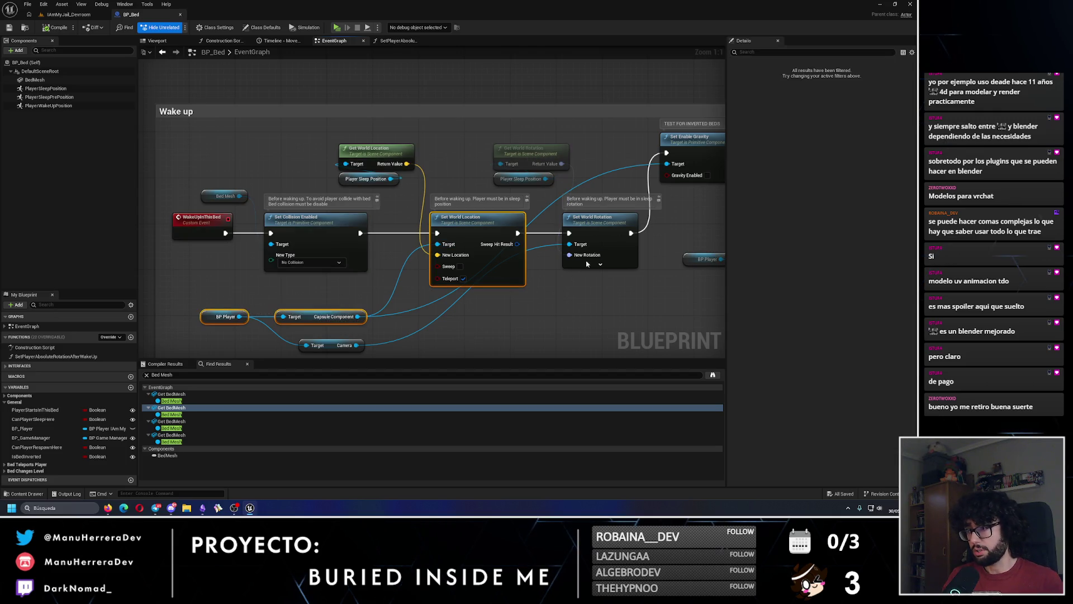
shift+click(595, 226)
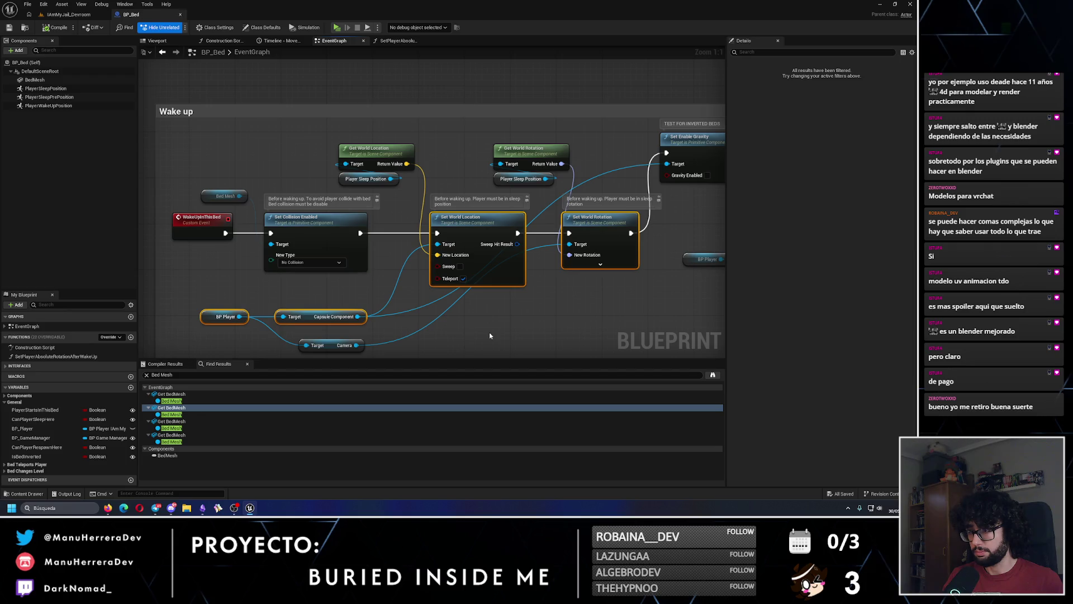
ctrl+click(595, 221)
ctrl+click(435, 222)
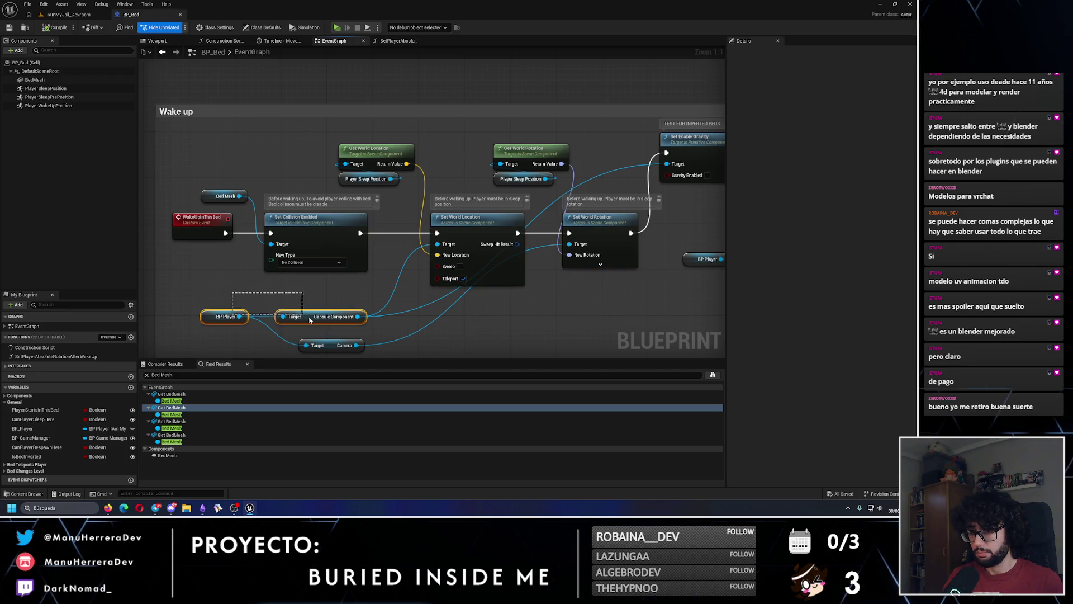
ctrl+click(434, 260)
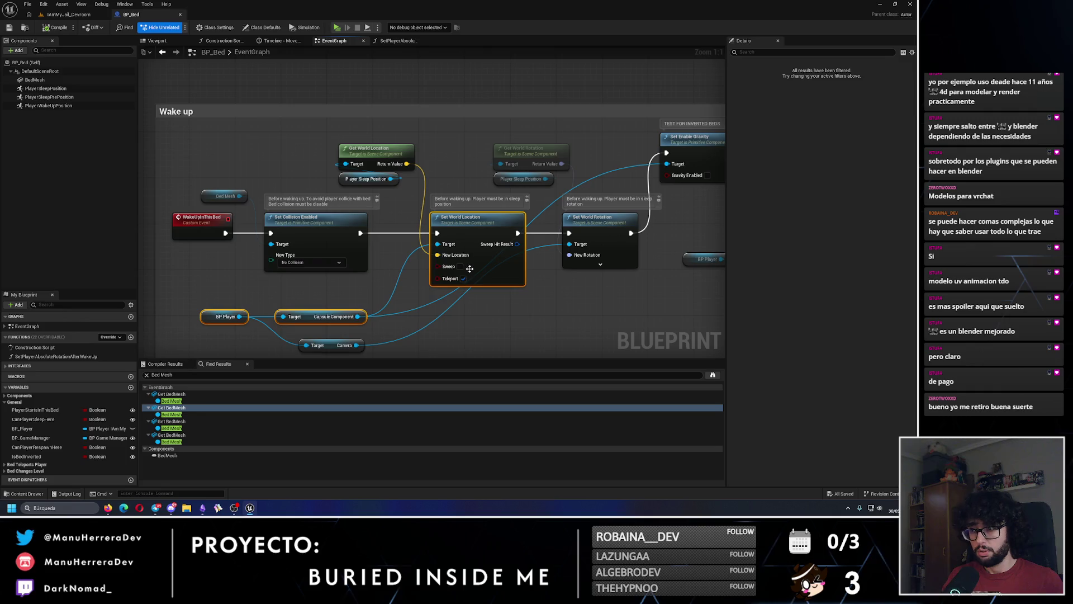
drag(470, 268, 464, 214)
ctrl+click(578, 188)
ctrl+click(473, 179)
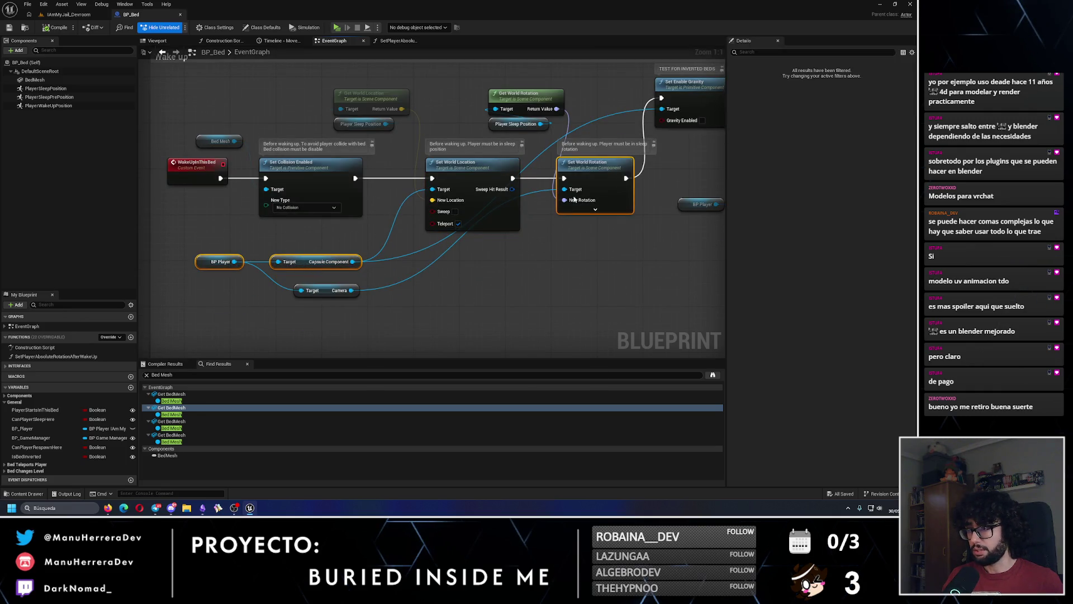
scroll(531, 252, down, 5)
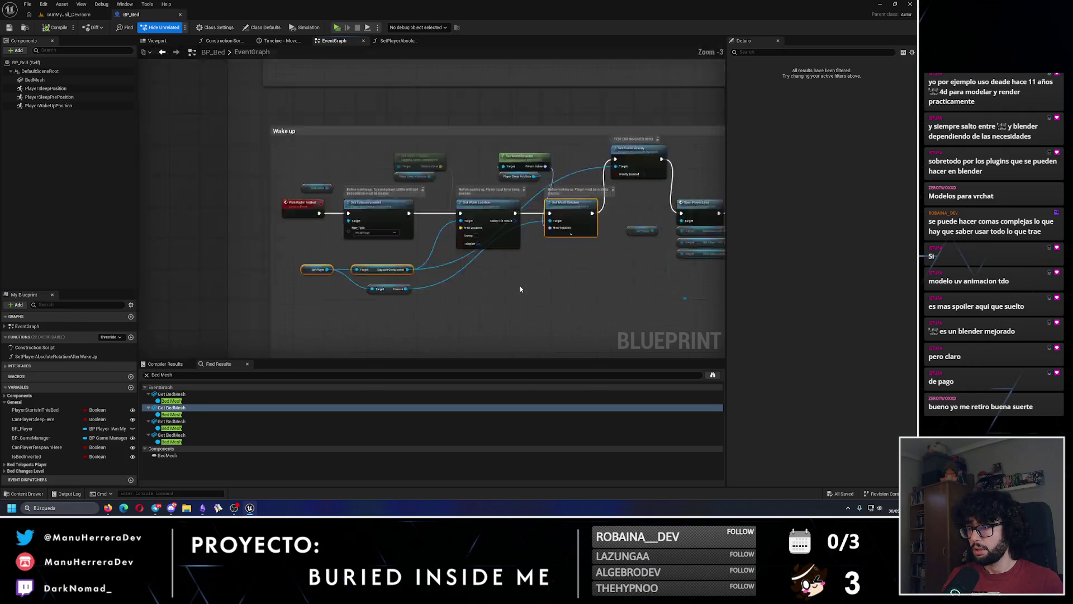
scroll(421, 227, up, 2)
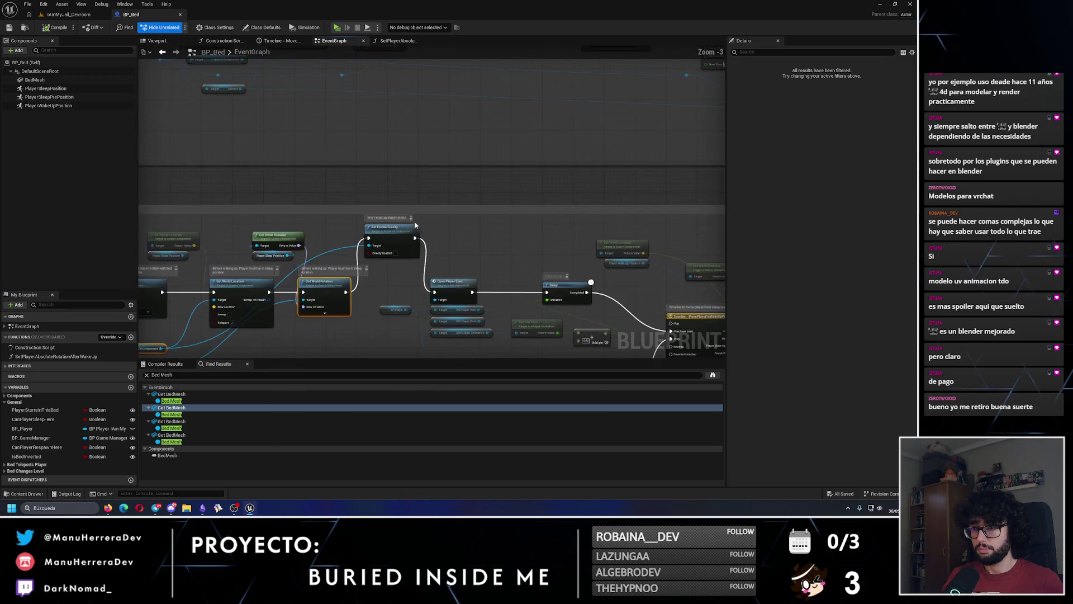
Step: Move the BP Player and Capsule Component nodes up beside the timeline and setters
mouse_move(281, 244)
mouse_down()
mouse_move(551, 199)
mouse_move(506, 237)
mouse_up()
scroll(508, 229, up, 3)
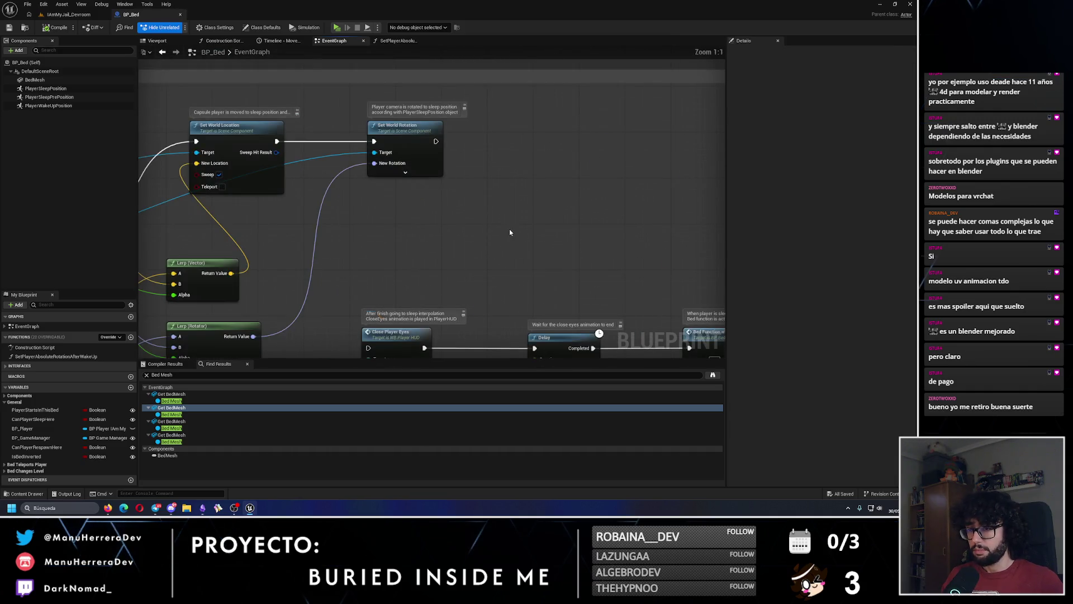
scroll(462, 274, down, 2)
scroll(405, 257, up, 2)
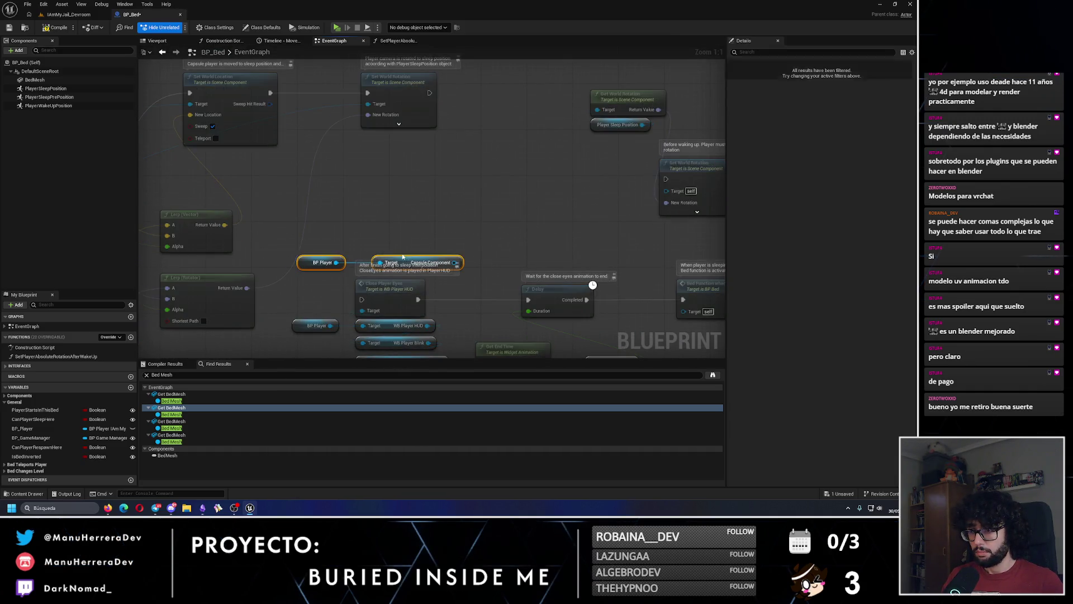
scroll(405, 257, down, 1)
scroll(405, 257, up, 1)
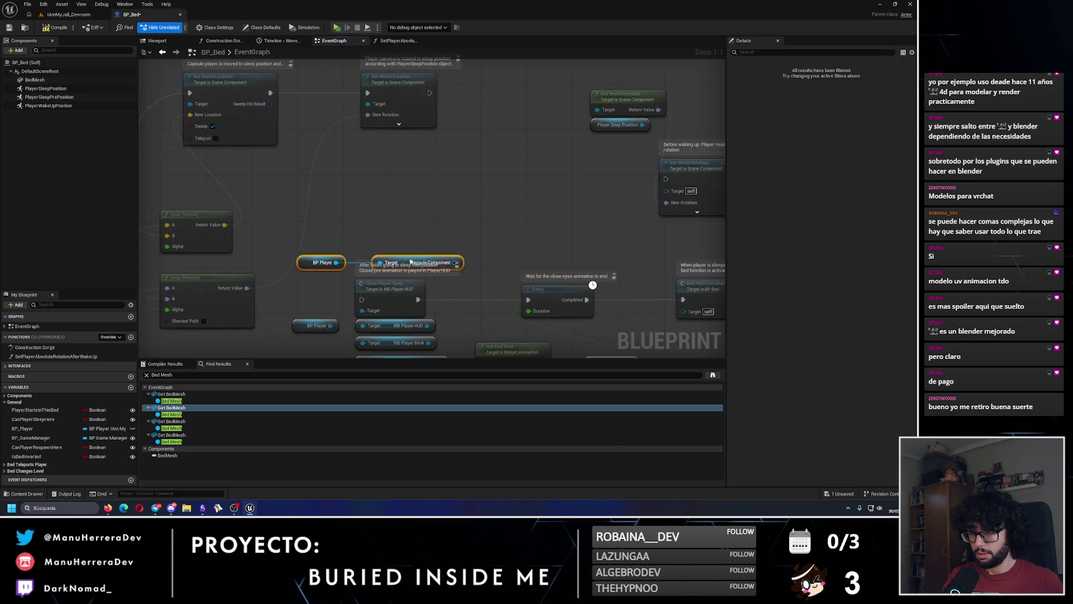
drag(406, 258, 456, 195)
click(545, 199)
mouse_move(545, 199)
mouse_down()
mouse_move(398, 204)
mouse_move(417, 271)
mouse_move(549, 250)
mouse_up()
Step: Marquee-select the wake-up location and rotation getters together with both setters
scroll(340, 280, down, 3)
scroll(341, 280, down, 2)
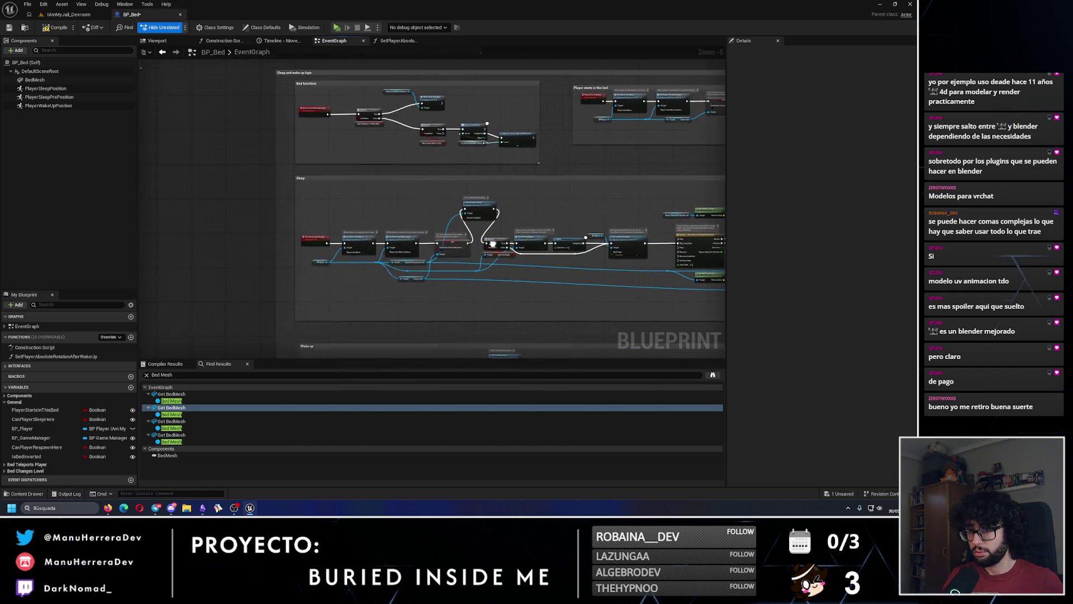
scroll(449, 290, up, 3)
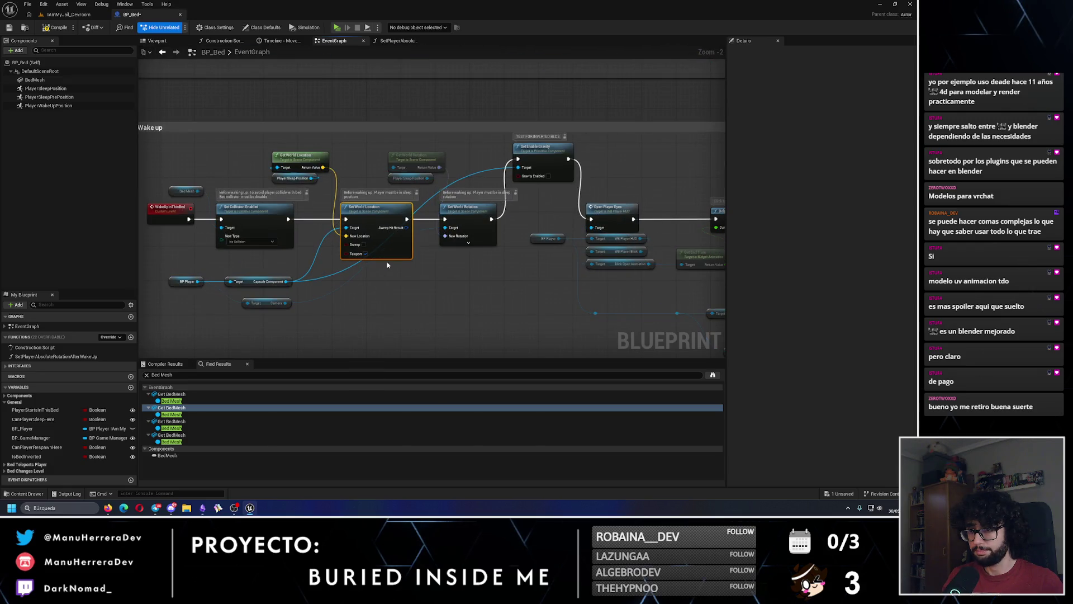
mouse_move(305, 138)
mouse_down()
mouse_move(385, 186)
mouse_move(448, 190)
mouse_up()
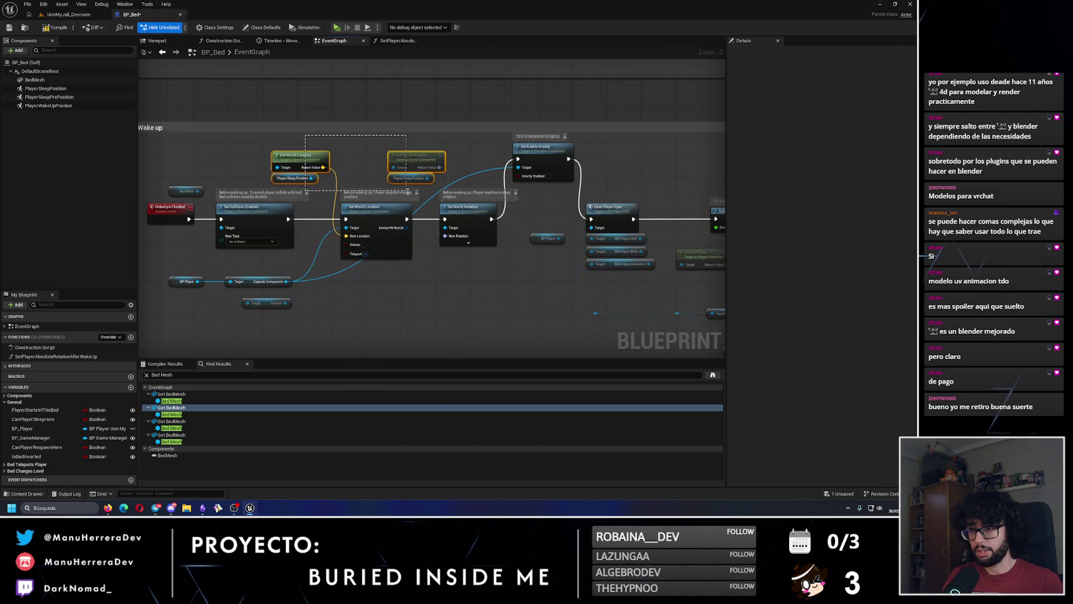
drag(319, 147, 460, 253)
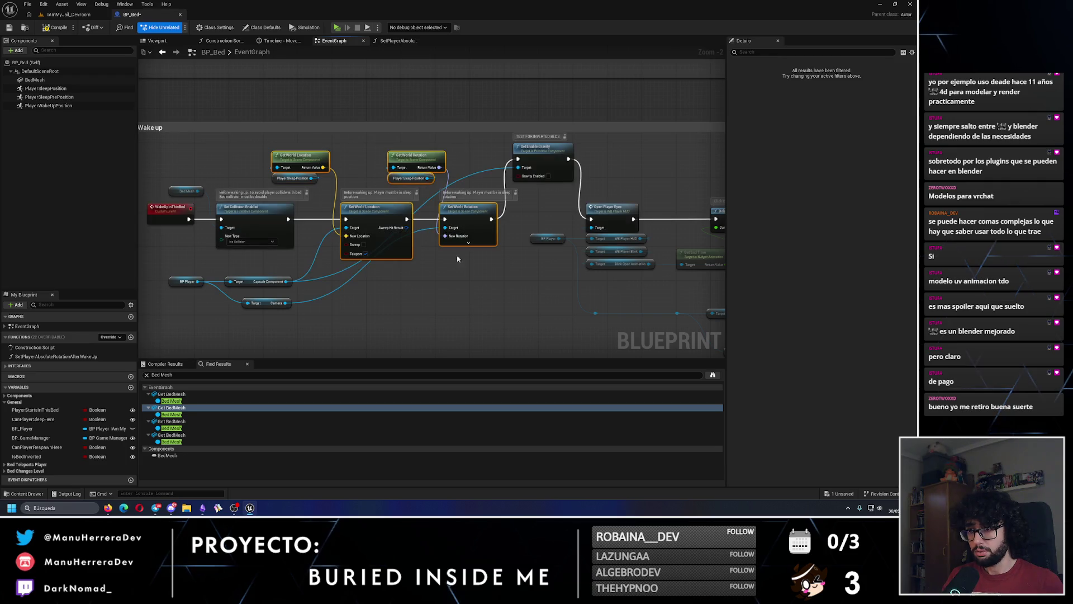
drag(319, 150, 484, 282)
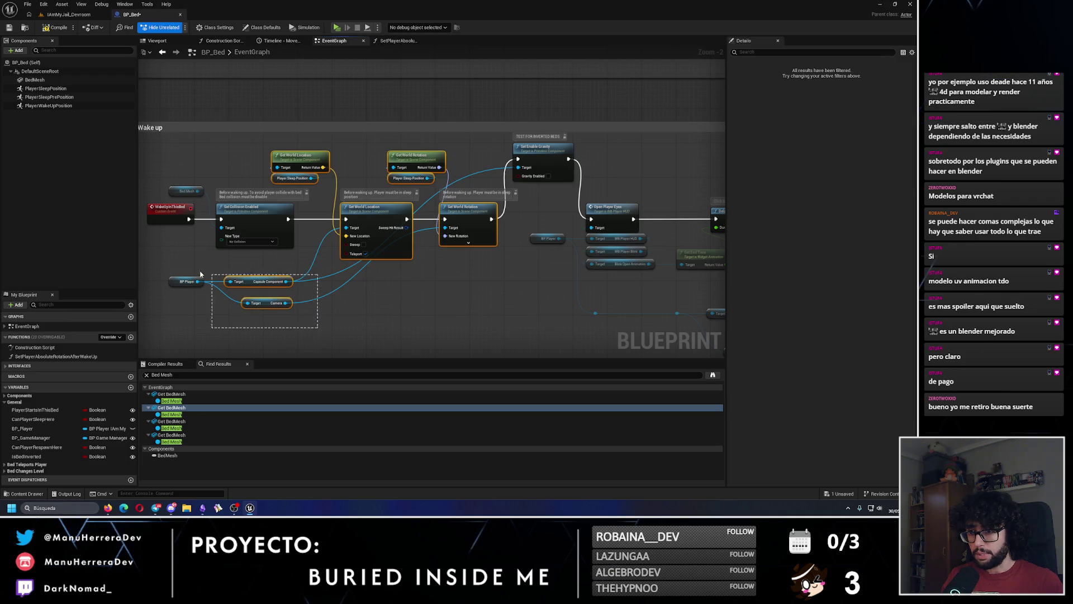
scroll(511, 245, down, 3)
scroll(511, 245, up, 3)
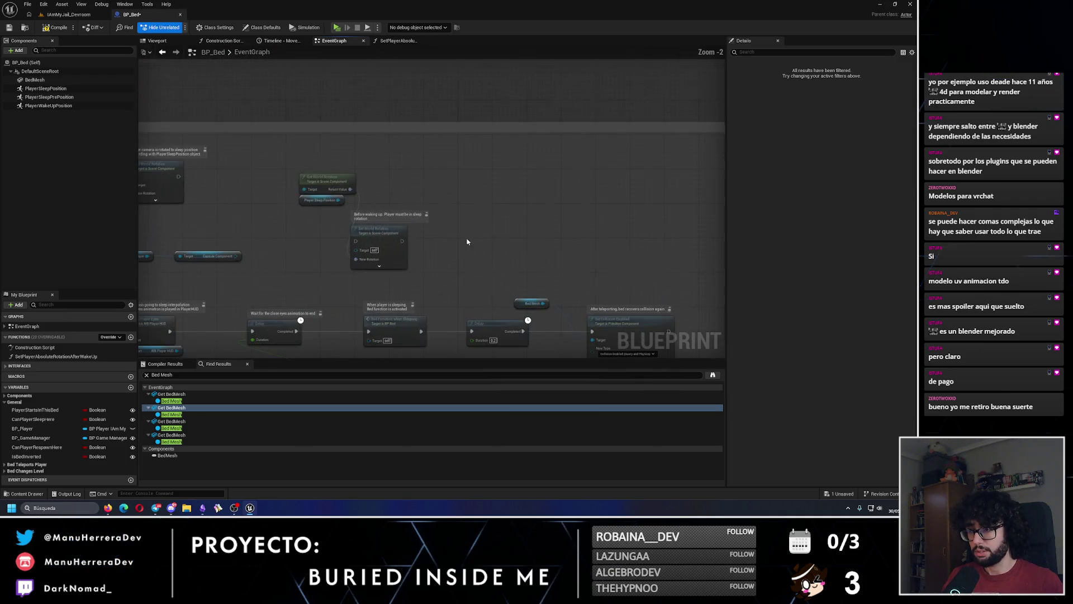
Step: Raise the pasted reposition nodes and delete the extra Get World Rotation node
drag(519, 232, 519, 202)
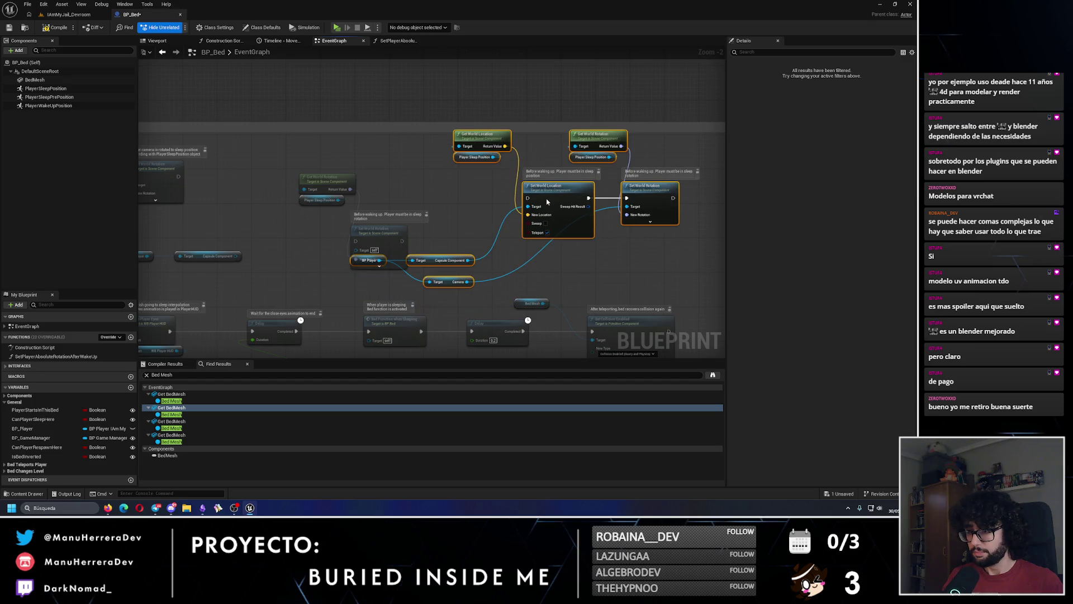
click(327, 184)
key(Delete)
scroll(341, 218, up, 1)
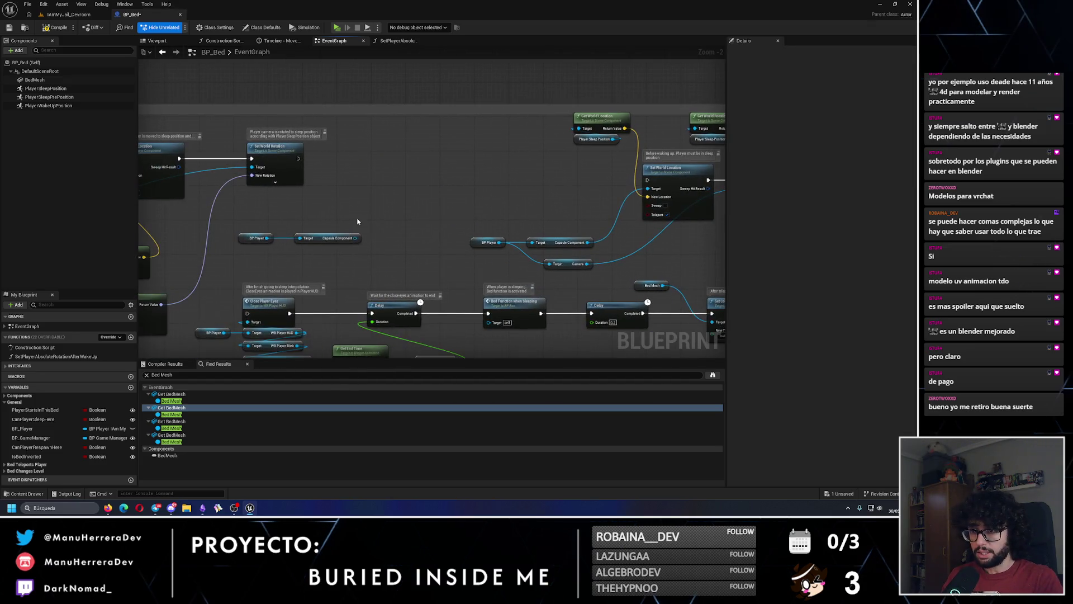
scroll(475, 210, down, 1)
Step: Arrange the BP Player, Capsule and Camera nodes and the pasted group in the sleep chain
mouse_move(411, 151)
mouse_down()
mouse_move(503, 170)
mouse_move(618, 251)
mouse_move(645, 285)
mouse_up()
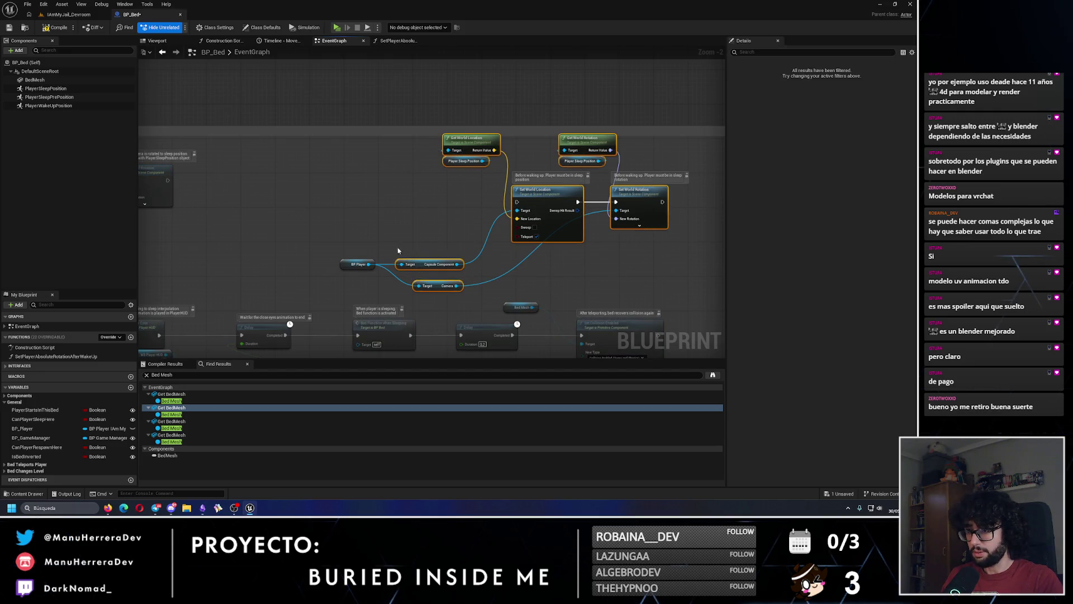
click(358, 243)
drag(357, 271, 439, 331)
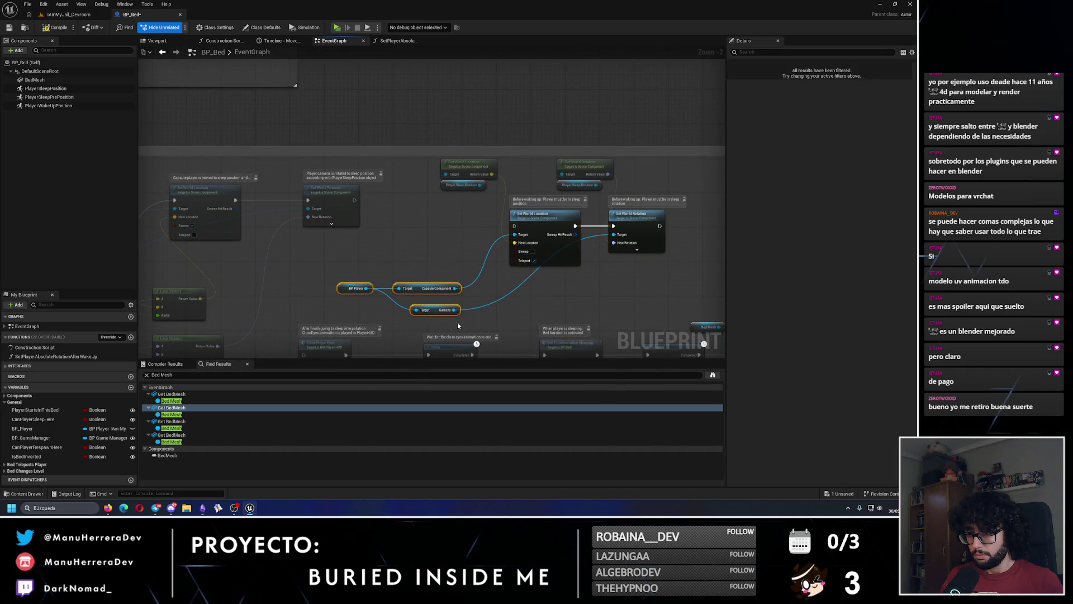
drag(431, 283, 419, 250)
mouse_move(643, 273)
mouse_down()
mouse_move(436, 168)
mouse_move(388, 233)
mouse_up()
drag(451, 183, 451, 219)
click(428, 234)
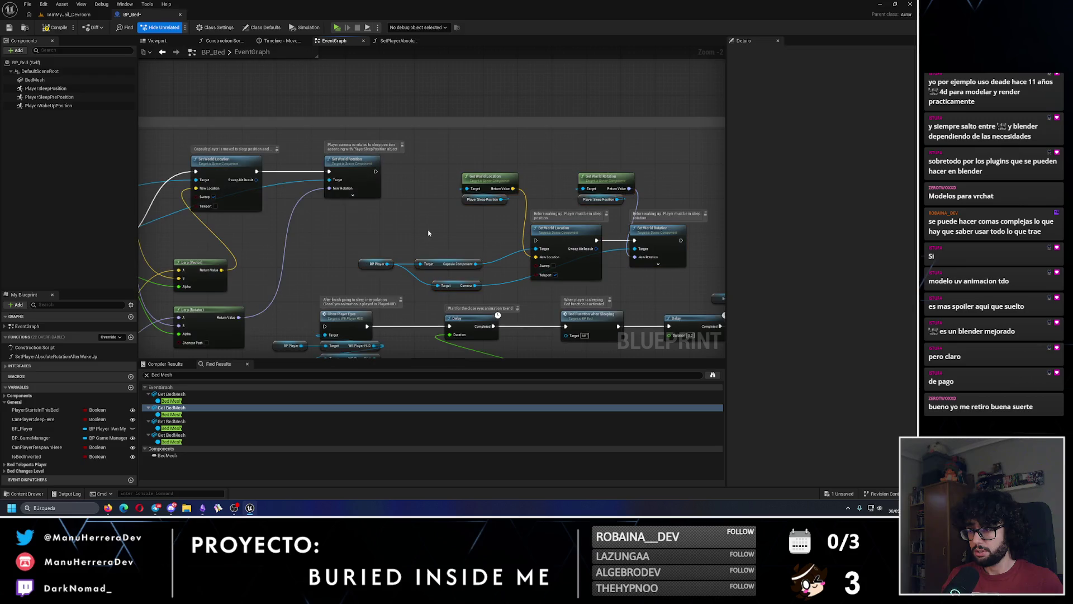
drag(293, 209, 641, 273)
drag(514, 250, 507, 229)
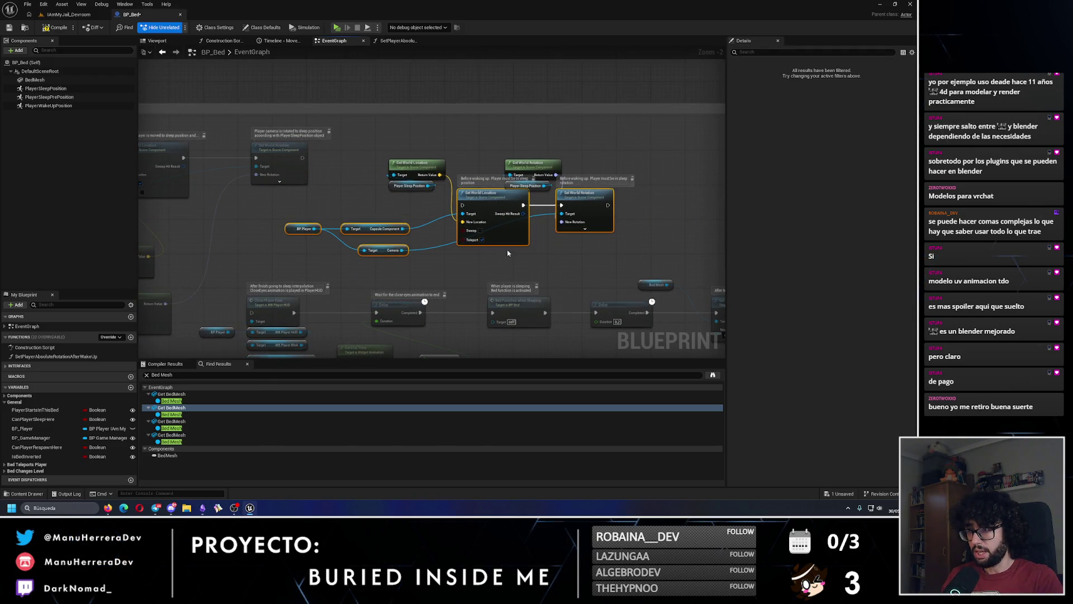
Step: Reposition Get World Location, Get World Rotation and their Player Sleep Position nodes beside Set World Rotation
drag(441, 165, 442, 182)
click(531, 163)
ctrl+click(545, 186)
click(575, 211)
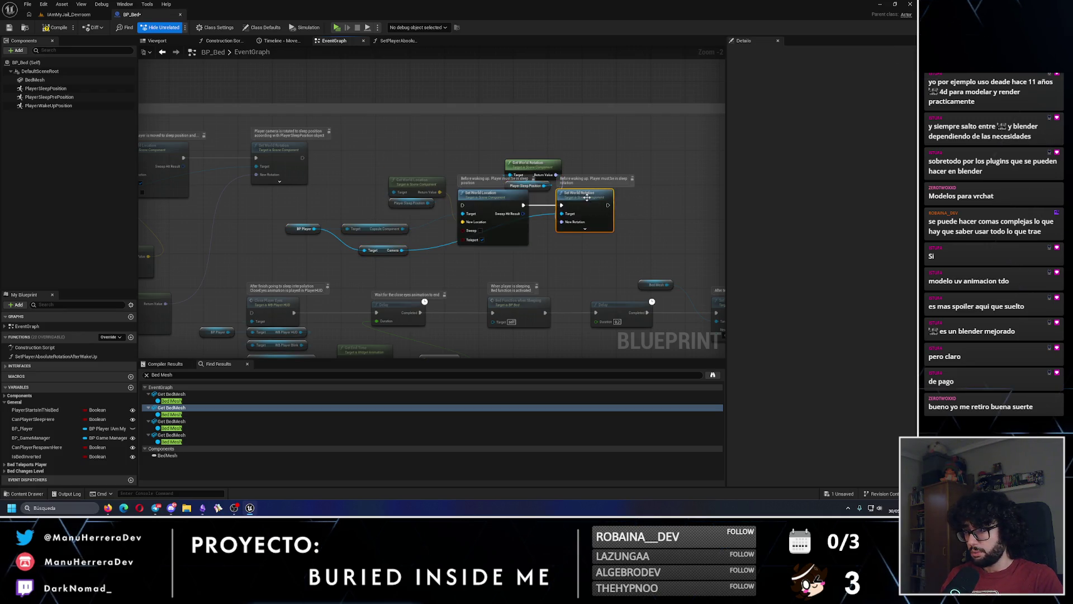
drag(576, 211, 597, 211)
click(558, 164)
ctrl+click(542, 186)
mouse_move(525, 185)
mouse_down()
mouse_move(550, 185)
mouse_move(558, 244)
mouse_move(509, 227)
mouse_up()
Step: Delete the copied sleep position getters and tidy the setters, Camera and BP Player nodes
drag(717, 186, 581, 180)
key(Delete)
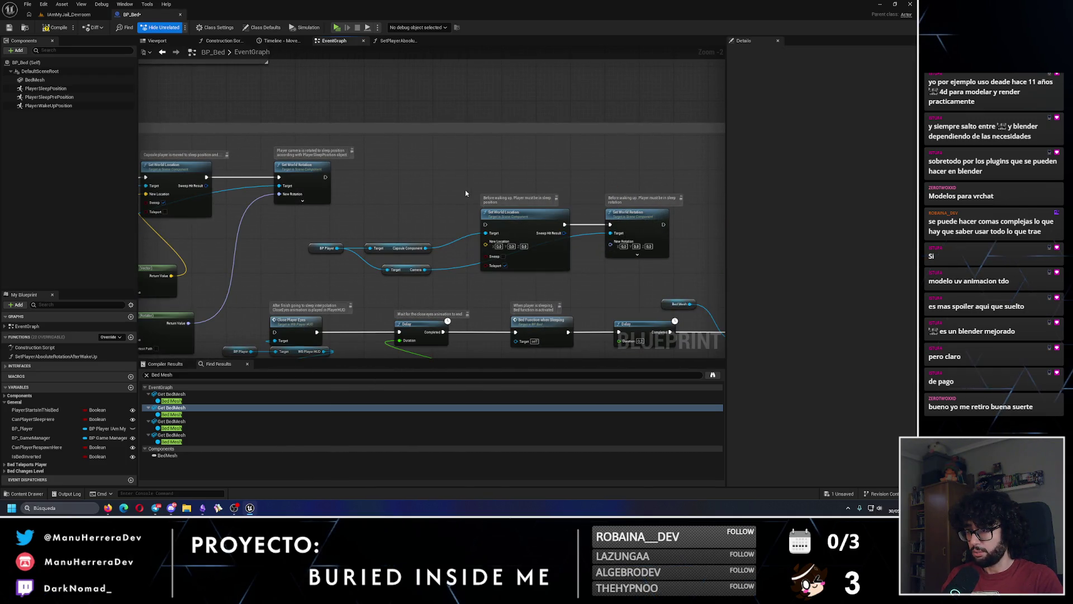
drag(461, 195, 673, 262)
drag(541, 265, 506, 265)
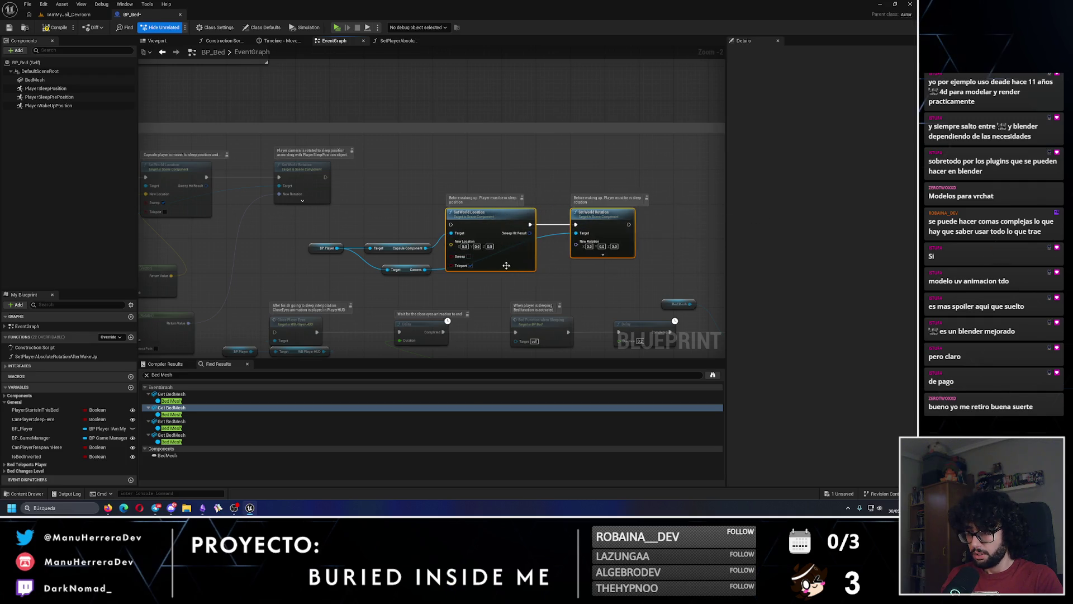
scroll(442, 269, up, 2)
mouse_move(413, 216)
mouse_down()
mouse_move(473, 233)
mouse_move(648, 216)
mouse_move(541, 232)
mouse_move(494, 232)
mouse_move(489, 220)
mouse_up()
click(338, 192)
mouse_move(338, 193)
mouse_down()
mouse_move(409, 200)
mouse_move(441, 178)
mouse_up()
mouse_move(446, 135)
mouse_down()
mouse_move(511, 159)
mouse_move(443, 152)
mouse_move(559, 246)
mouse_move(676, 262)
mouse_up()
mouse_move(552, 182)
mouse_down()
mouse_move(397, 193)
mouse_move(599, 204)
mouse_up()
Step: Wire the Return Value output into Set World Location's New Location
click(435, 190)
drag(169, 132, 556, 224)
mouse_move(169, 167)
mouse_down()
mouse_move(713, 235)
mouse_move(674, 228)
mouse_up()
scroll(490, 237, down, 4)
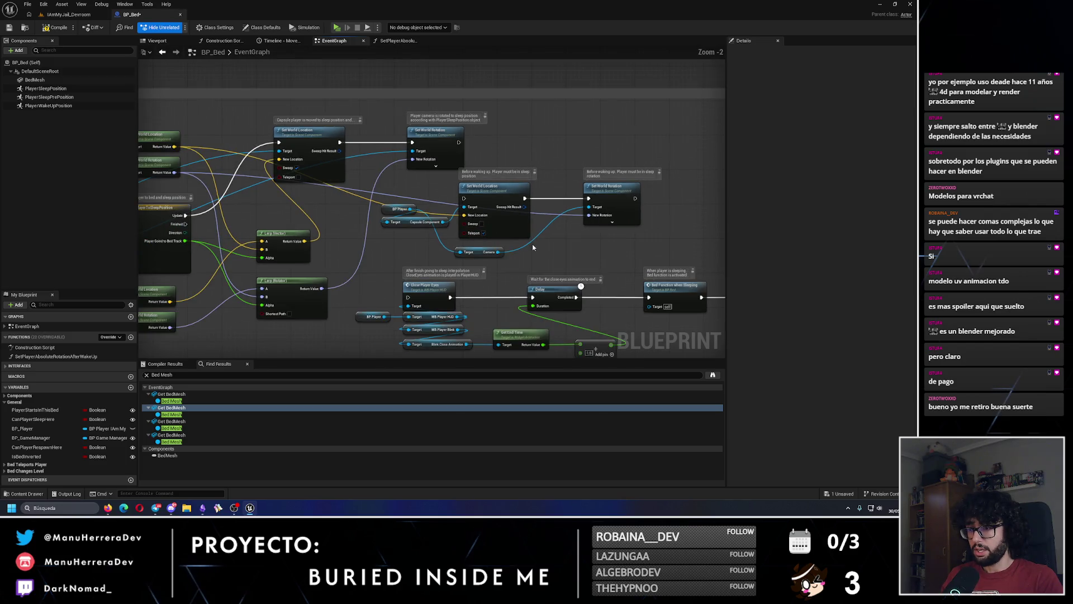
drag(459, 255, 611, 302)
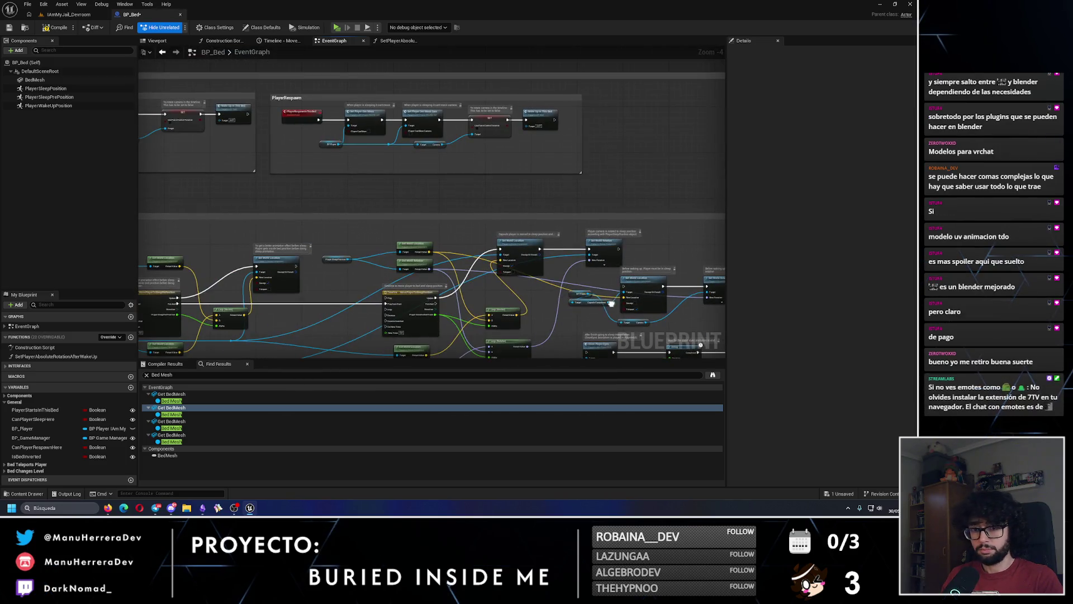
scroll(437, 273, up, 2)
Step: Run Set World Location on Timeline Finished, then Set World Rotation into the next node
drag(417, 208, 542, 277)
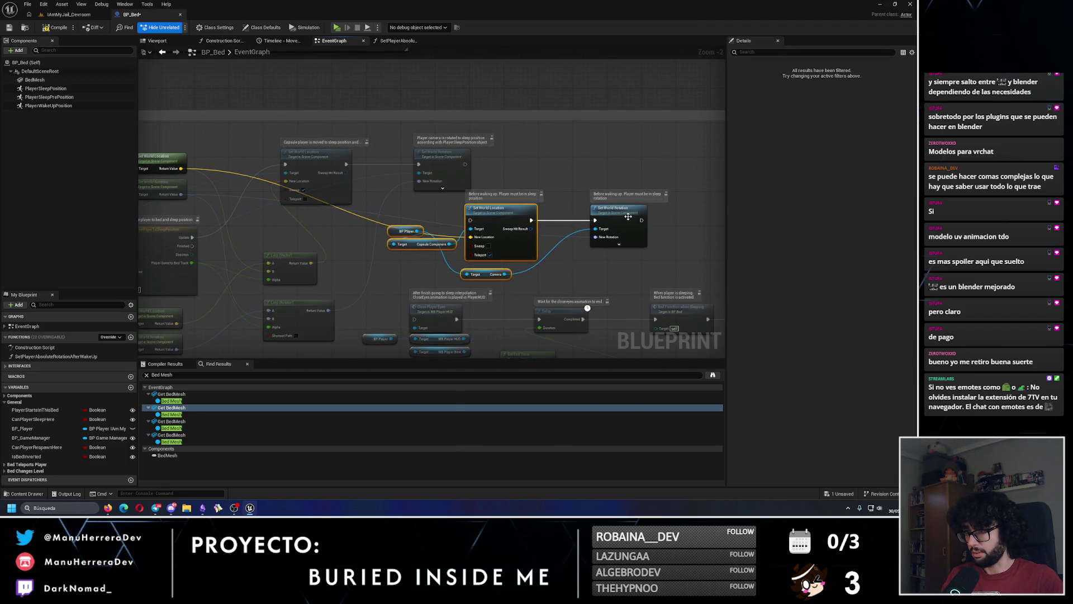
drag(628, 217, 580, 219)
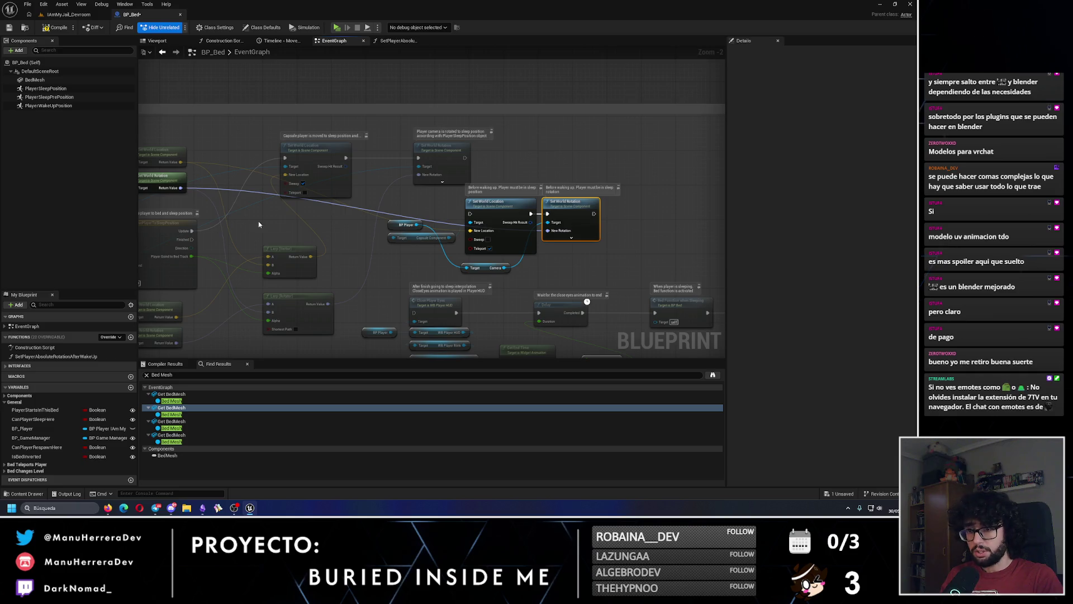
mouse_move(191, 239)
mouse_down()
mouse_move(288, 240)
mouse_move(470, 214)
mouse_up()
drag(594, 213, 415, 312)
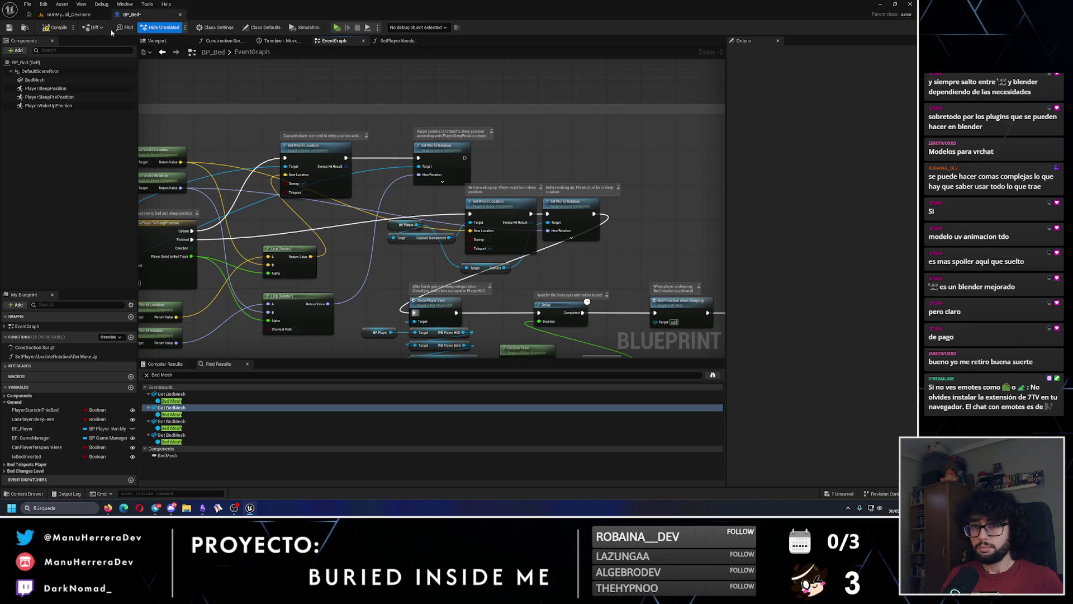
Step: Save BP_Bed and play-test the sleep sequence by using the bed
click(9, 28)
key(alt+p)
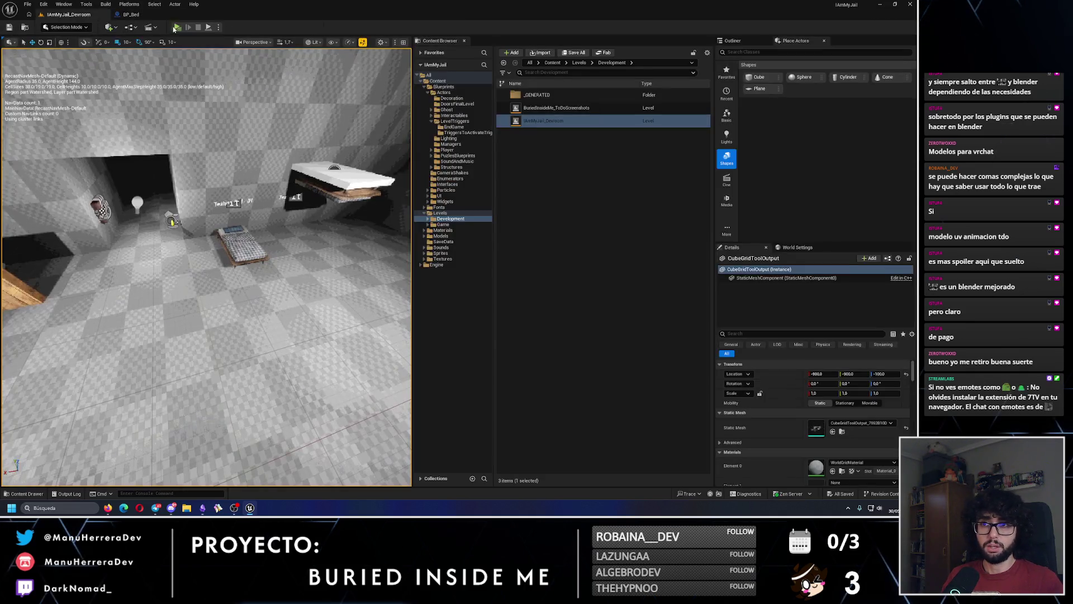
key(e)
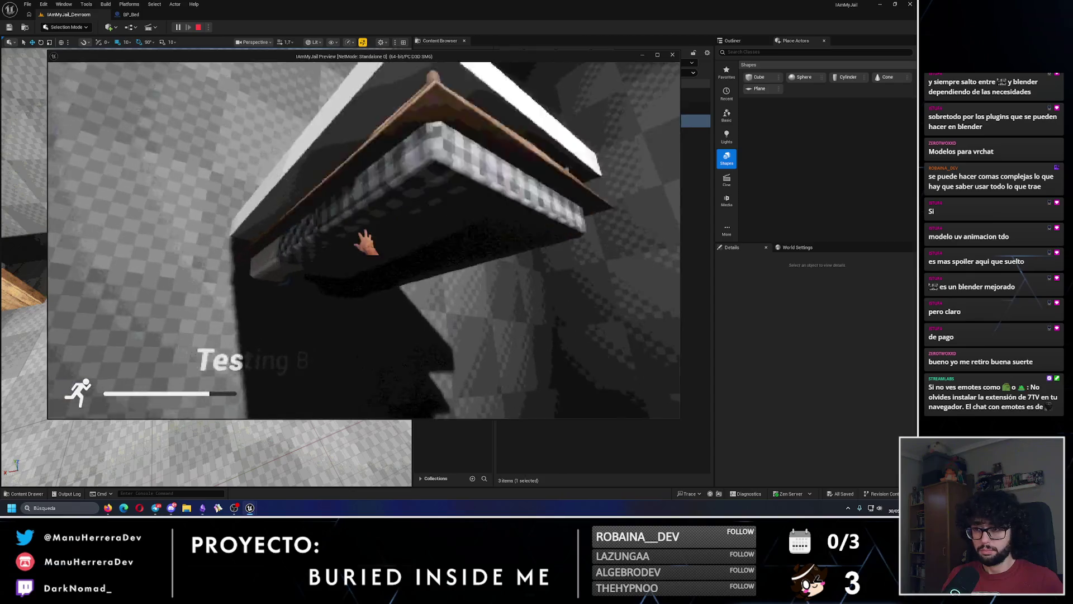
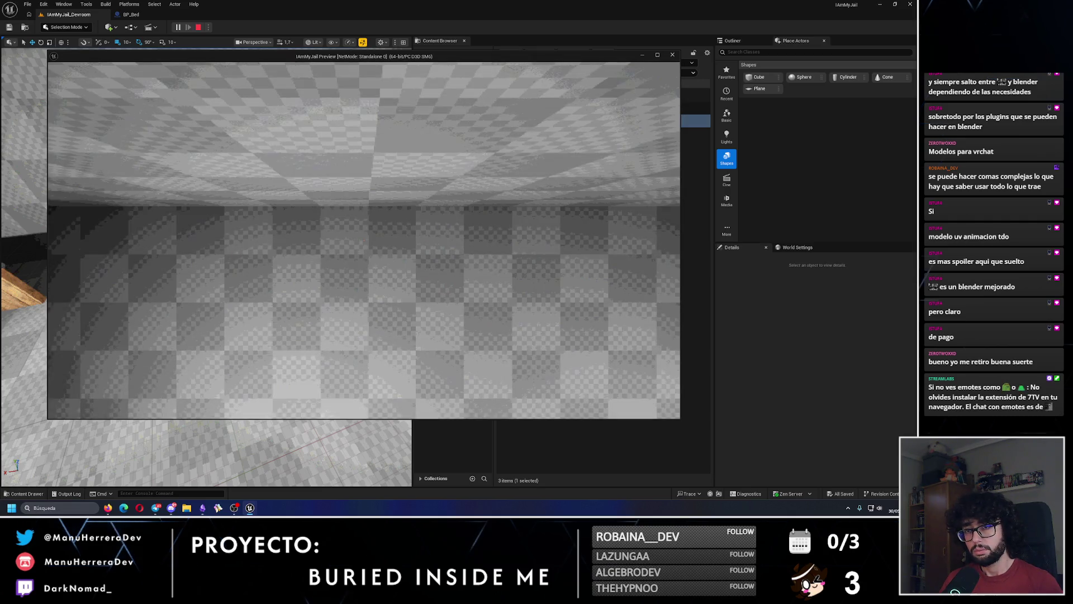
Step: Stop the play test, delete BP_Bed's Set World Location/Rotation nodes, rewire from Timeline Finished, and save
key(Escape)
click(131, 14)
drag(412, 199, 583, 270)
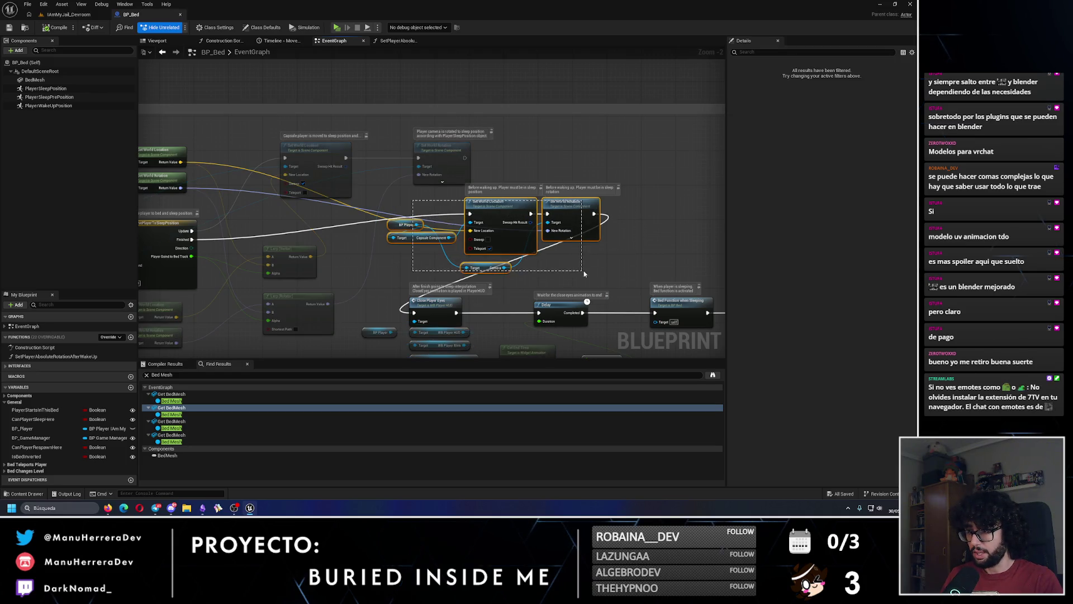
key(Delete)
mouse_move(278, 228)
mouse_down()
mouse_move(511, 278)
mouse_move(501, 301)
mouse_up()
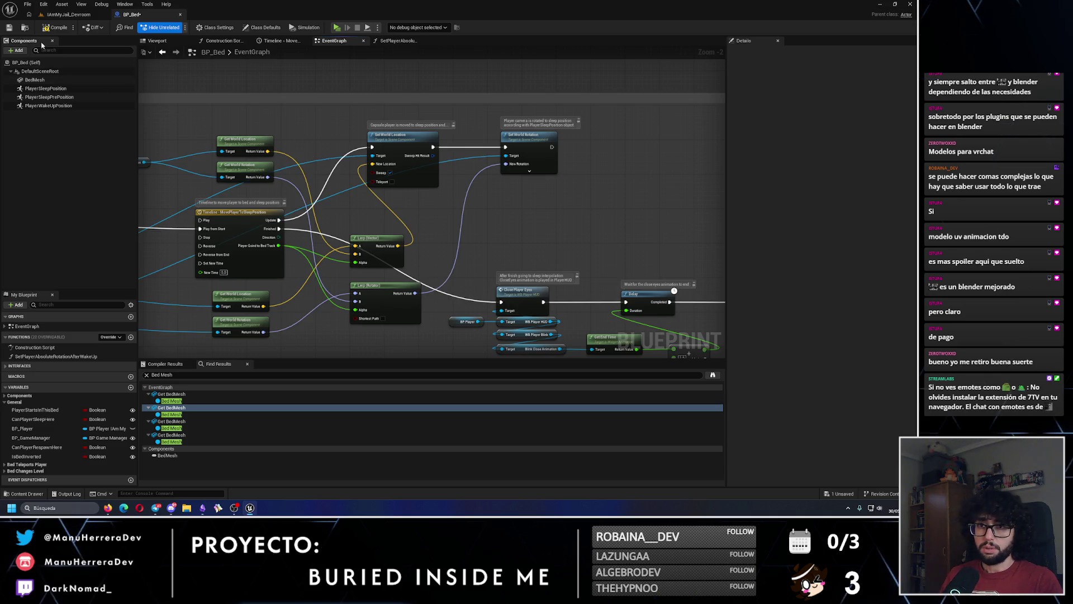
click(9, 28)
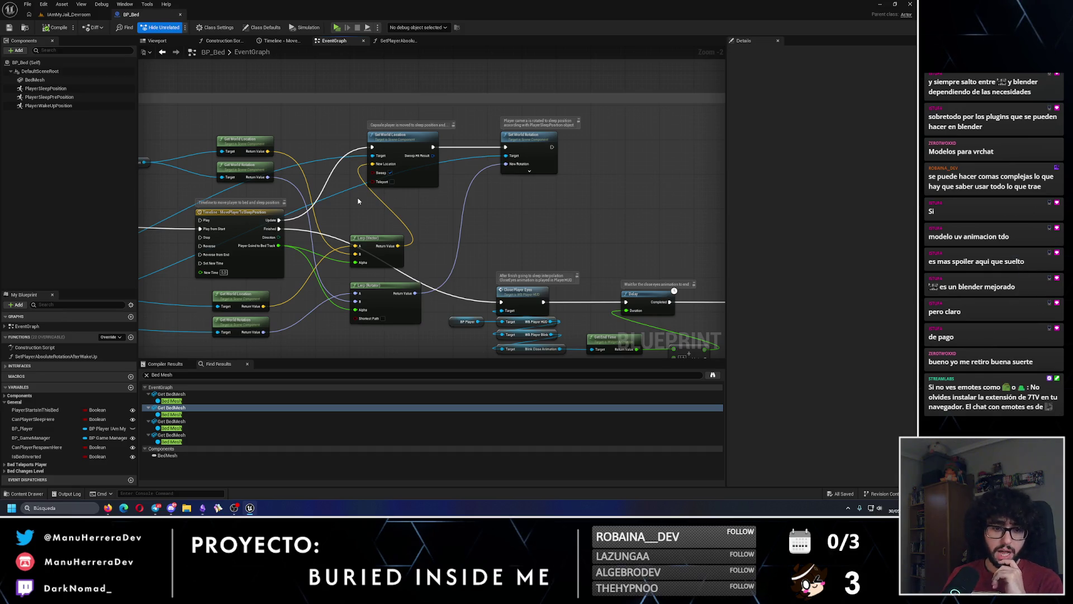
Step: Review the Sleep node chain, including the Set Enable Gravity node, then return to the dev room level
drag(488, 220, 619, 210)
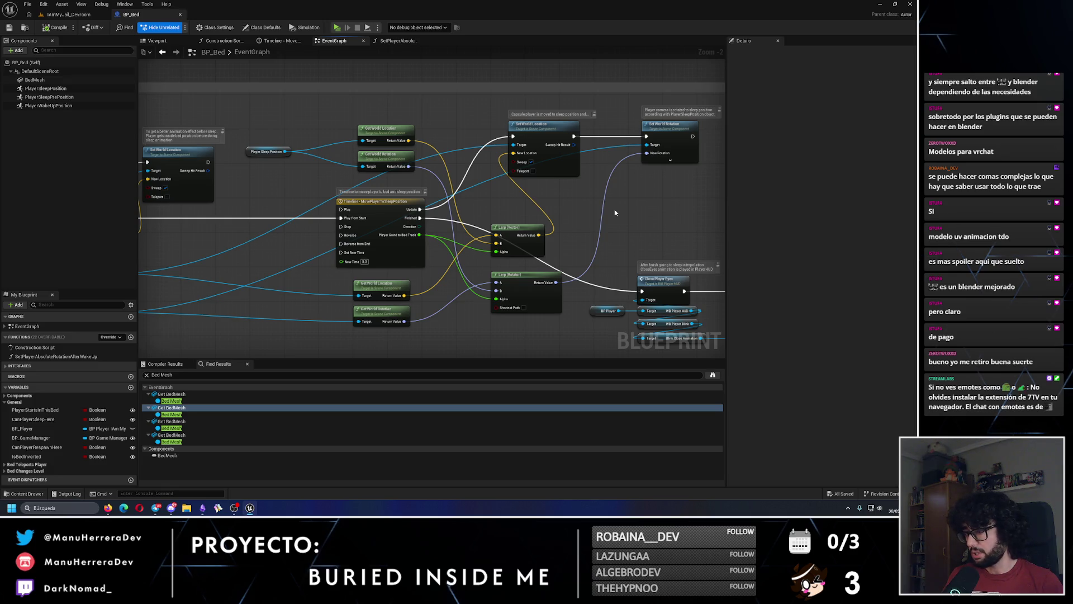
drag(615, 212, 352, 191)
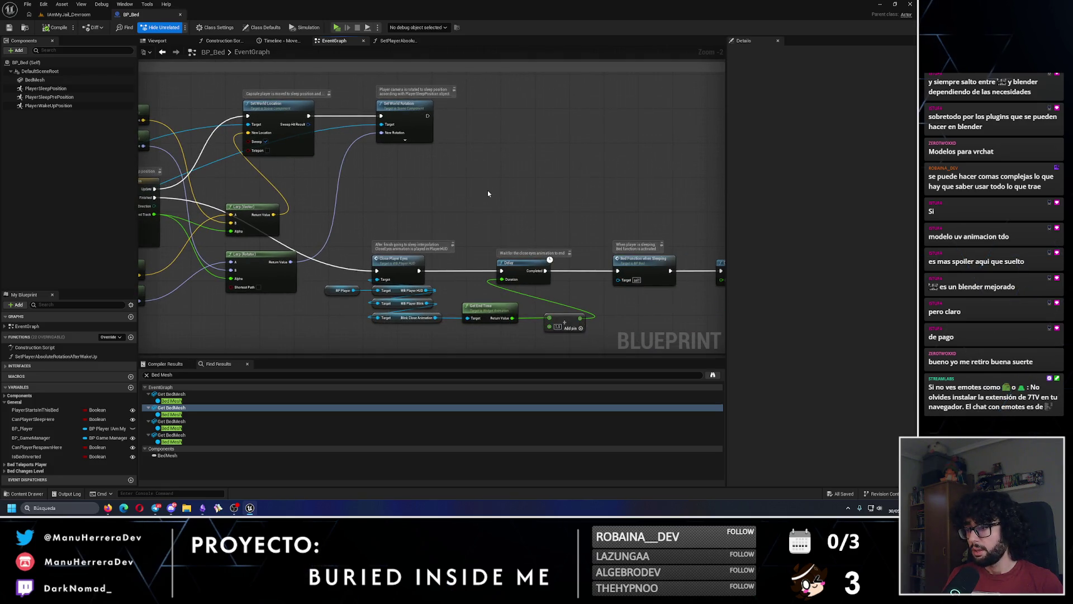
drag(487, 193, 563, 222)
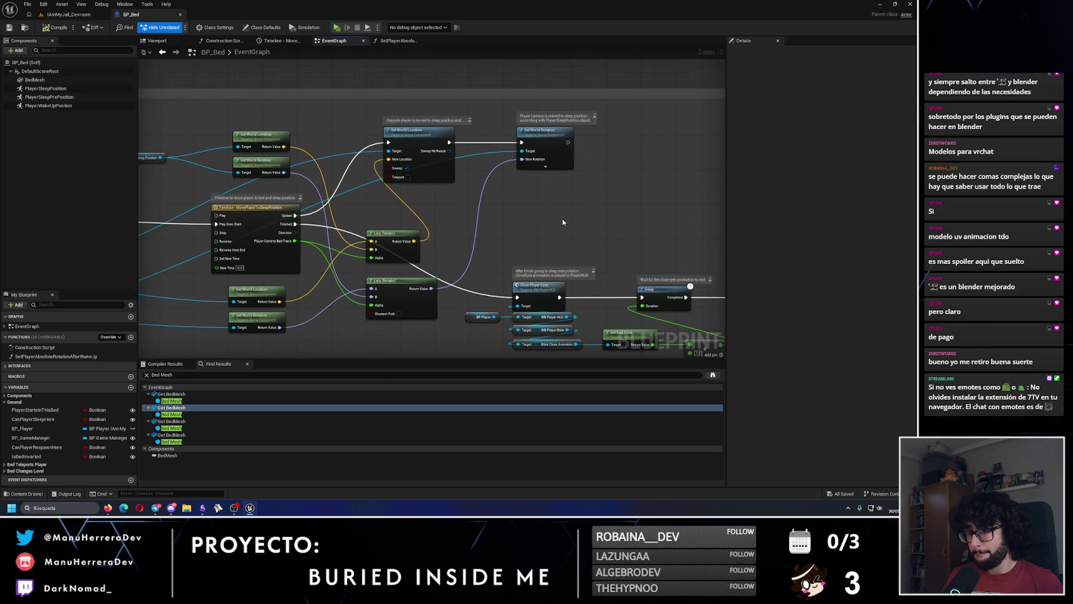
drag(455, 265, 570, 241)
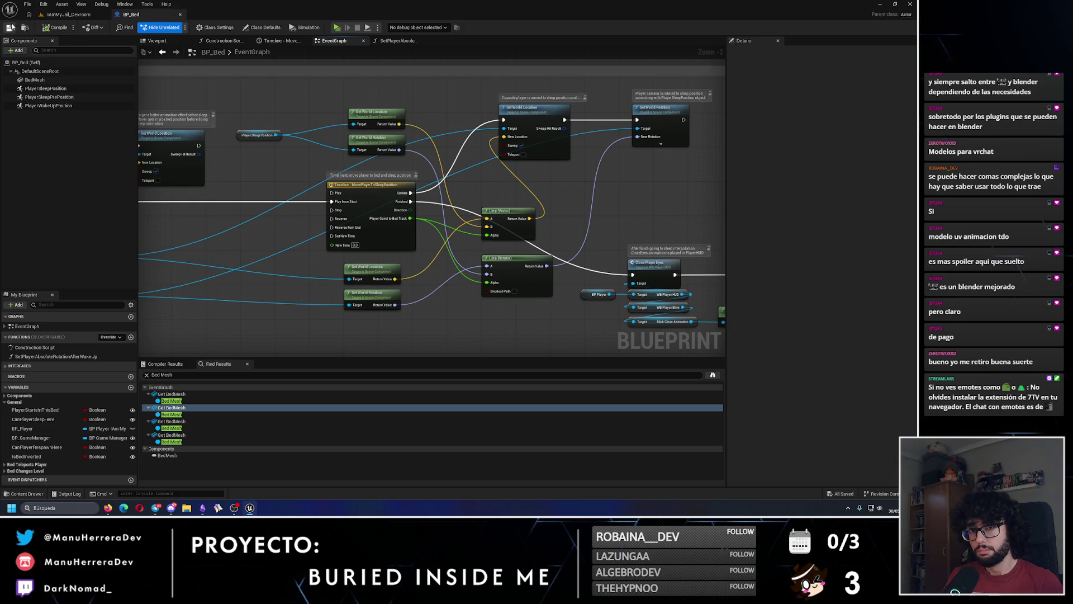
drag(198, 179, 653, 224)
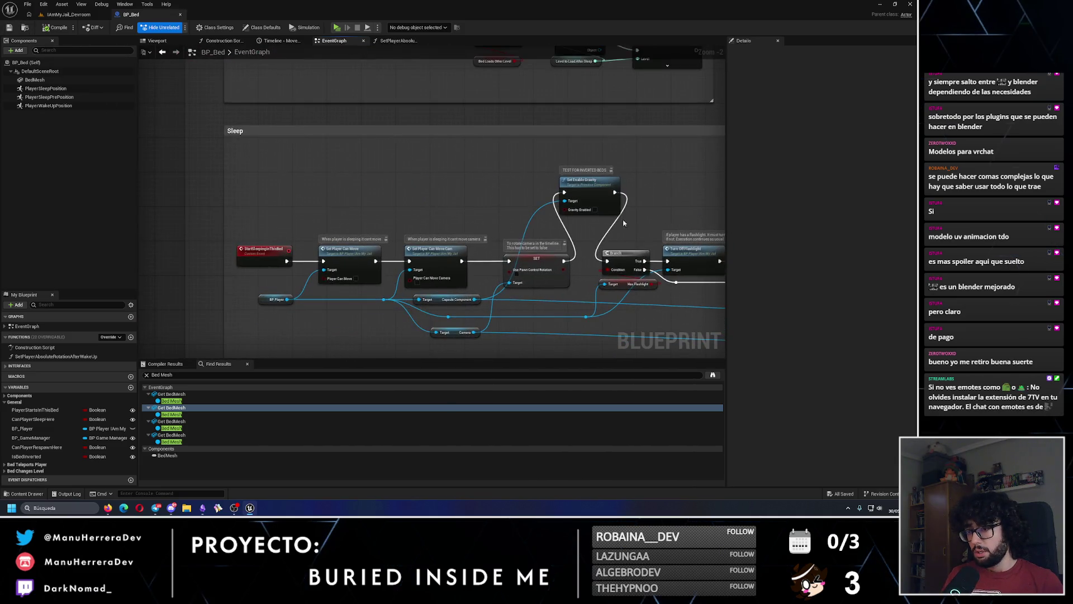
drag(320, 199, 19, 174)
click(277, 189)
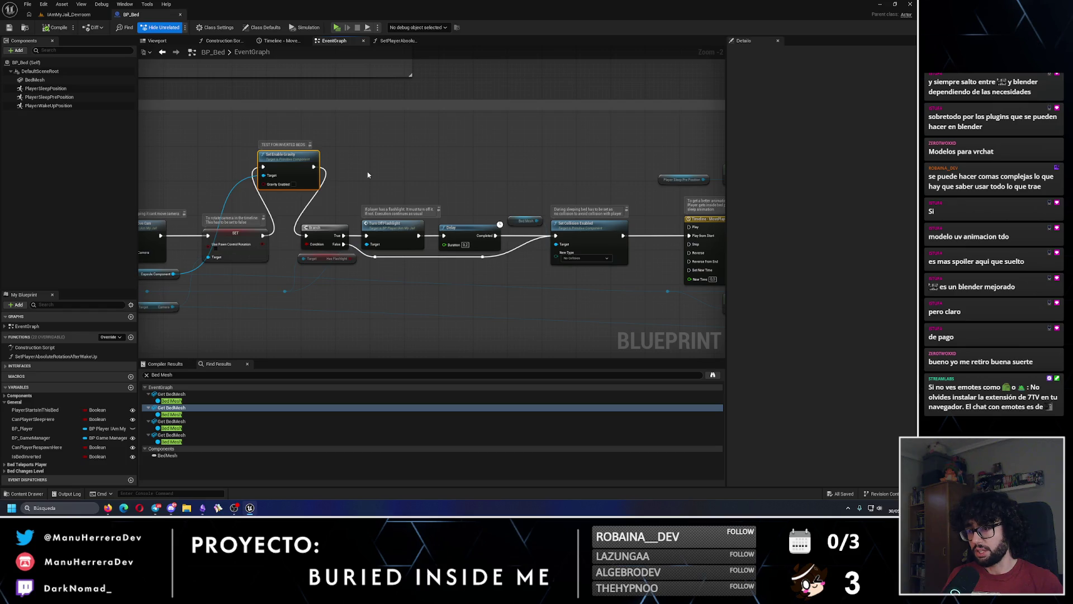
drag(368, 175, 458, 193)
drag(168, 196, 475, 208)
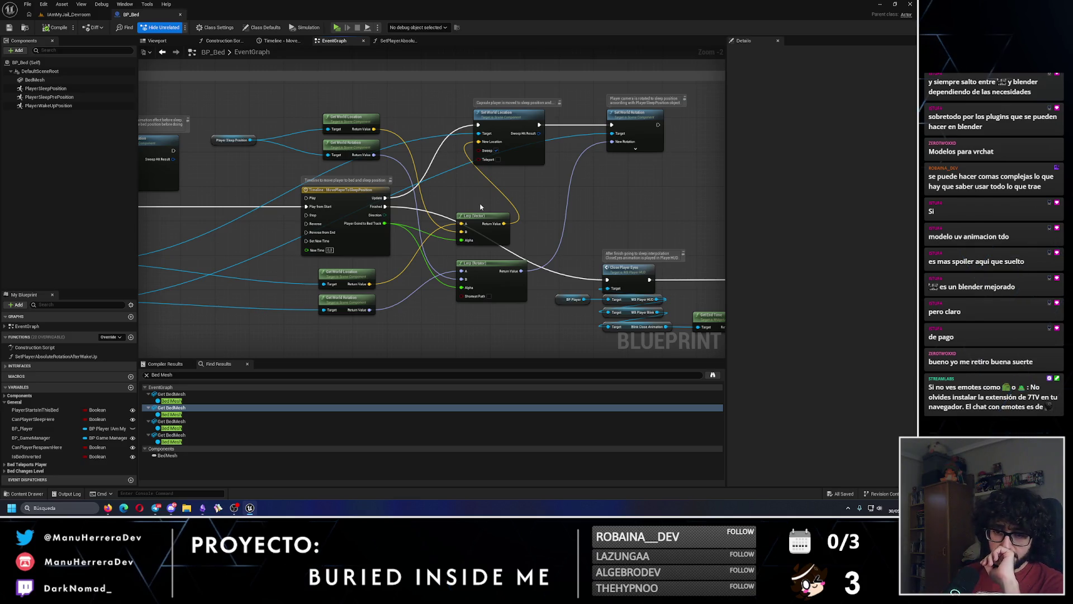
click(68, 14)
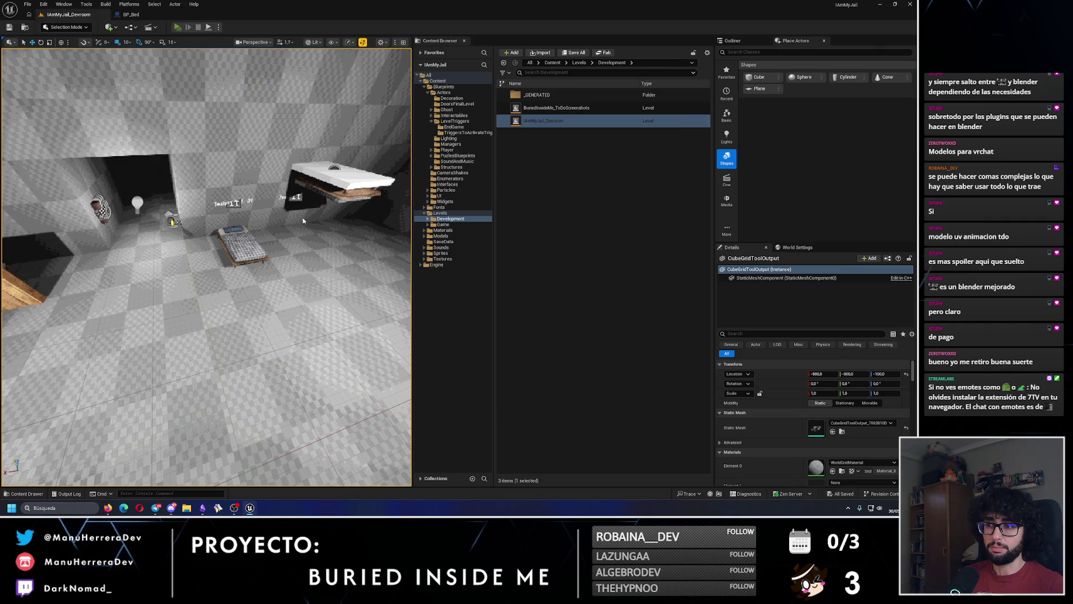
click(303, 216)
key(shift+w)
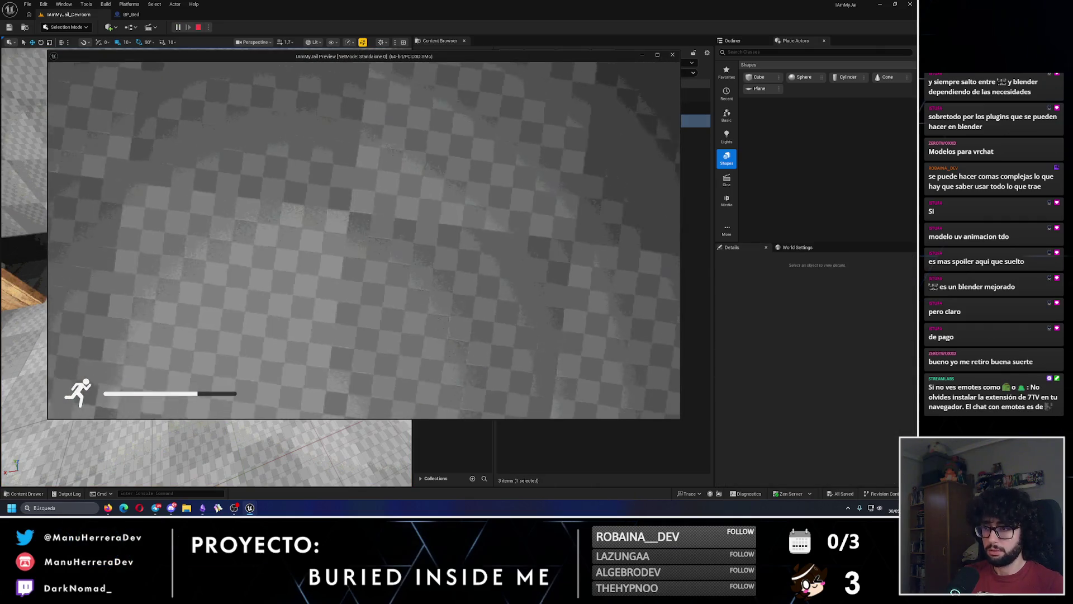
key(w)
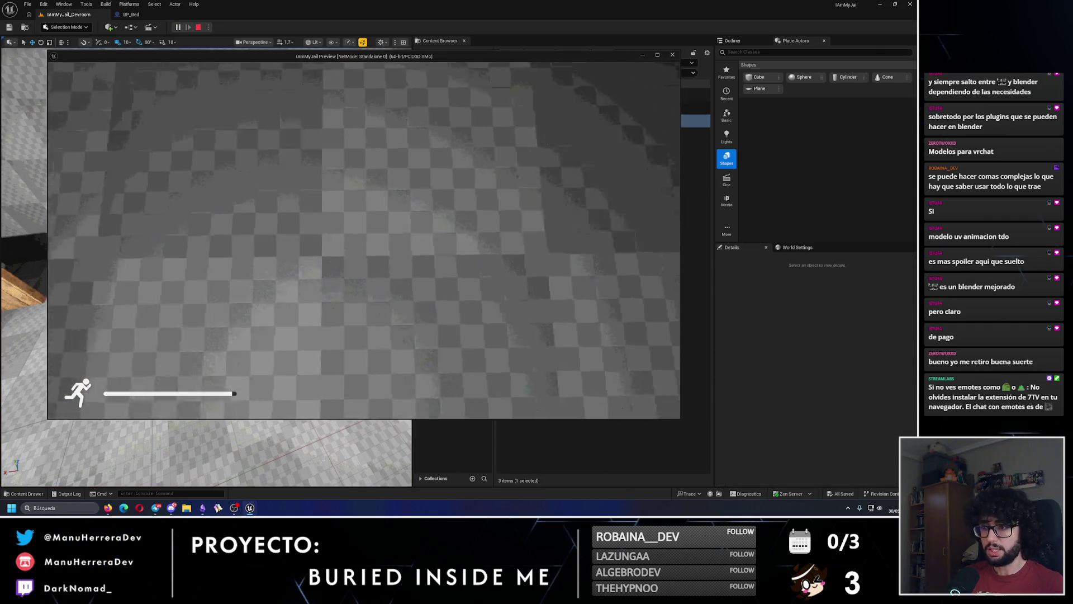
key(e)
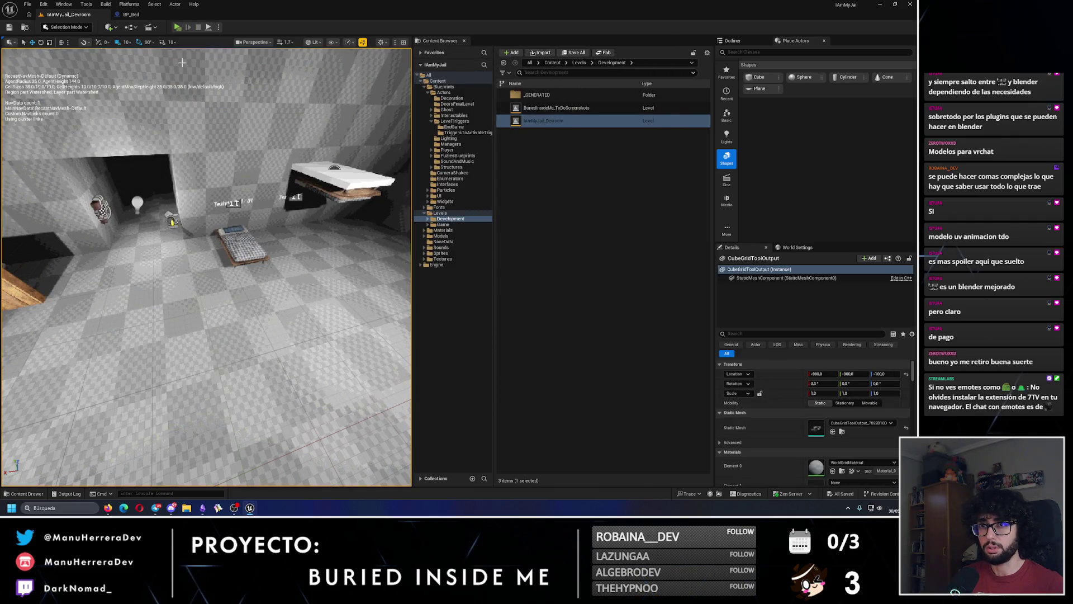
click(132, 15)
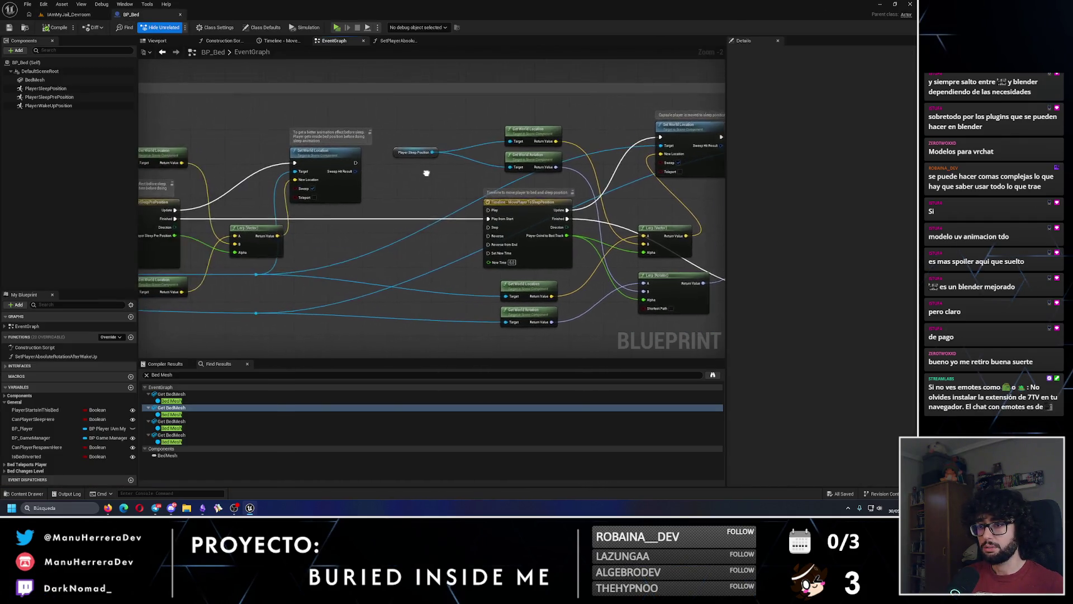
scroll(275, 172, down, 2)
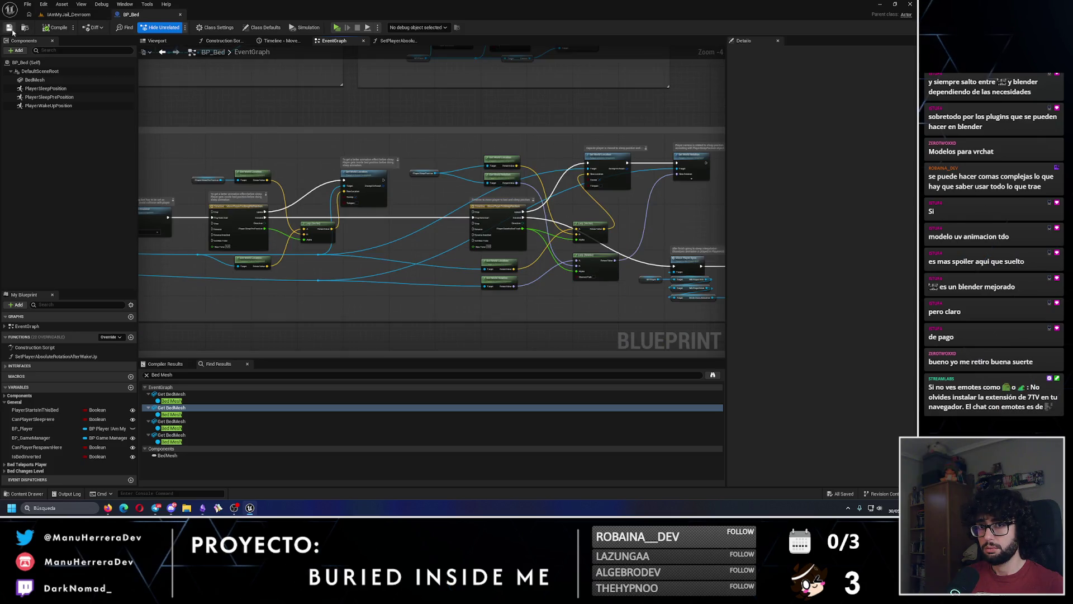
scroll(431, 187, up, 2)
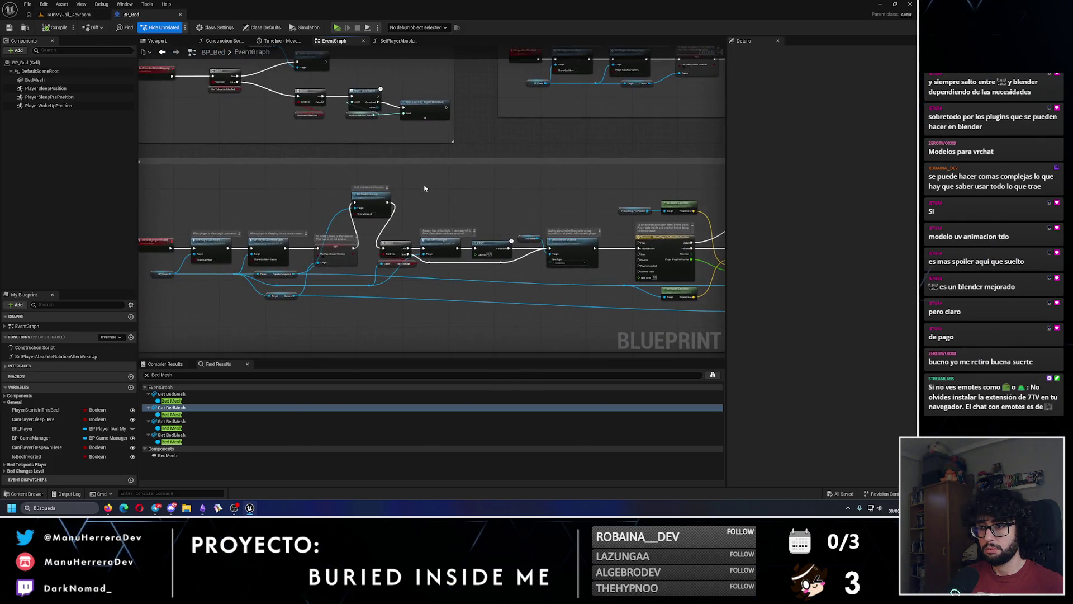
click(69, 15)
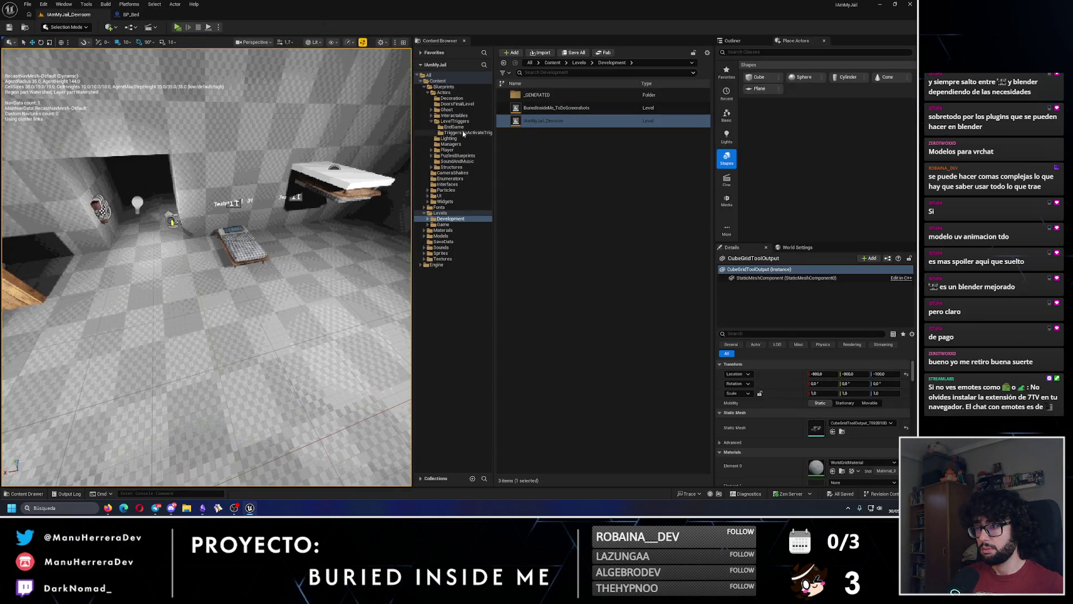
Step: Open and close the GM_IAmMyJail game mode blueprint from the Player folder
click(447, 150)
click(567, 121)
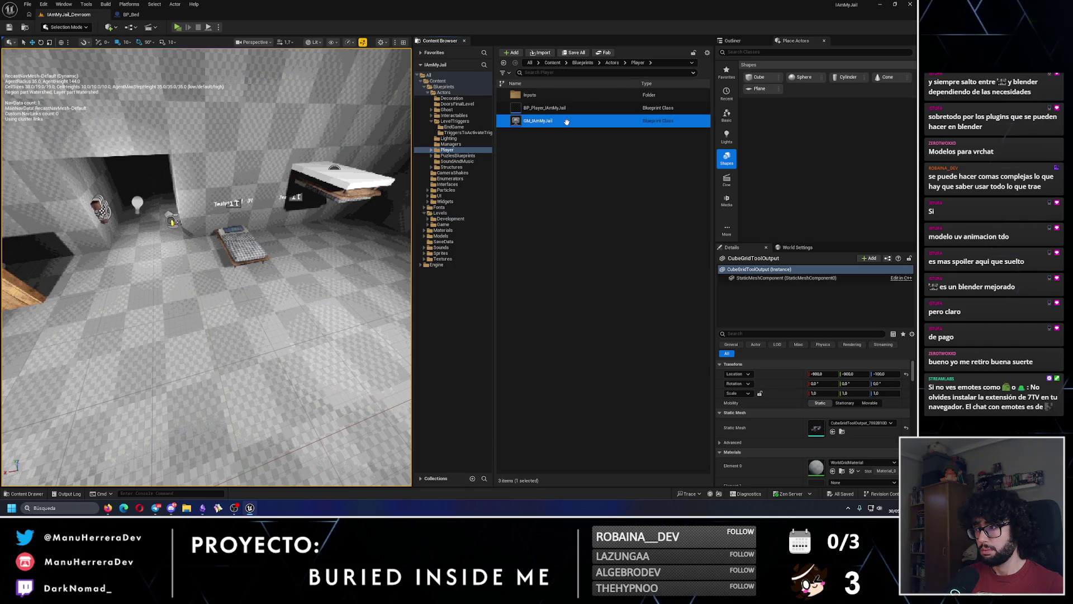
double_click(568, 124)
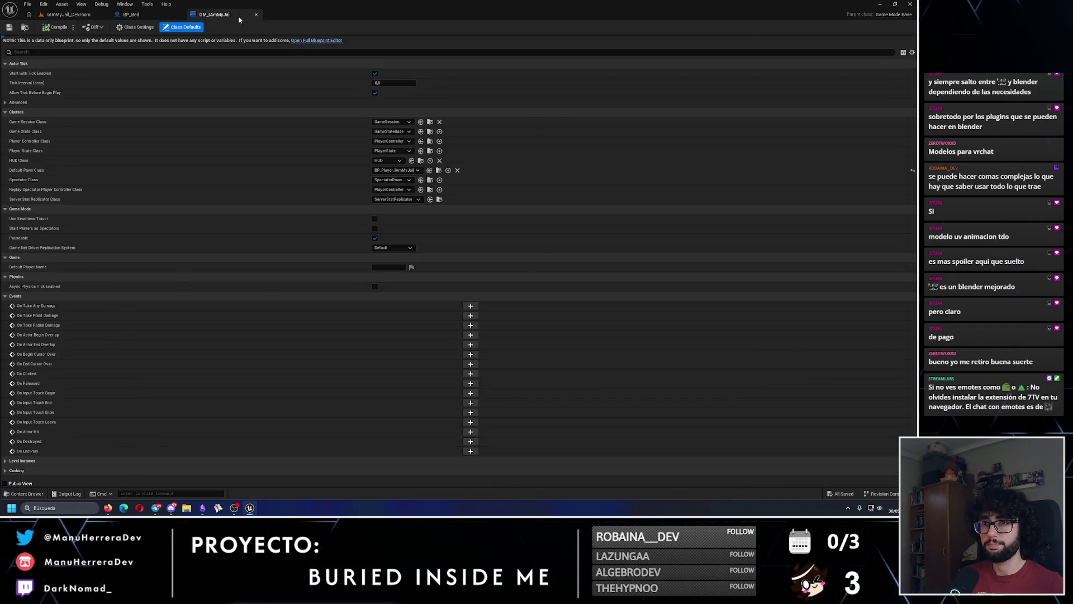
click(256, 14)
Step: Turn off gravity on BP_Player_IAmMyJail's capsule, save, and play-test the dev room
click(545, 108)
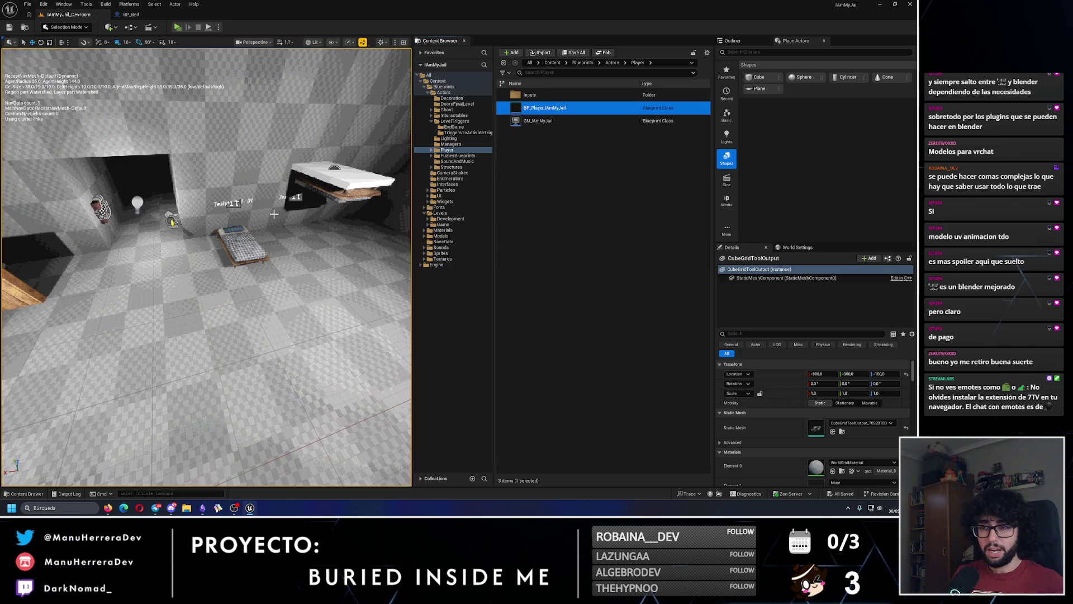
double_click(545, 108)
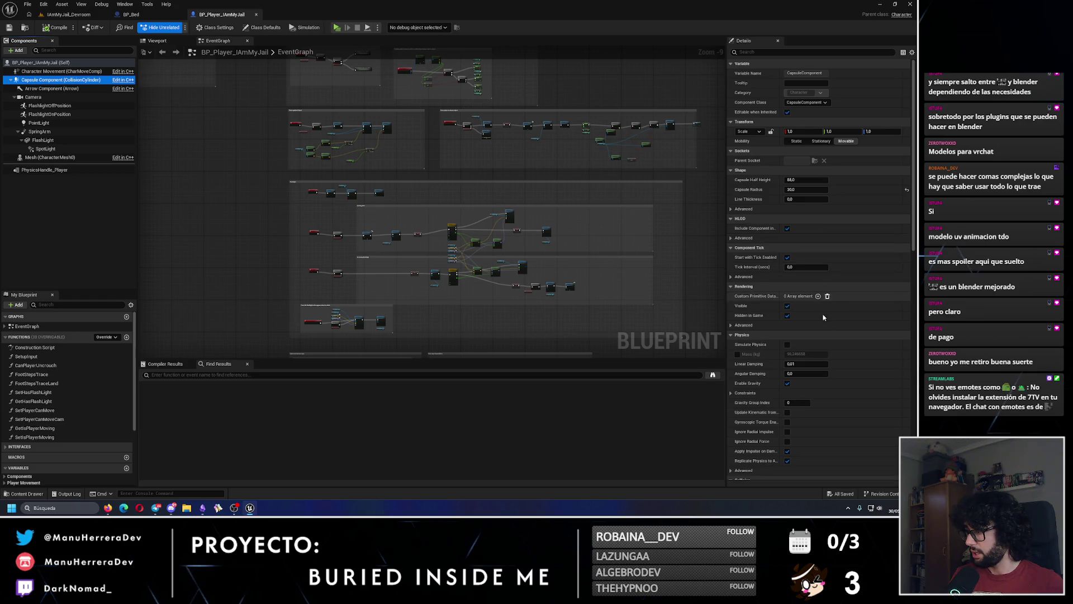
scroll(816, 346, down, 1)
click(787, 359)
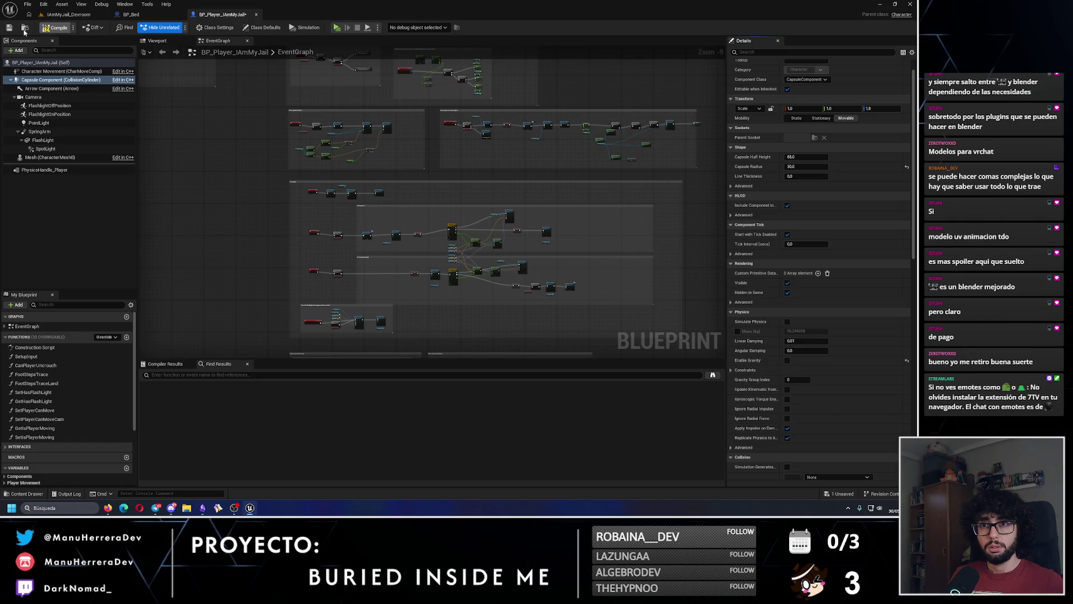
click(10, 27)
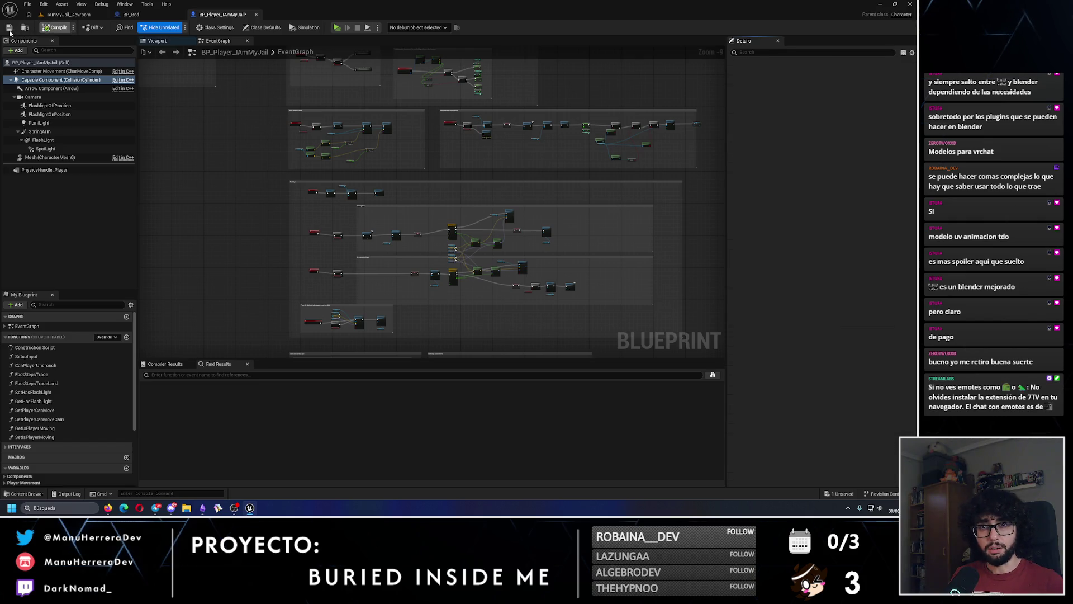
click(68, 14)
click(177, 27)
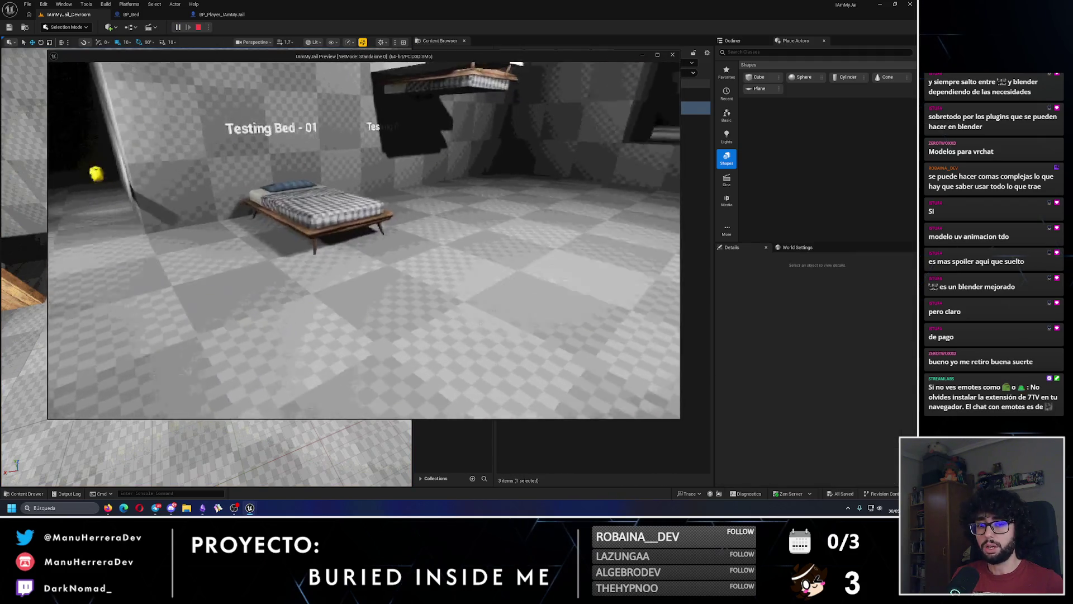
key(Escape)
Step: Restore the capsule's default gravity, save the player blueprint, and search its class defaults for 'TY'
click(222, 14)
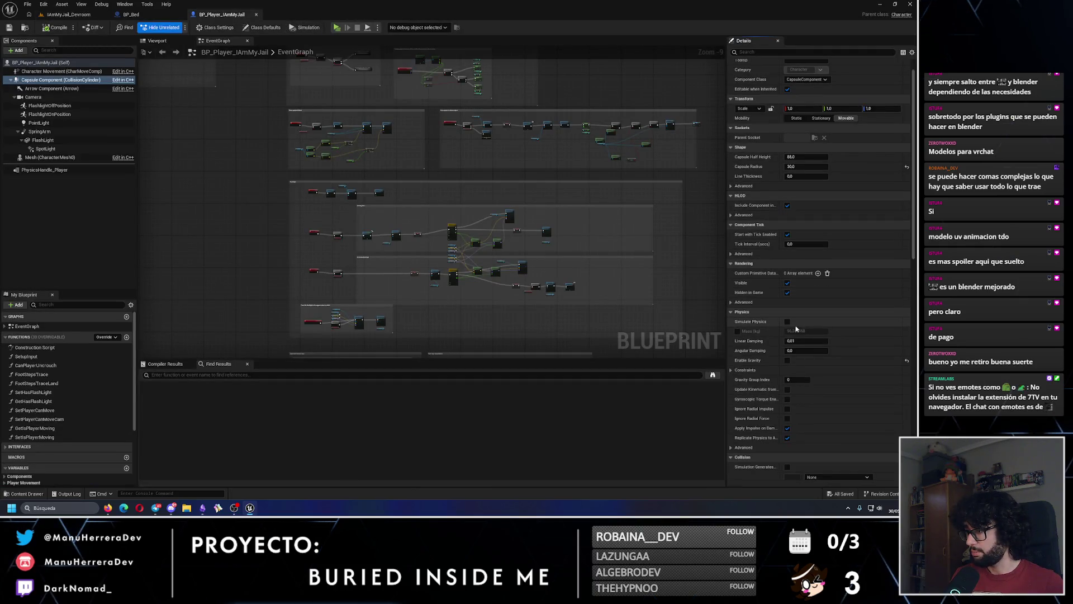
click(788, 360)
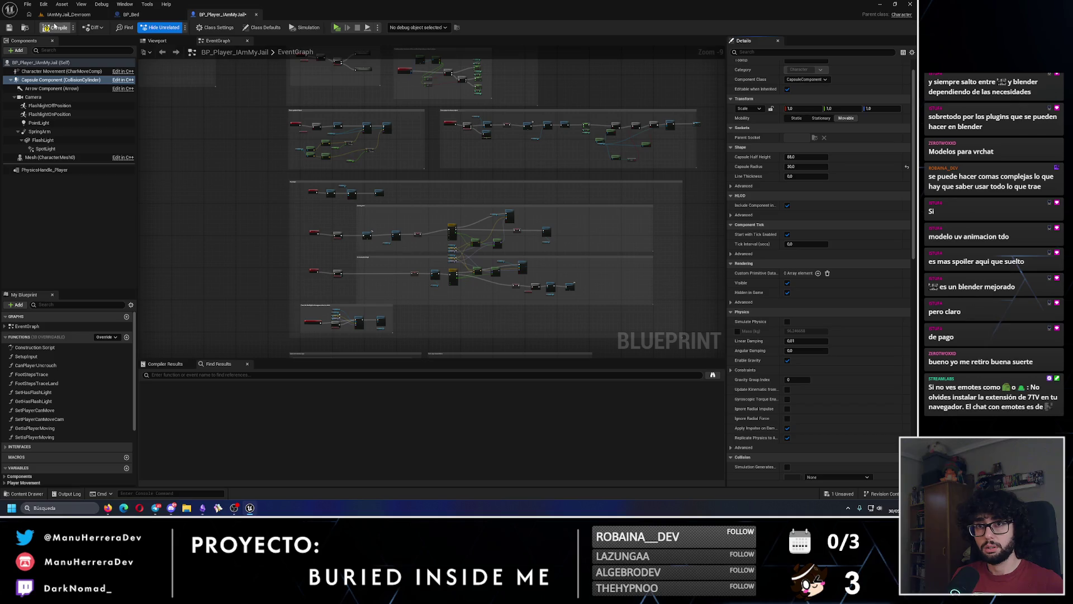
click(8, 28)
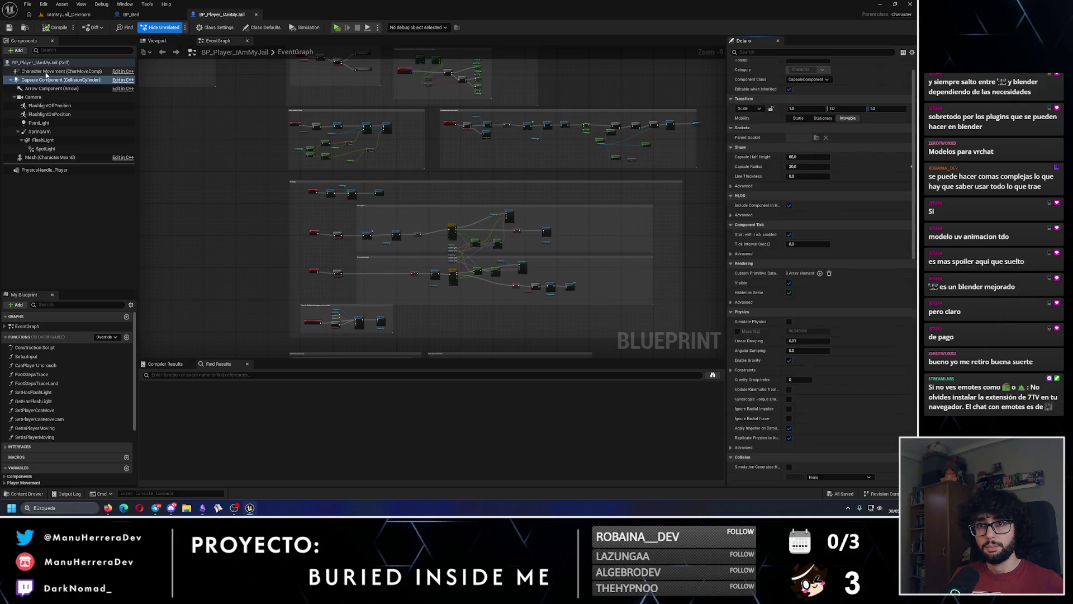
click(41, 71)
click(41, 63)
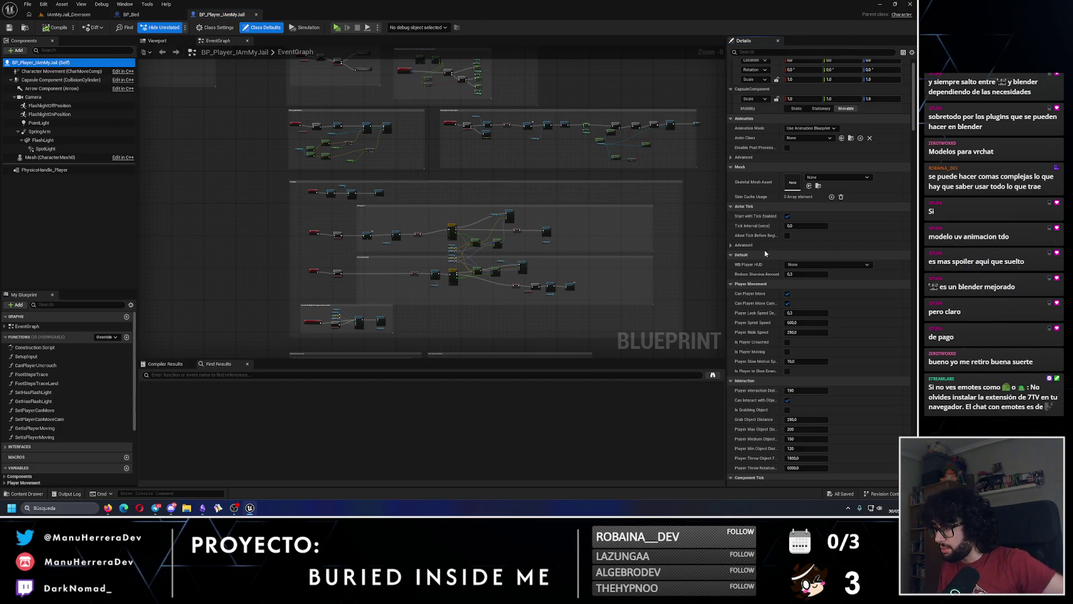
click(773, 52)
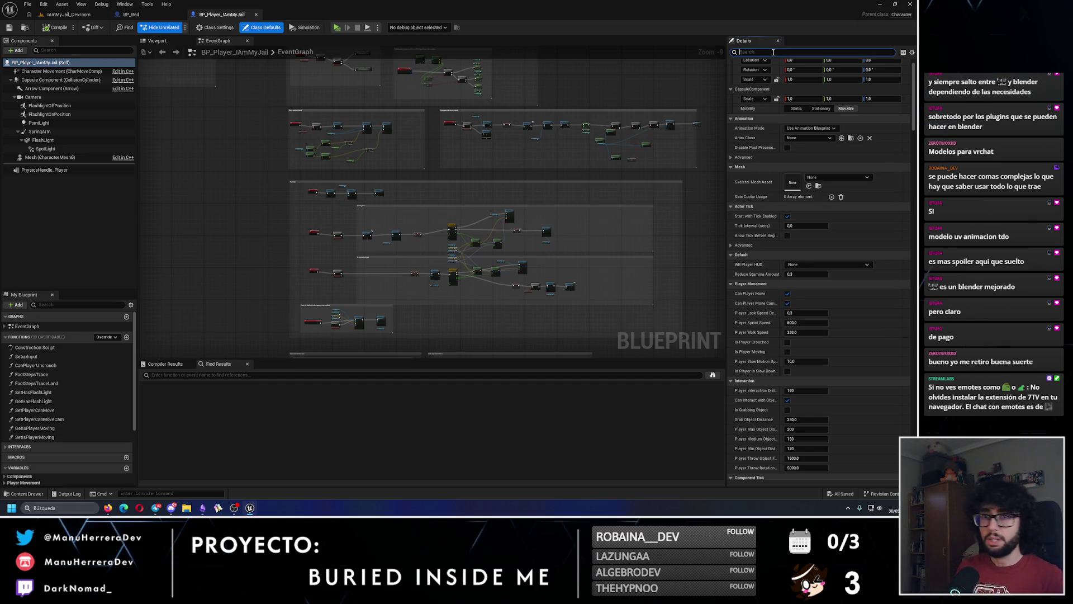
text(GRAVITY)
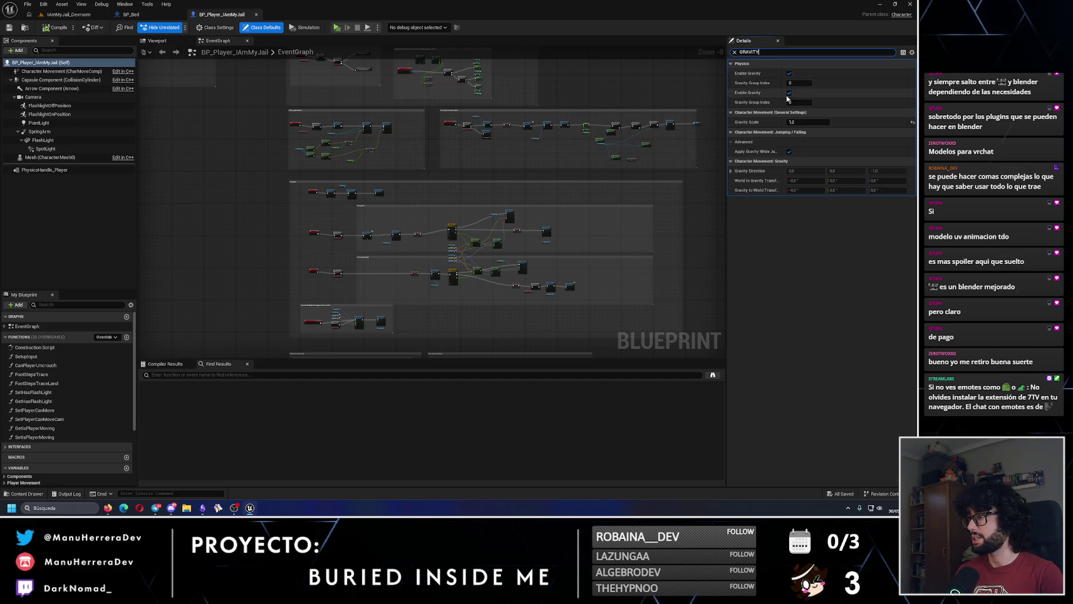
Step: Switch between the player blueprint and BP_Bed, ending on BP_Bed's event graph
click(69, 14)
click(132, 14)
click(223, 15)
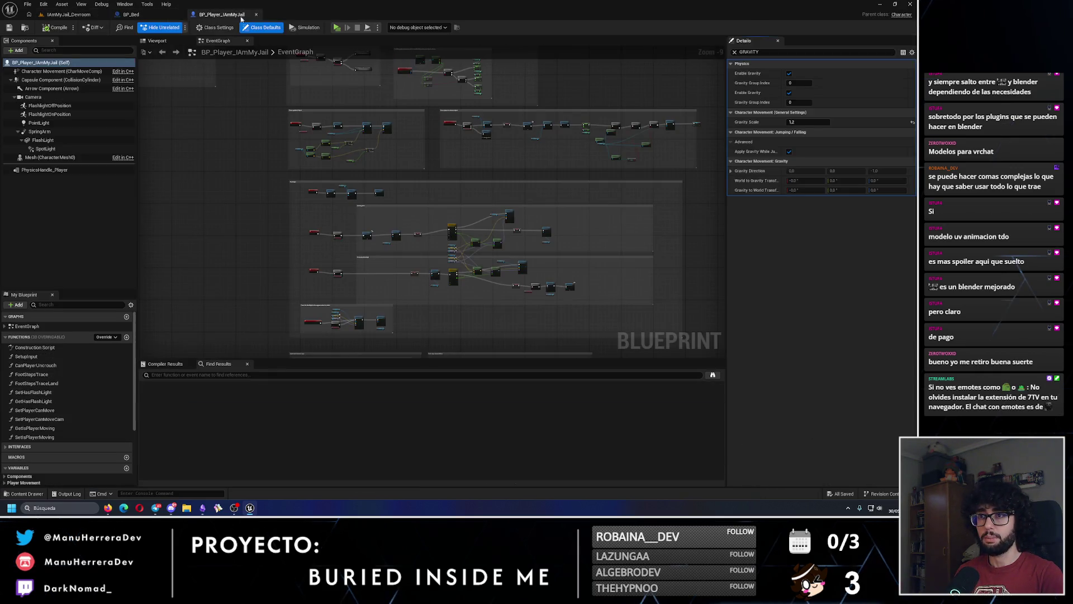
click(132, 14)
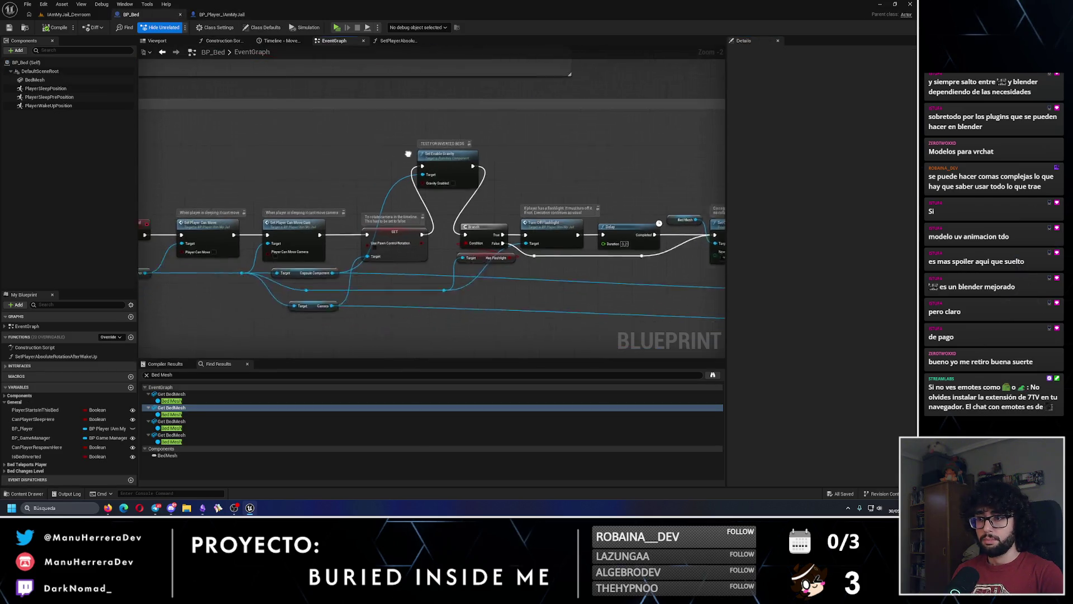
Step: Delete the Set Enable Gravity node and browse 'enable gravity' actions from BP Player without adding one
click(477, 154)
key(Delete)
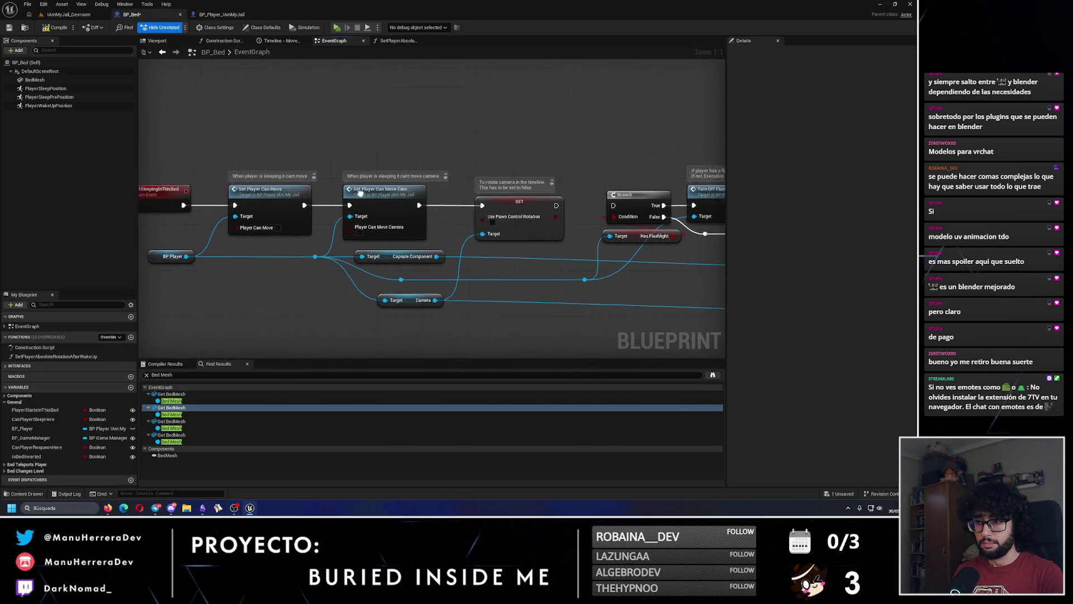
drag(324, 207, 567, 112)
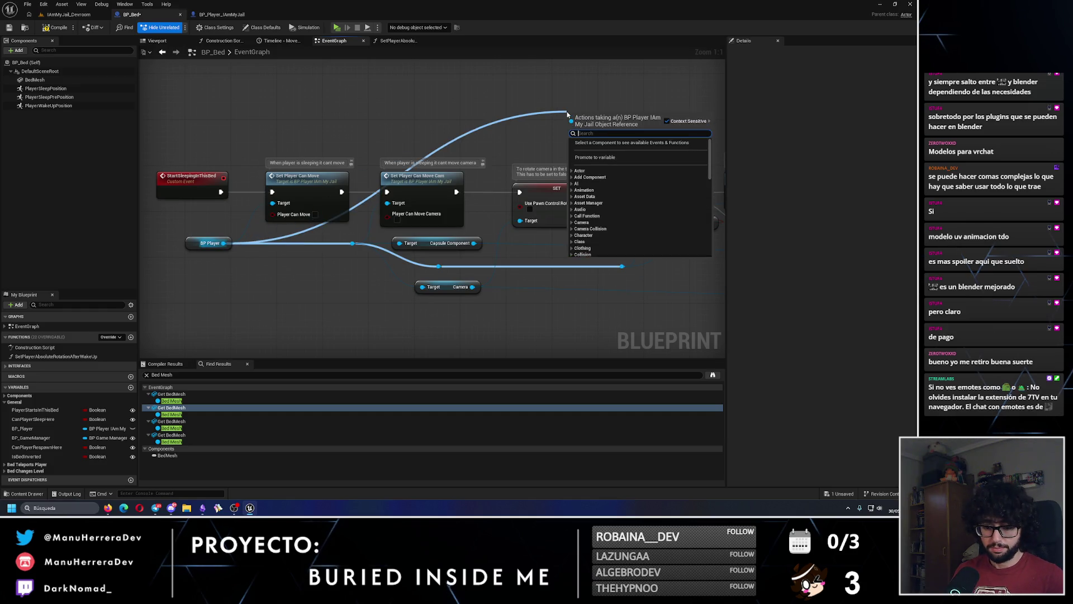
text(enal)
key(BackSpace)
text(ble gravity)
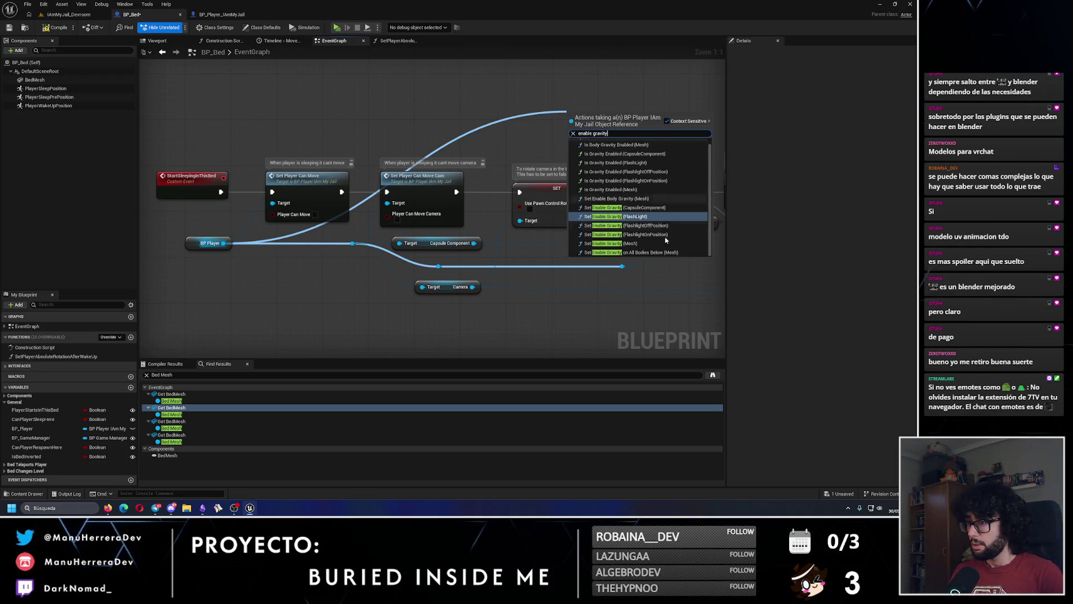
scroll(645, 251, up, 1)
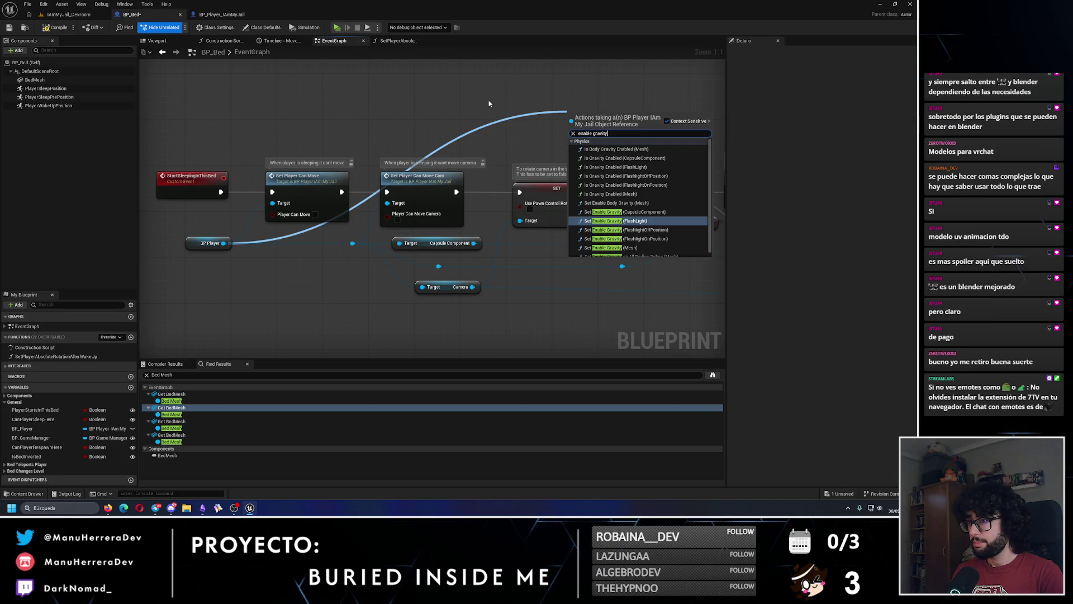
scroll(638, 246, down, 1)
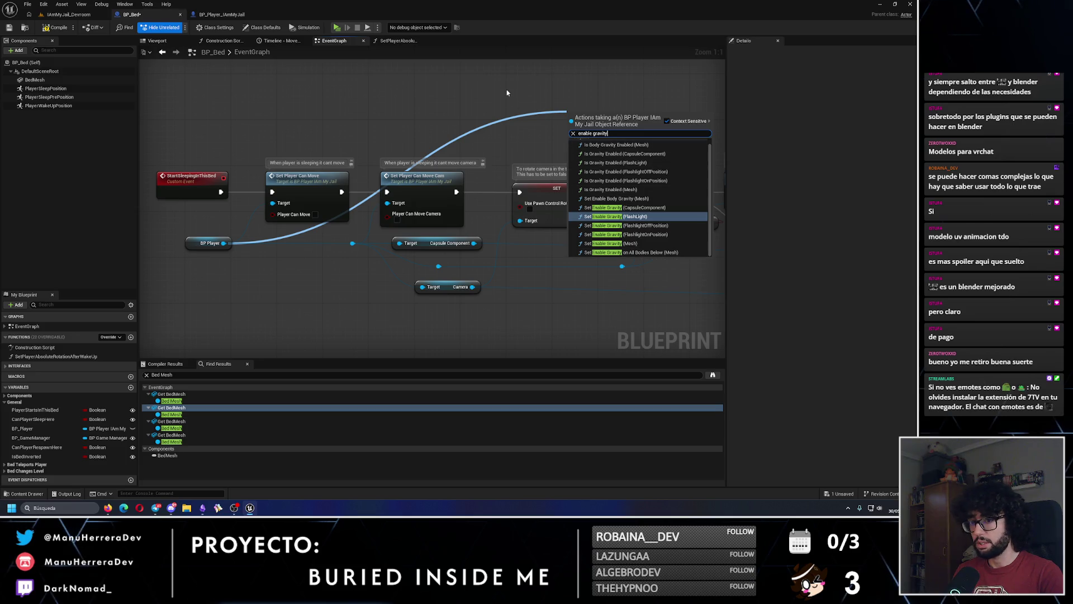
key(Escape)
Step: Check the player's gravity values, then add a Set Gravity Direction node via a 'gravity' search from BP Player
click(225, 239)
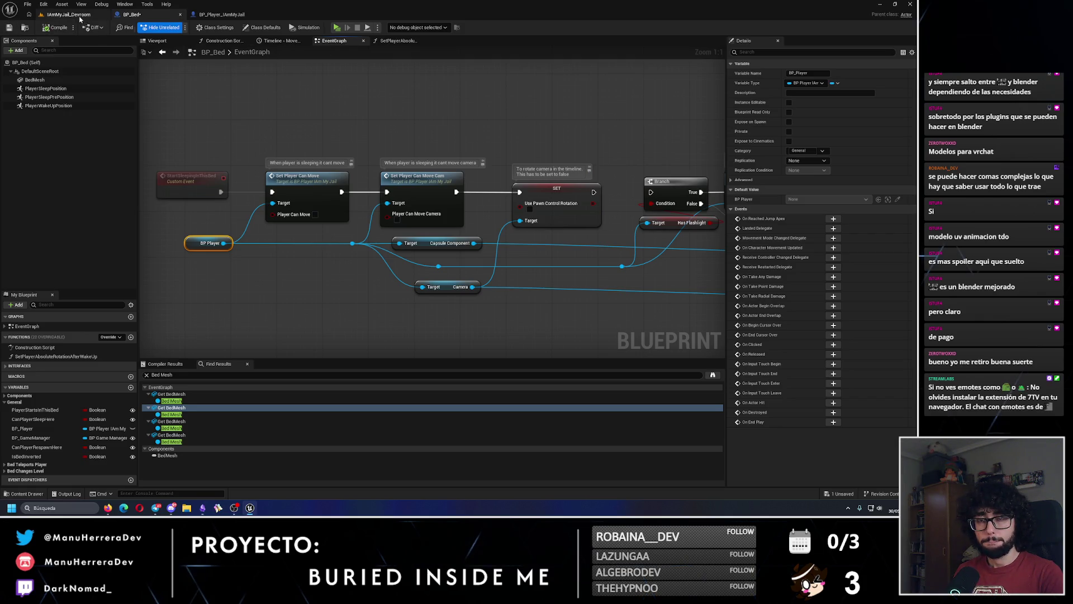
key(ctrl+Tab)
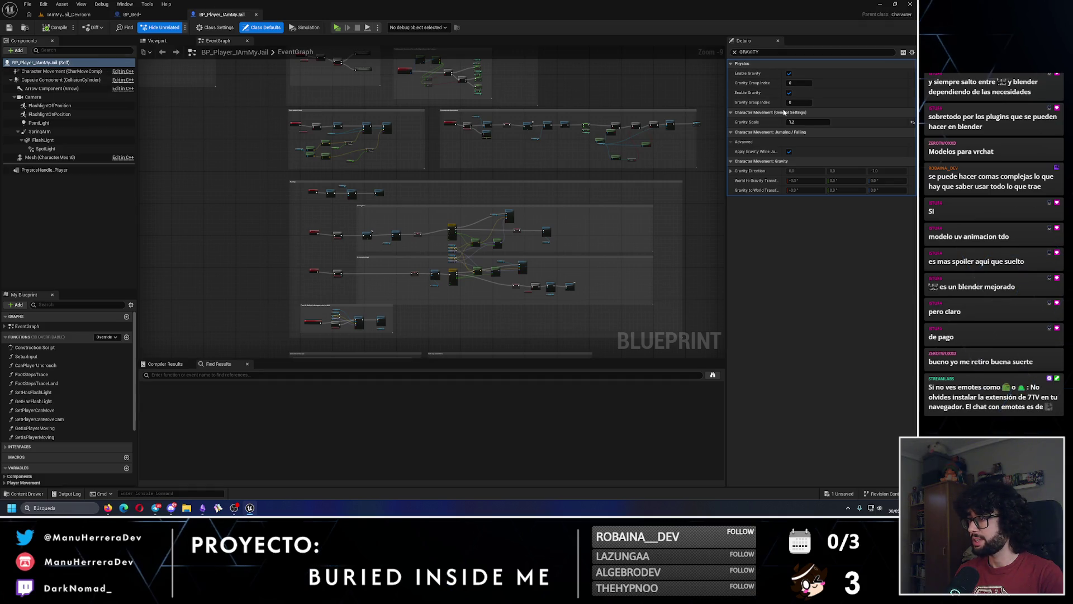
click(134, 15)
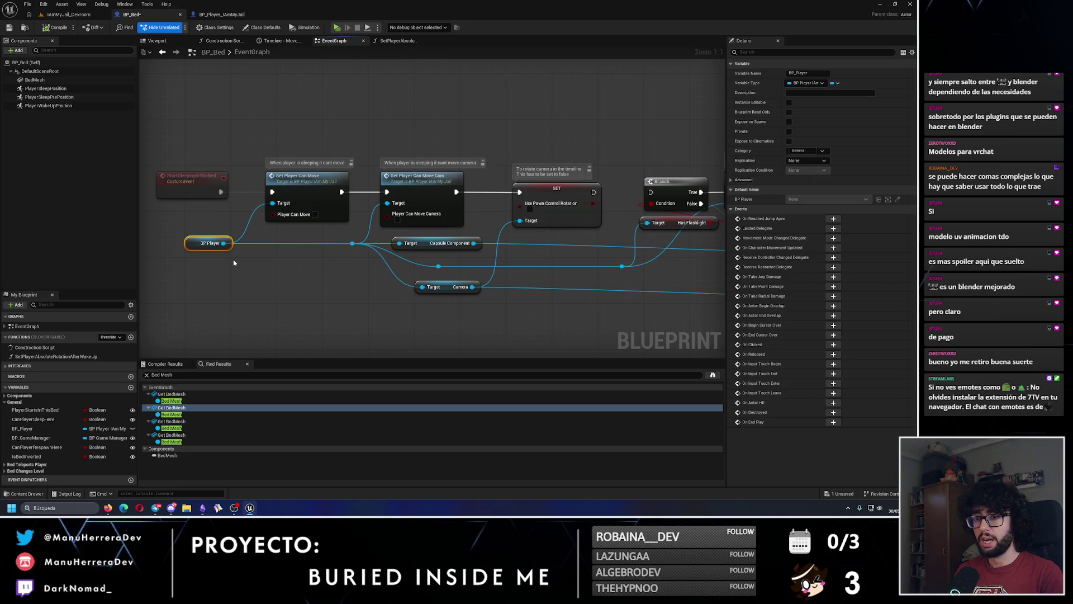
drag(226, 242, 393, 98)
text(gravity)
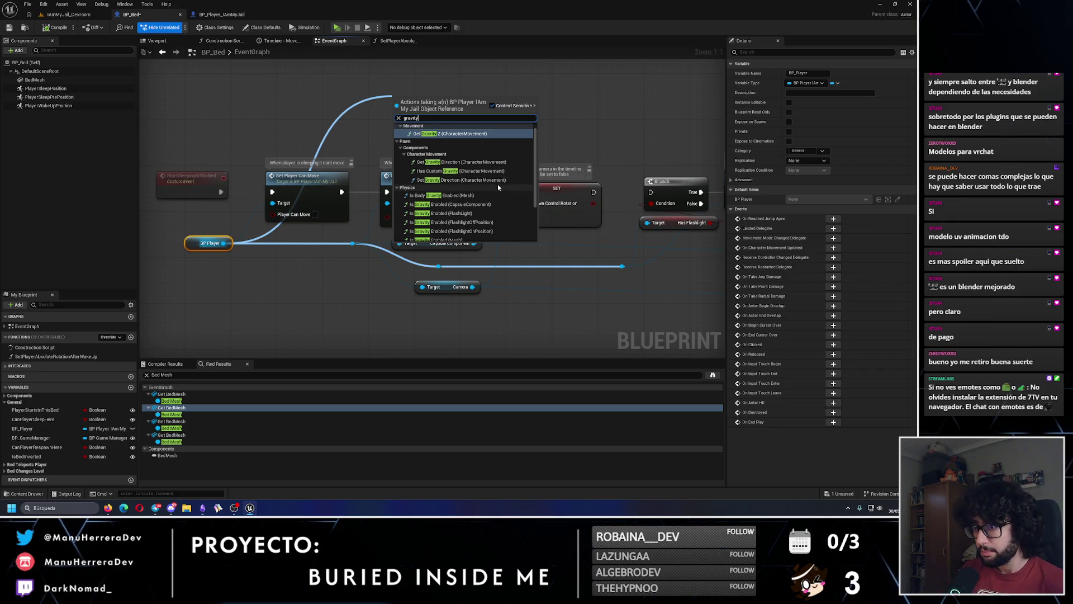
scroll(498, 185, down, 2)
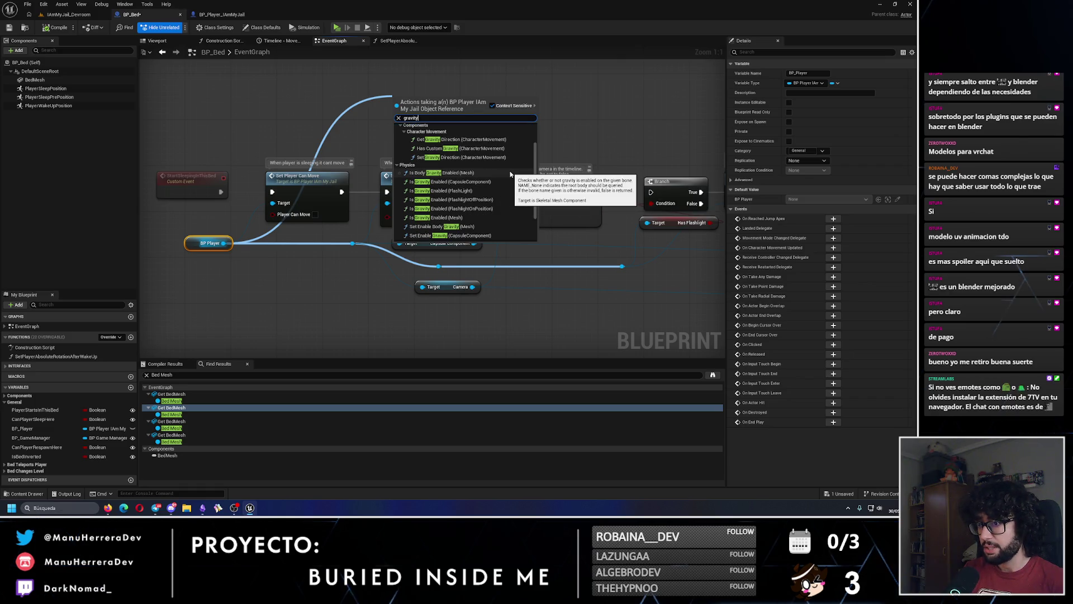
scroll(510, 174, up, 2)
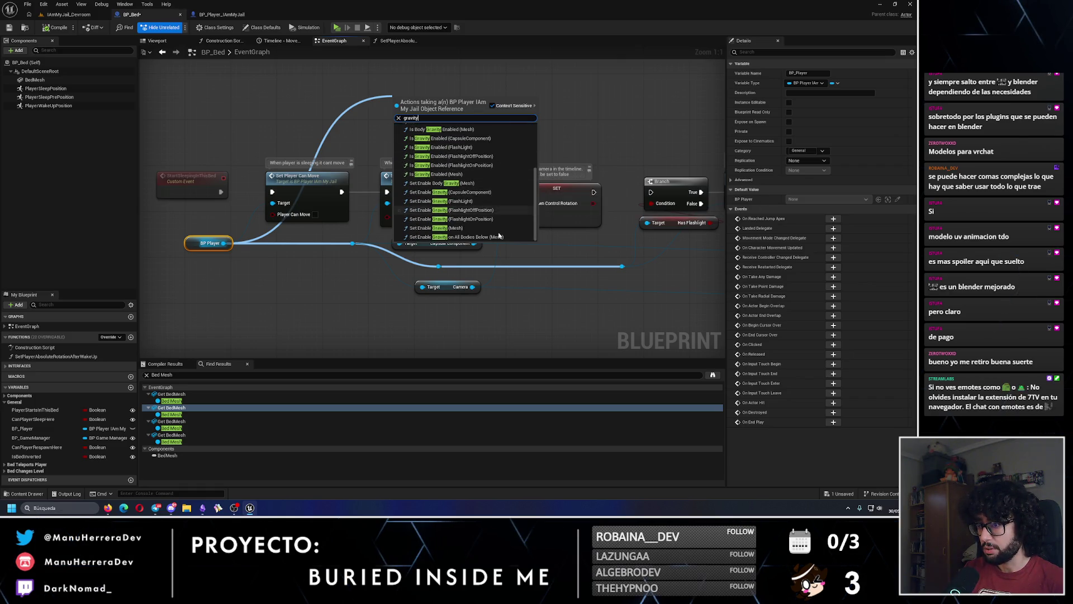
scroll(501, 238, up, 1)
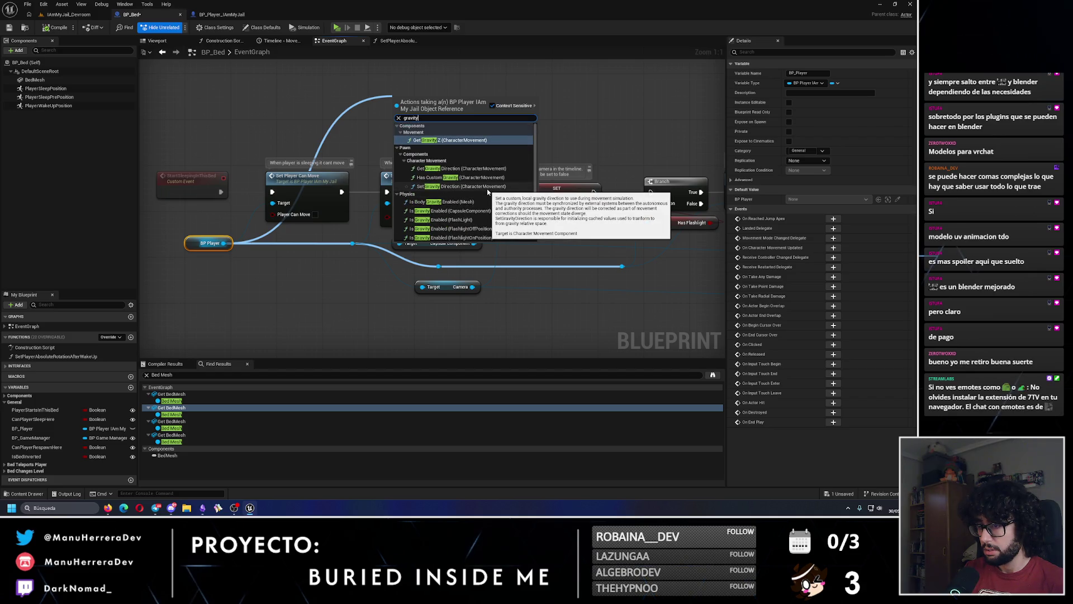
click(487, 189)
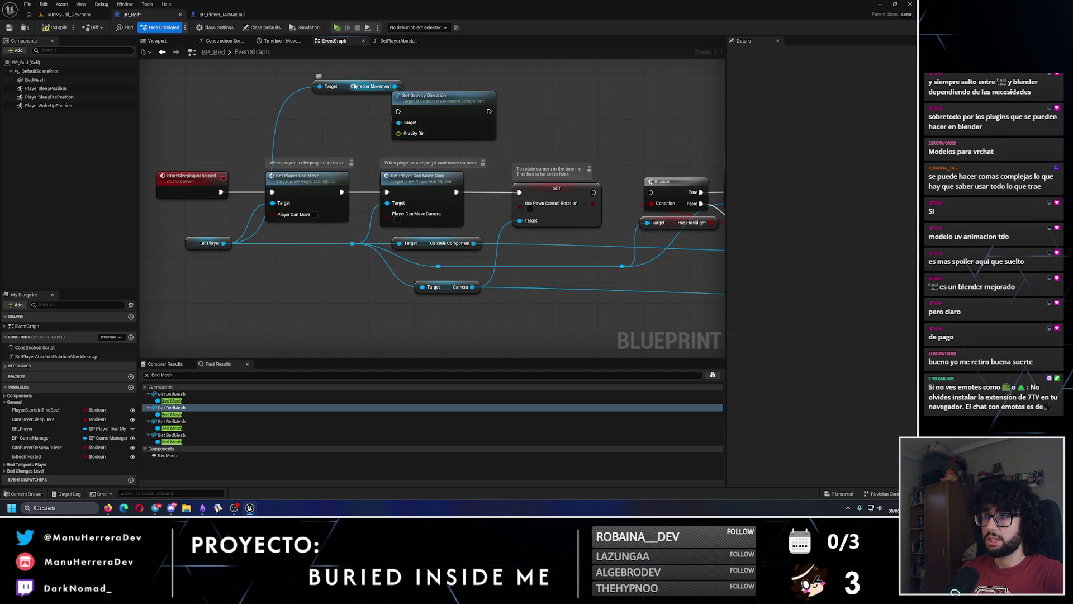
Step: Move the Character Movement getter above the chain and discard the Set Gravity Direction nodes
drag(346, 84, 547, 88)
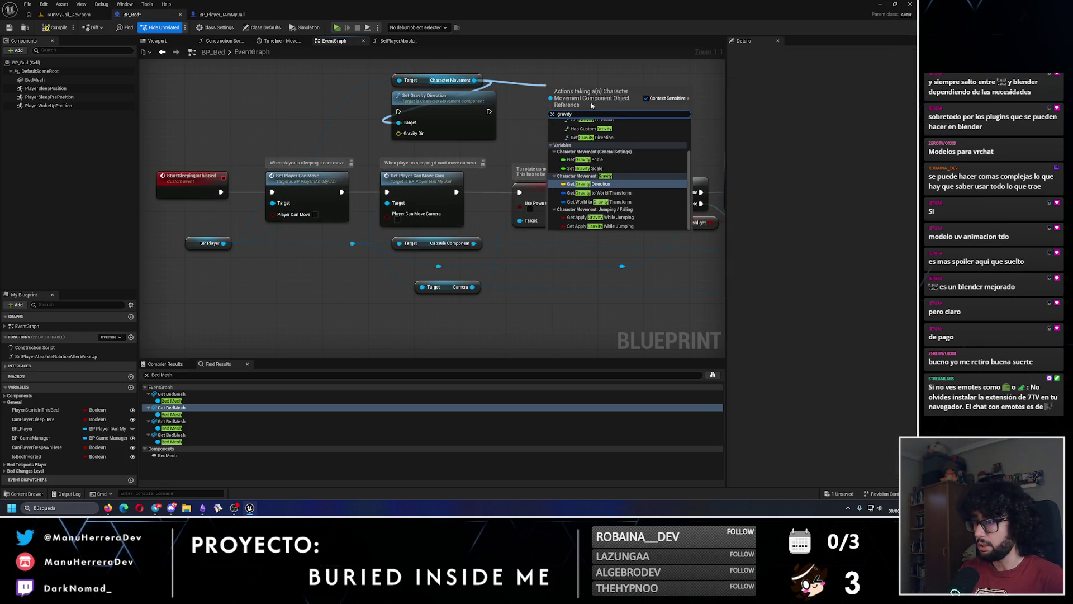
scroll(638, 204, up, 1)
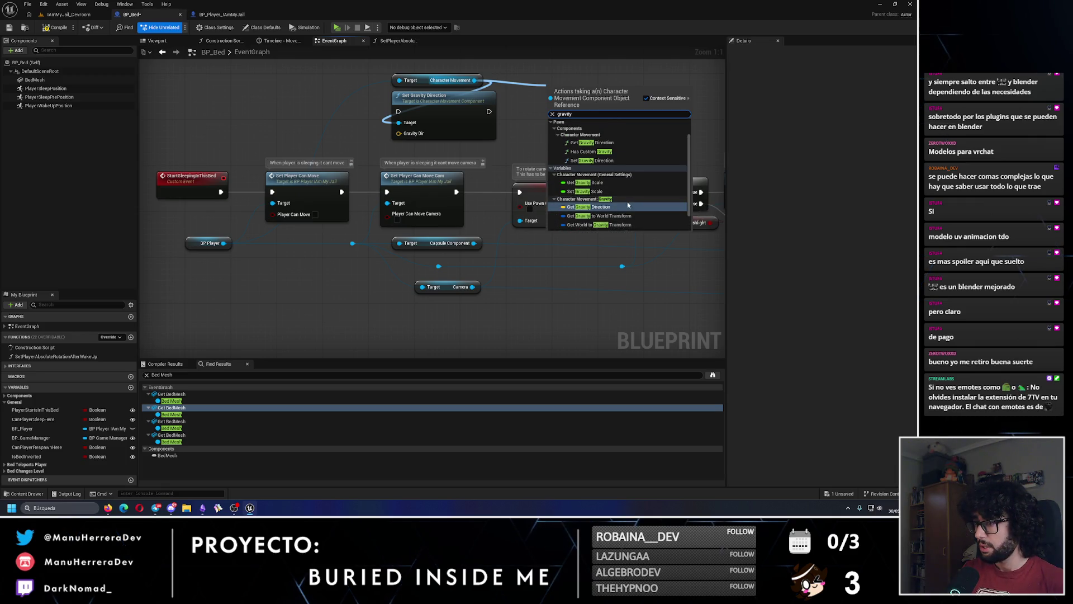
scroll(621, 192, down, 1)
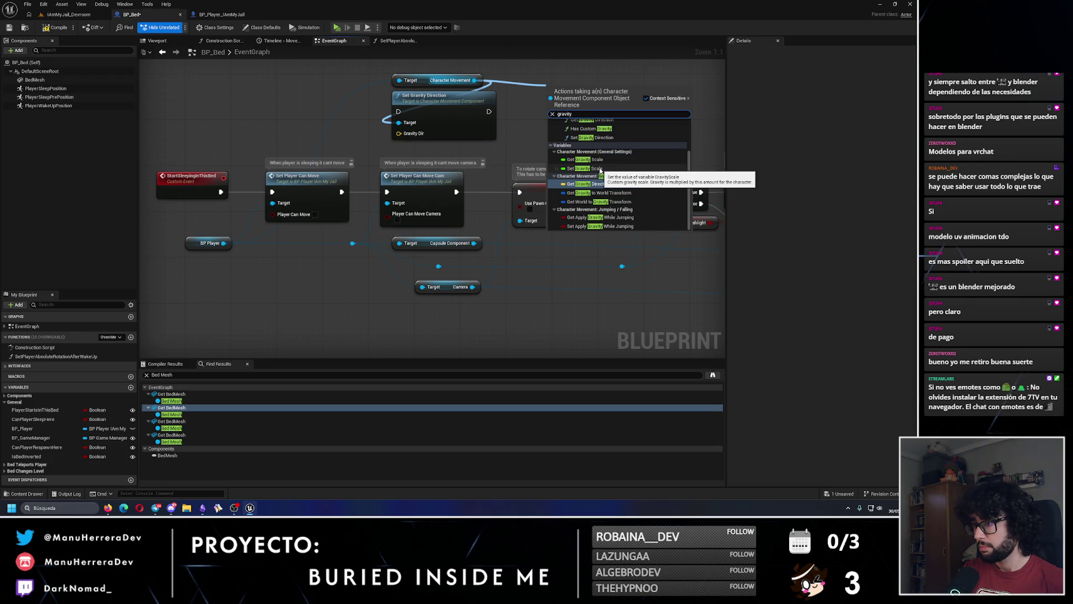
scroll(600, 170, up, 1)
scroll(600, 184, up, 2)
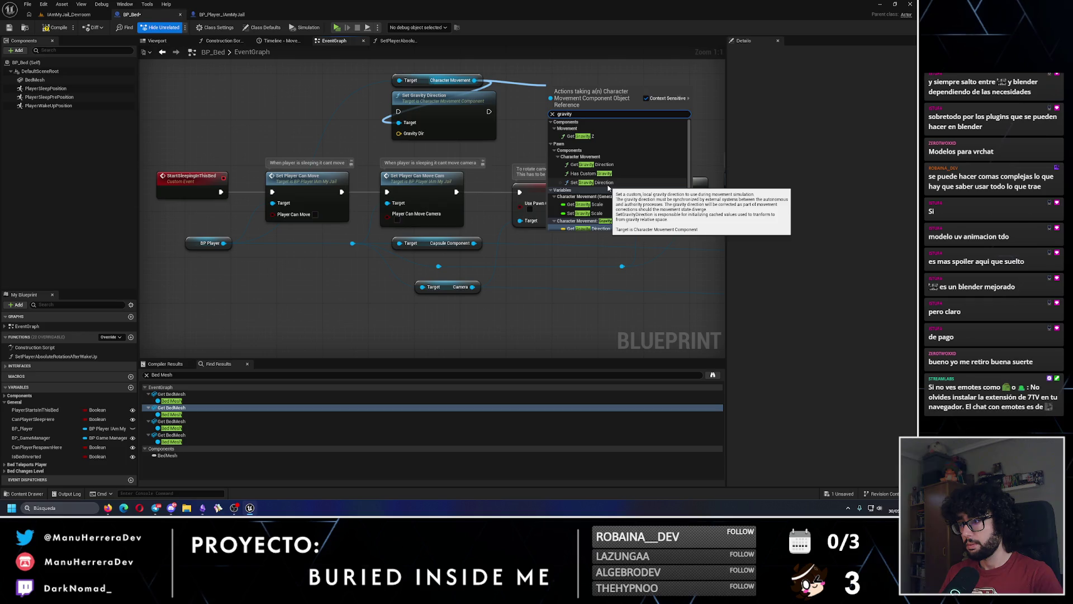
click(608, 185)
key(Delete)
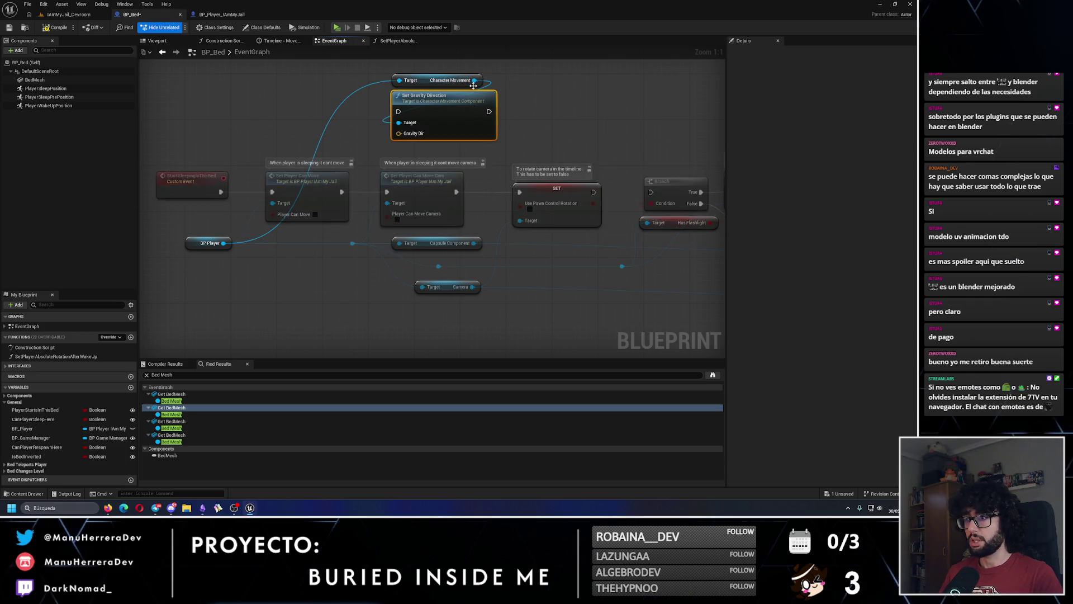
drag(474, 80, 544, 118)
Step: Add a Set Gravity Scale node on Character Movement and wire it into the Branch
text(set graiv)
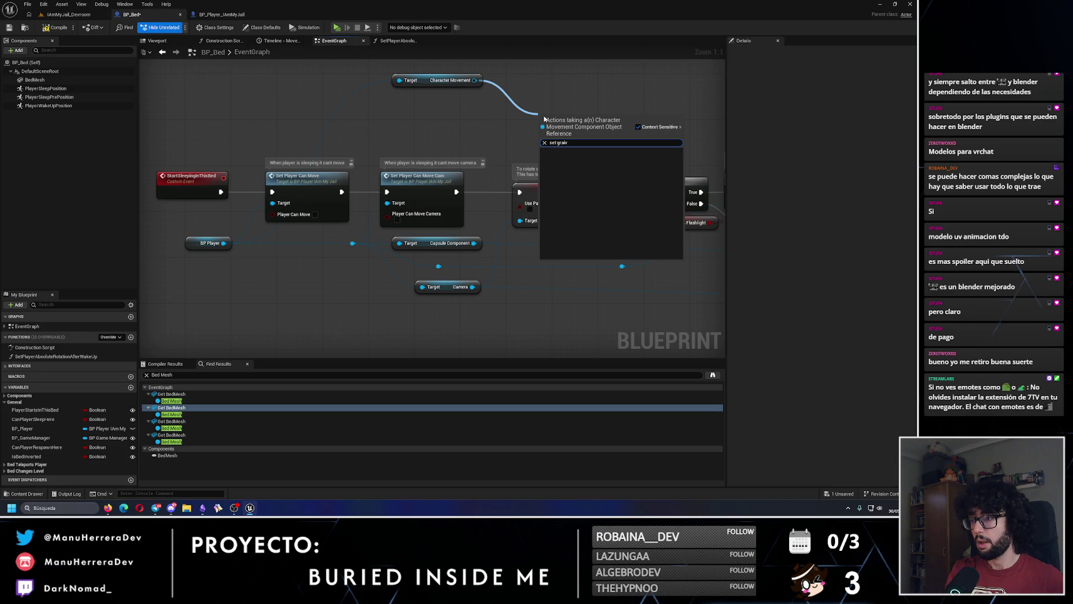
key(BackSpace)
key(BackSpace)
text(vity s)
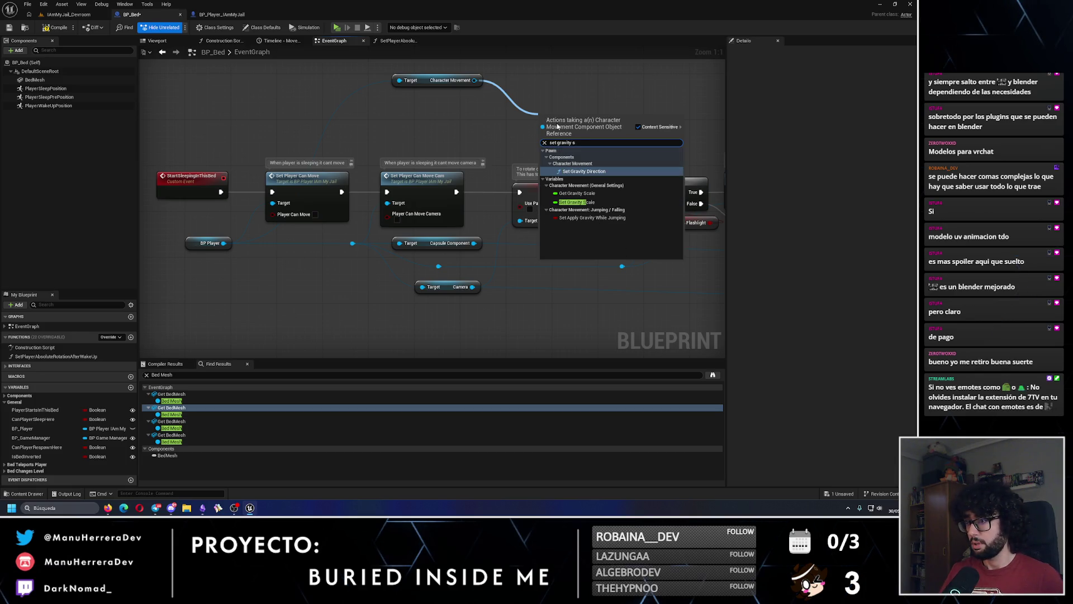
click(581, 202)
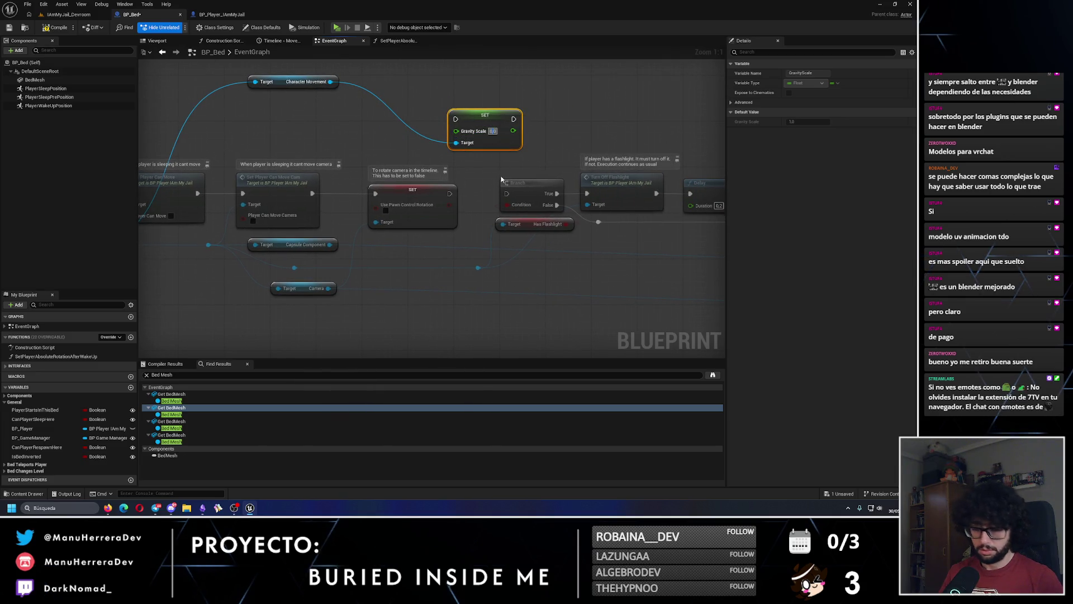
click(456, 183)
click(324, 81)
drag(324, 81, 444, 92)
drag(508, 103, 588, 108)
shift+click(485, 137)
click(498, 168)
click(454, 193)
mouse_move(450, 194)
mouse_down()
mouse_move(492, 184)
mouse_move(456, 118)
mouse_move(514, 125)
mouse_move(506, 194)
mouse_up()
Step: Paste a copy of the gravity scale nodes and delete the old Capsule Component and Set Enable Gravity nodes
scroll(597, 267, down, 4)
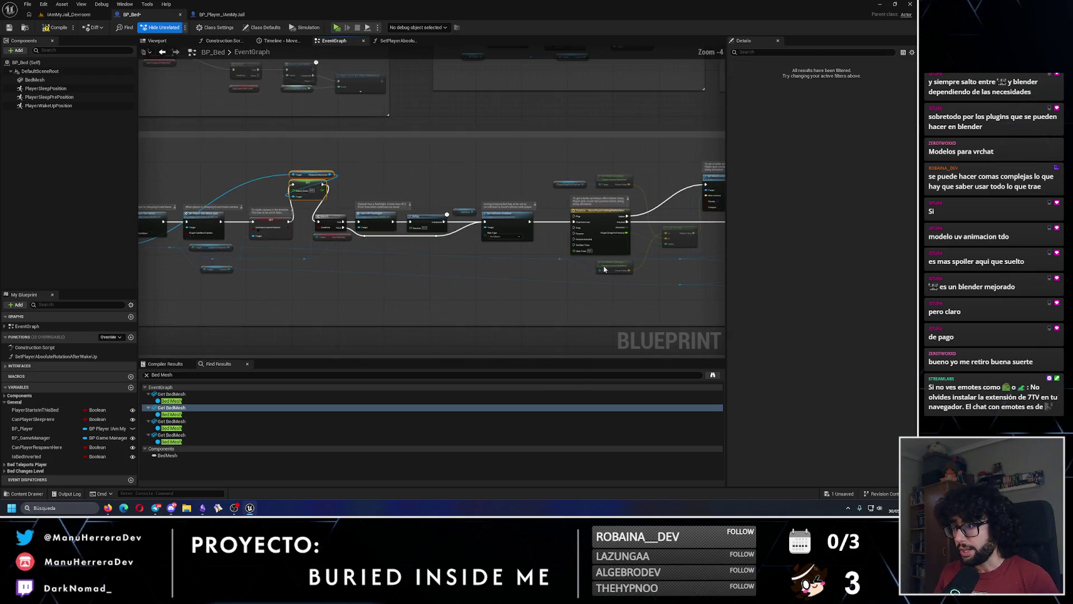
scroll(414, 219, up, 2)
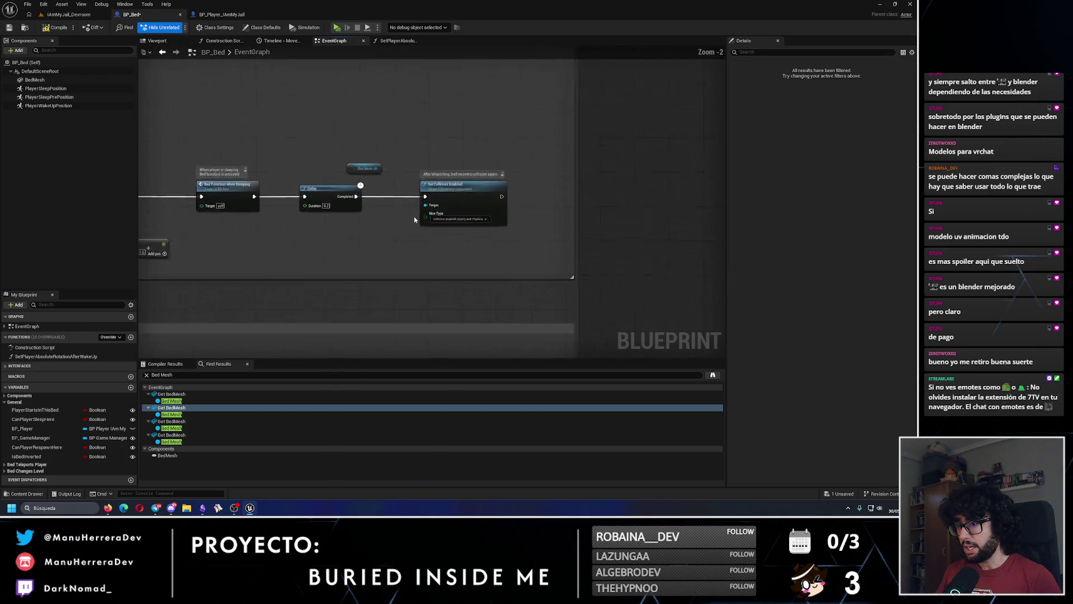
scroll(414, 219, down, 2)
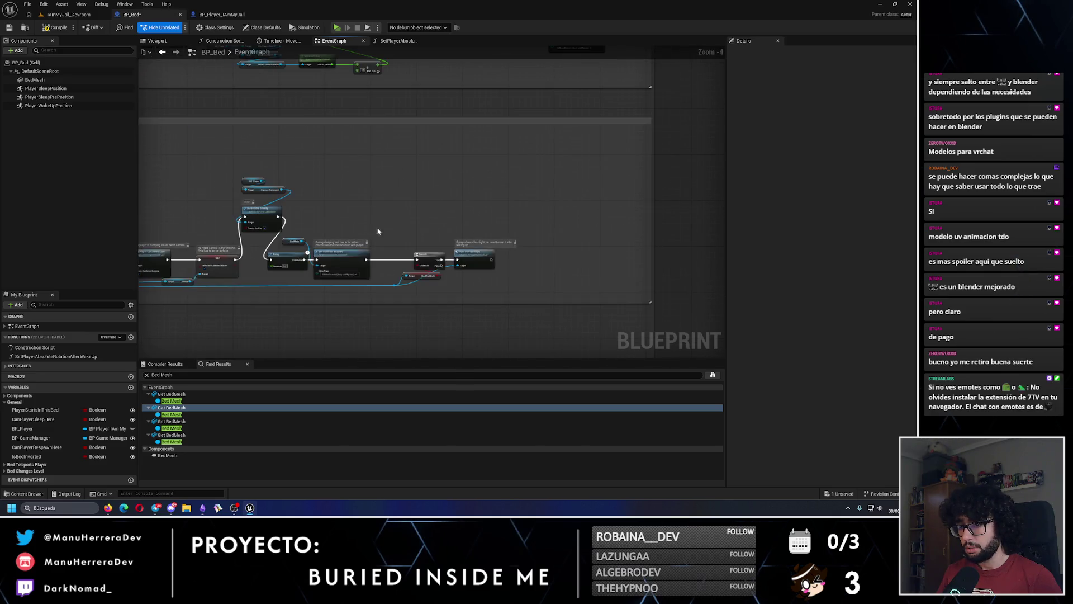
scroll(375, 232, up, 2)
scroll(574, 165, up, 1)
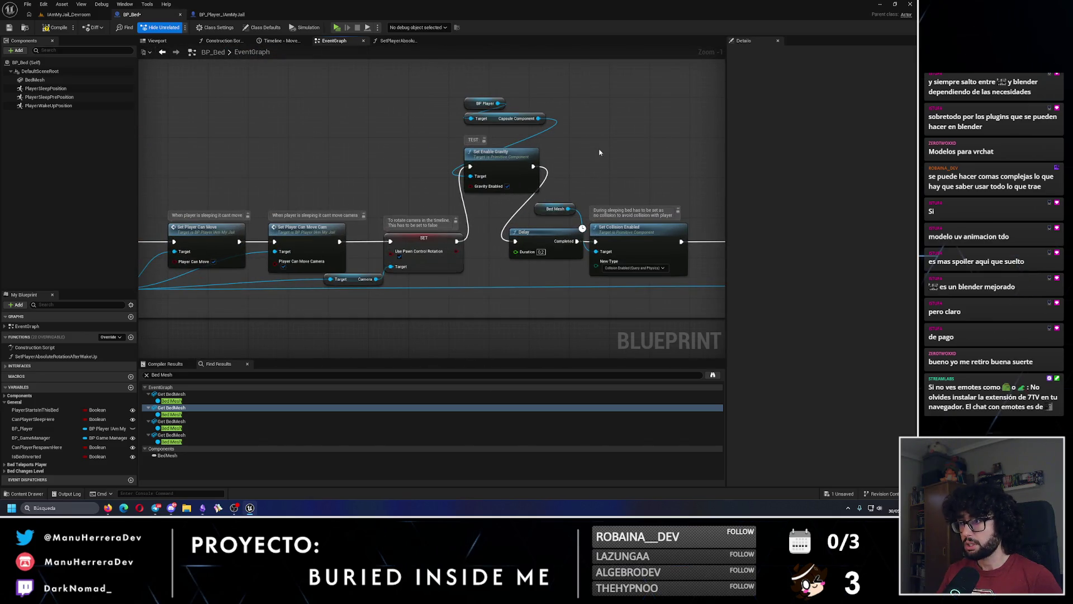
key(ctrl+v)
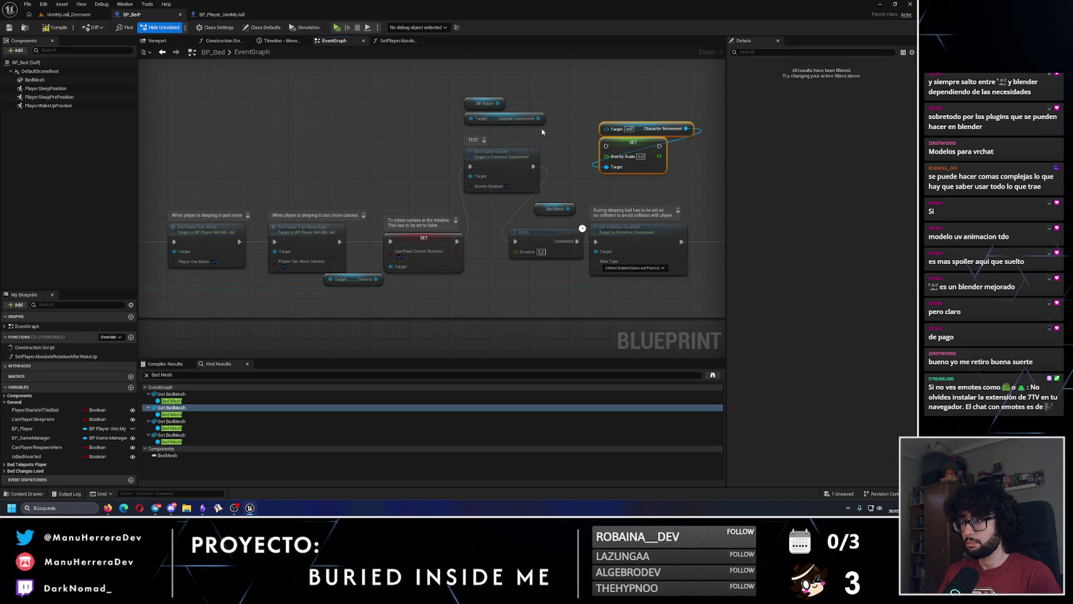
click(559, 173)
drag(558, 190, 491, 115)
key(Delete)
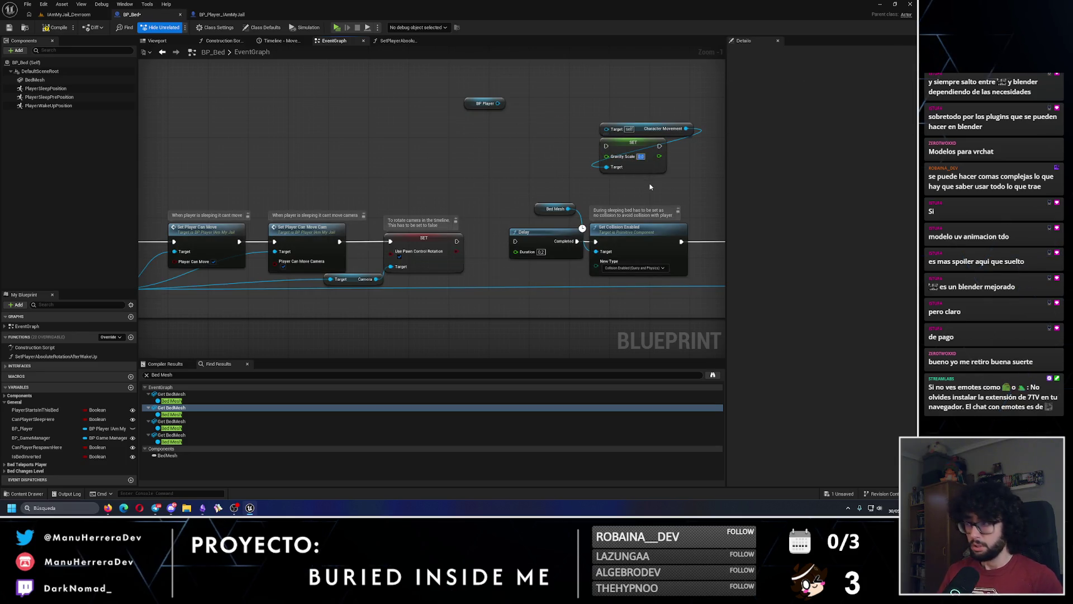
click(69, 14)
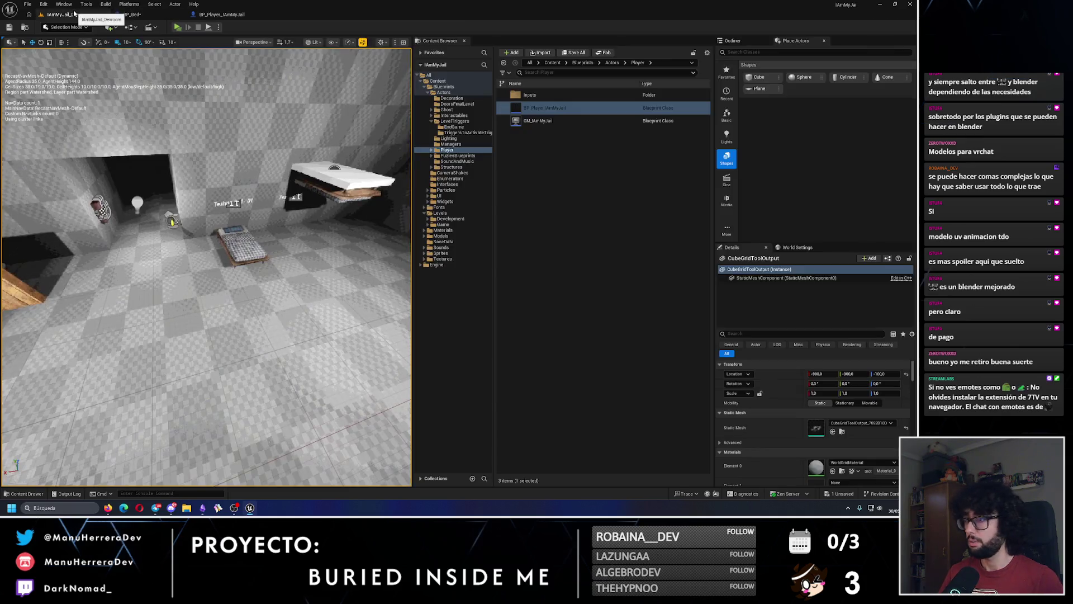
Step: Paste the Gravity Scale nodes, connect BP Player as Character Movement's target, wire execution onward, and save
click(222, 14)
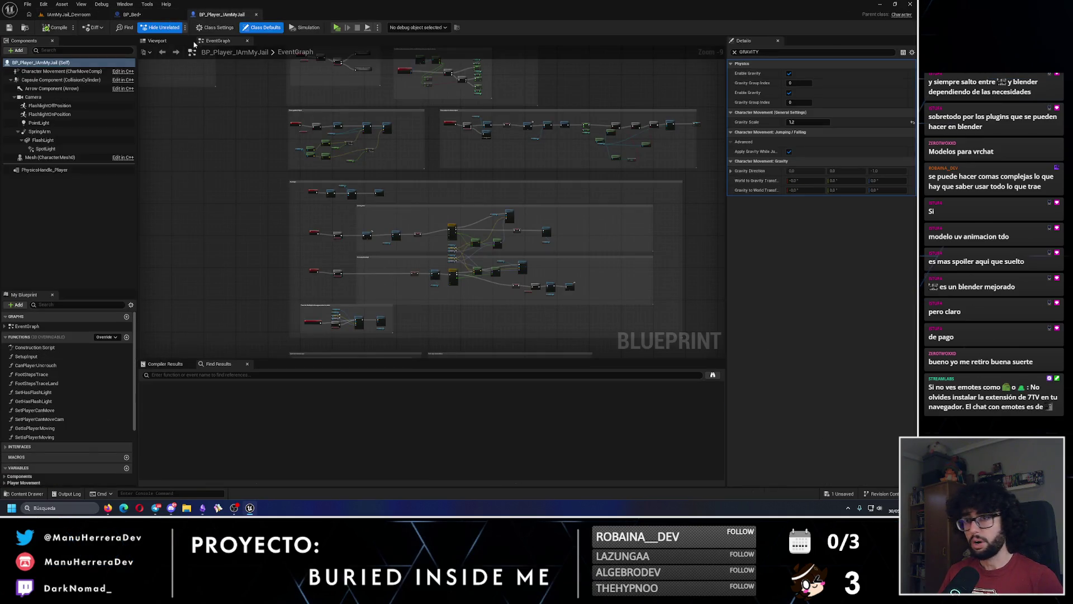
click(132, 14)
key(ctrl+v)
mouse_move(572, 153)
mouse_down()
mouse_move(487, 152)
mouse_move(497, 103)
mouse_move(493, 122)
mouse_up()
click(493, 103)
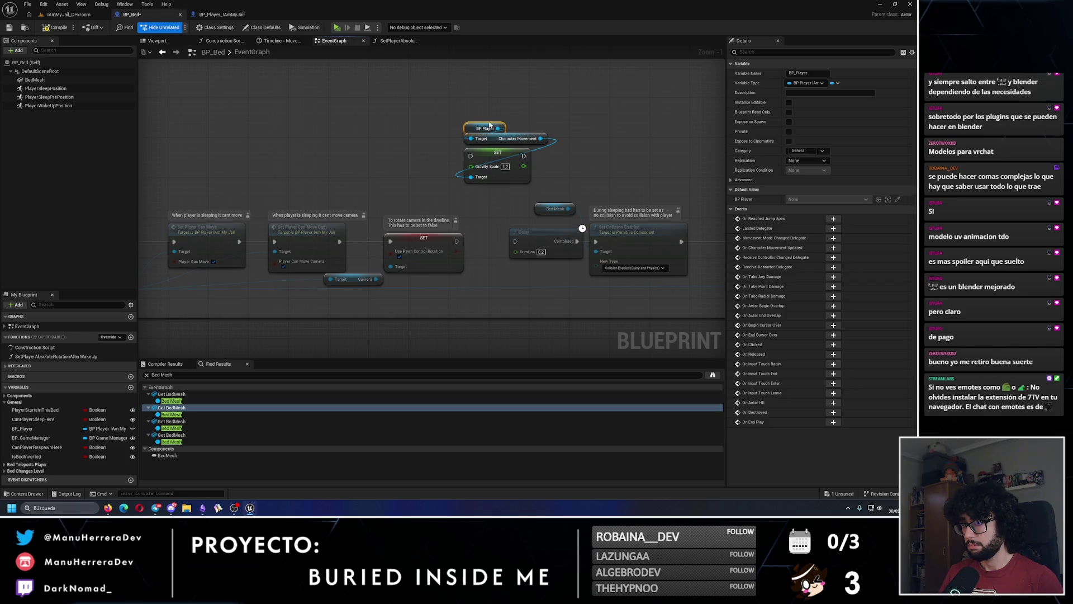
click(538, 172)
mouse_move(457, 241)
mouse_down()
mouse_move(492, 249)
mouse_move(470, 156)
mouse_move(514, 242)
mouse_up()
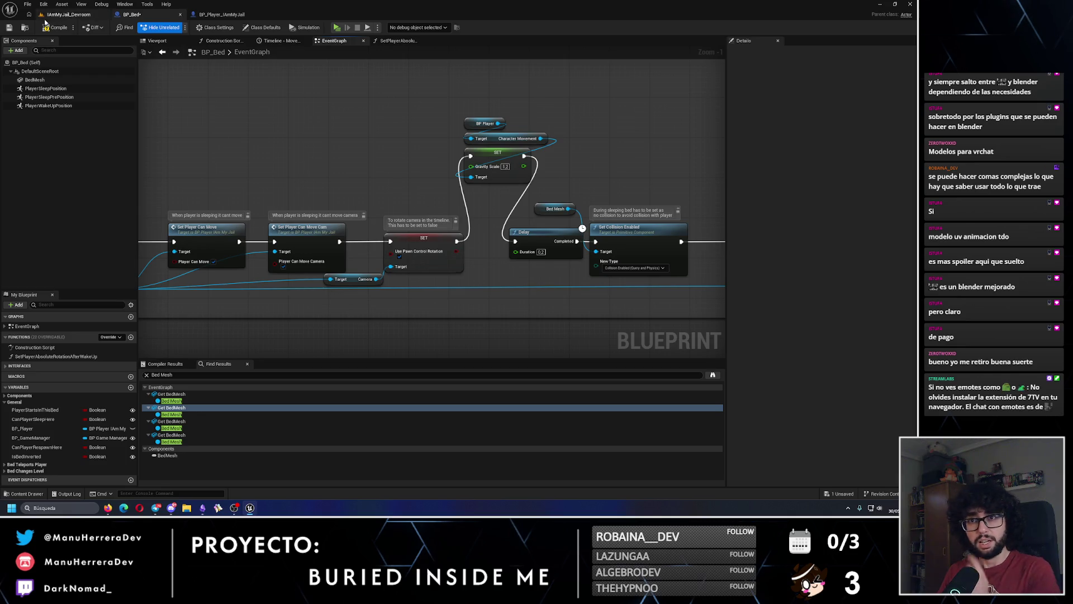
click(9, 27)
Step: Pan the graph to the Has Flashlight branch, Turn Off Flashlight and Delay nodes
scroll(363, 176, down, 3)
drag(363, 176, 524, 221)
mouse_move(373, 184)
mouse_down()
mouse_move(412, 183)
mouse_move(602, 283)
mouse_move(473, 185)
mouse_move(588, 172)
mouse_up()
scroll(603, 283, up, 3)
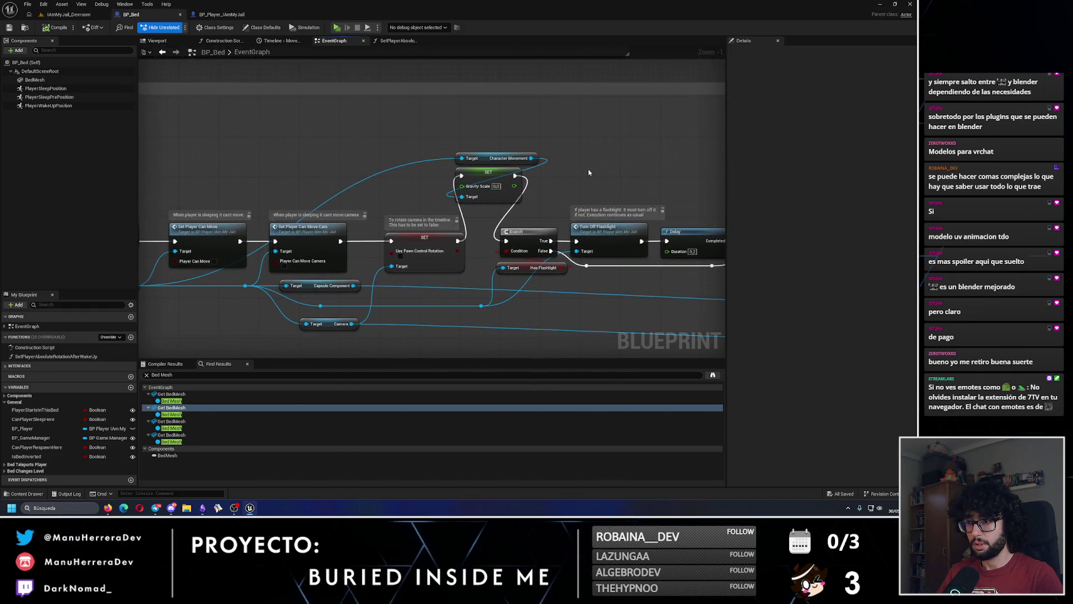
Step: Add a Branch node with an Is Bed Inverted getter feeding its Condition
click(583, 134)
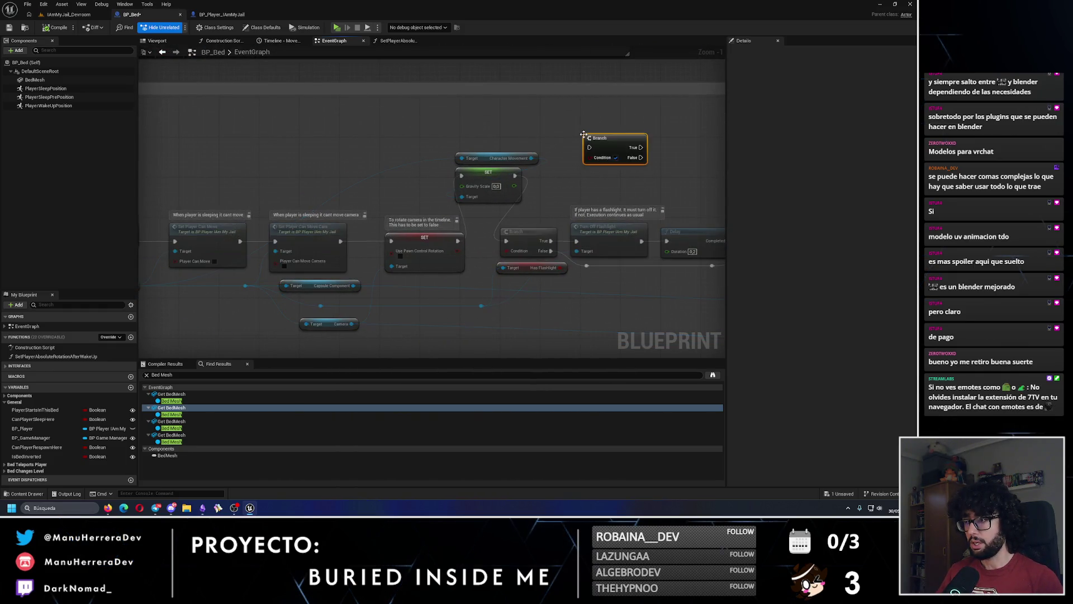
mouse_move(27, 456)
mouse_down()
mouse_move(577, 180)
mouse_move(593, 158)
mouse_move(581, 132)
mouse_move(477, 146)
mouse_move(431, 122)
mouse_up()
click(597, 188)
click(581, 191)
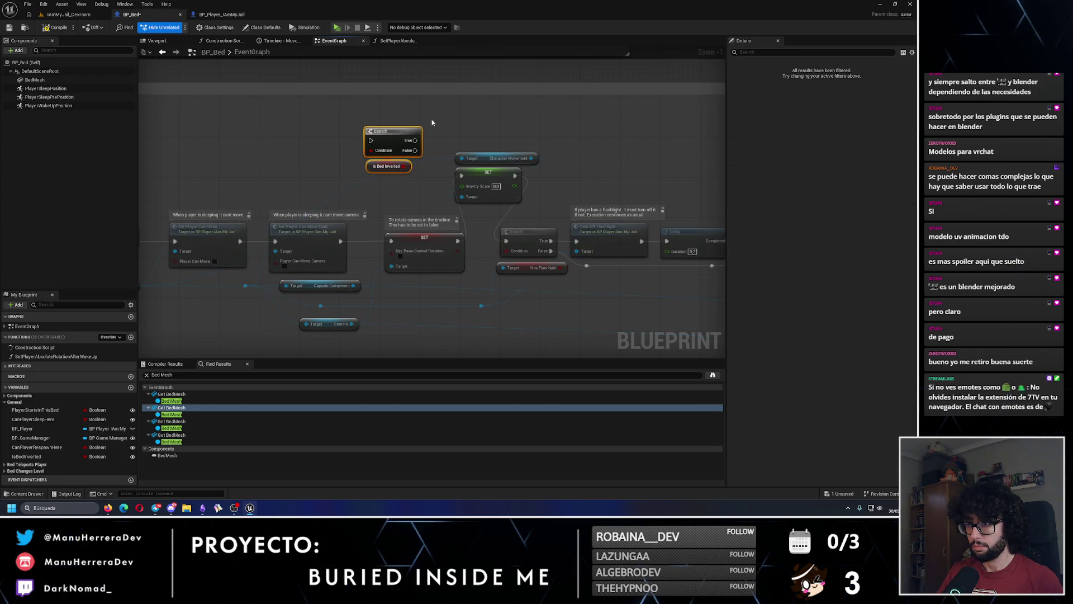
Step: Route the preceding SET into the Branch and its True output into the Gravity Scale setter
click(430, 122)
mouse_move(459, 235)
mouse_down()
mouse_move(410, 170)
mouse_move(370, 141)
mouse_up()
mouse_move(415, 140)
mouse_down()
mouse_move(465, 198)
mouse_move(462, 175)
mouse_up()
drag(396, 155, 417, 178)
ctrl+click(471, 187)
ctrl+click(503, 158)
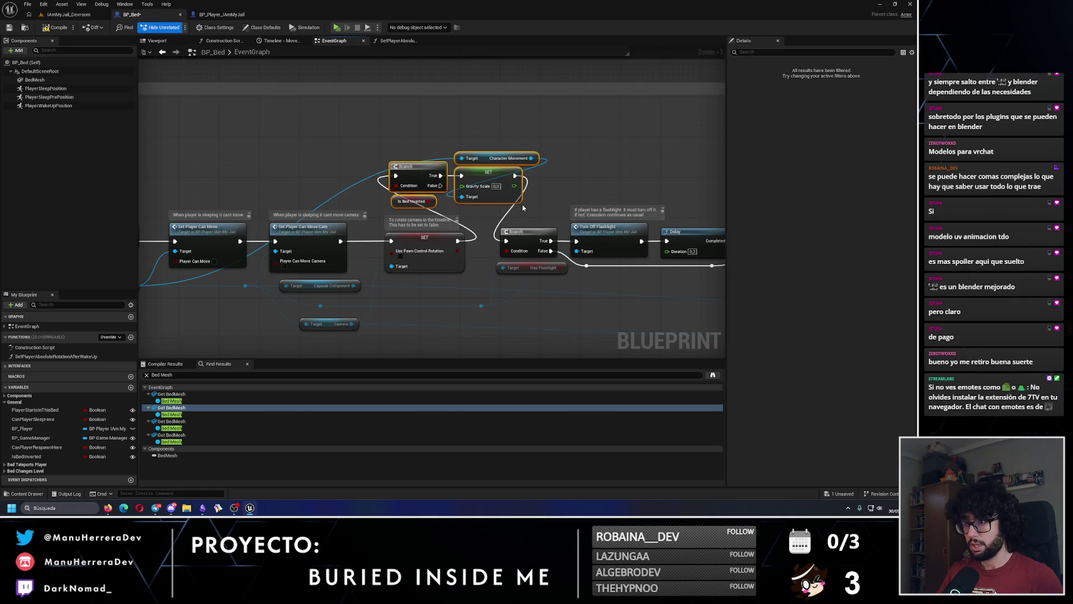
drag(499, 187, 527, 182)
scroll(593, 206, down, 3)
scroll(592, 206, down, 3)
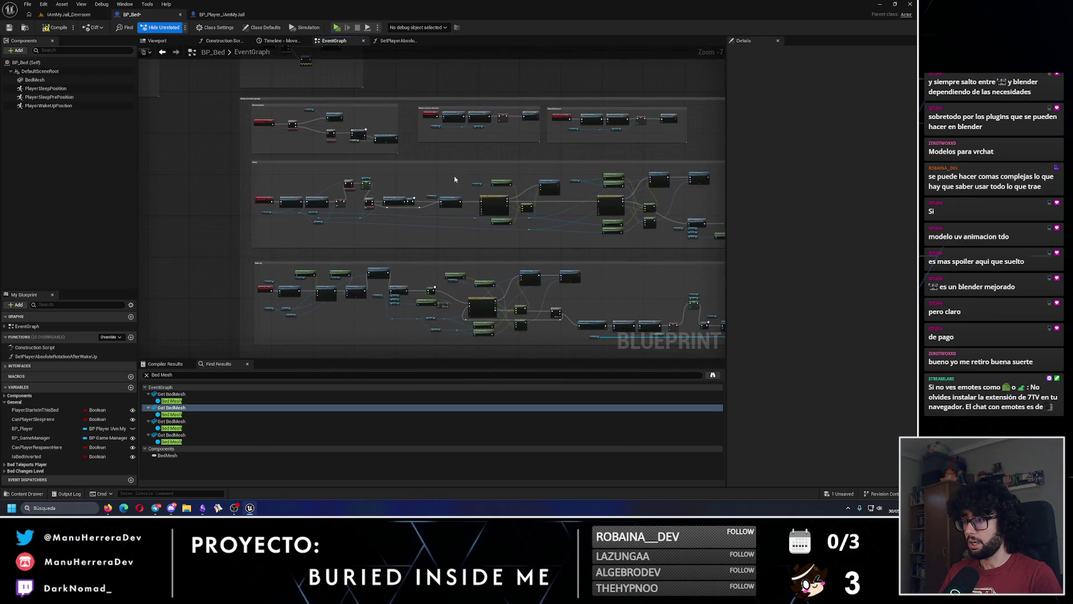
Step: Replace the old BP Player/SET nodes with the pasted Is Bed Inverted branch, wired through to the Delay
scroll(460, 240, up, 8)
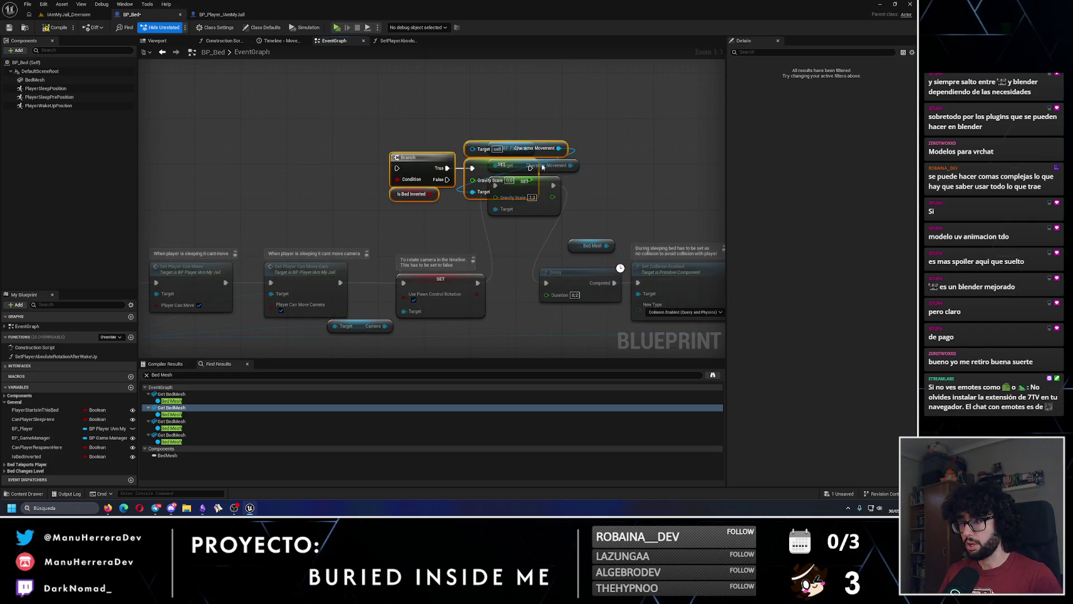
key(ctrl+z)
key(ctrl+v)
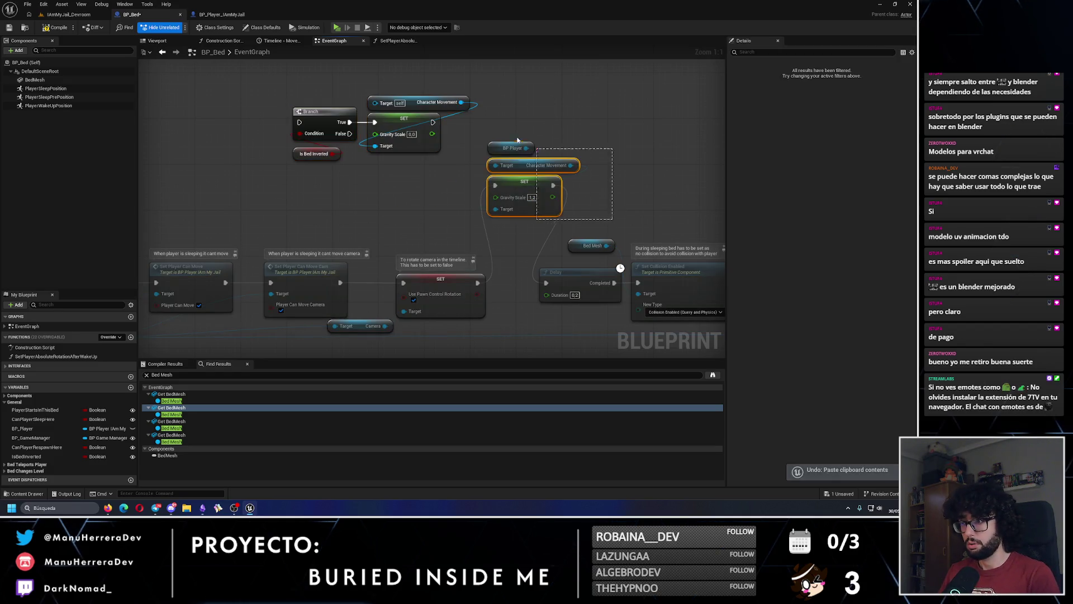
key(Delete)
mouse_move(321, 94)
mouse_down()
mouse_move(357, 162)
mouse_move(498, 219)
mouse_up()
click(503, 223)
drag(477, 283, 454, 179)
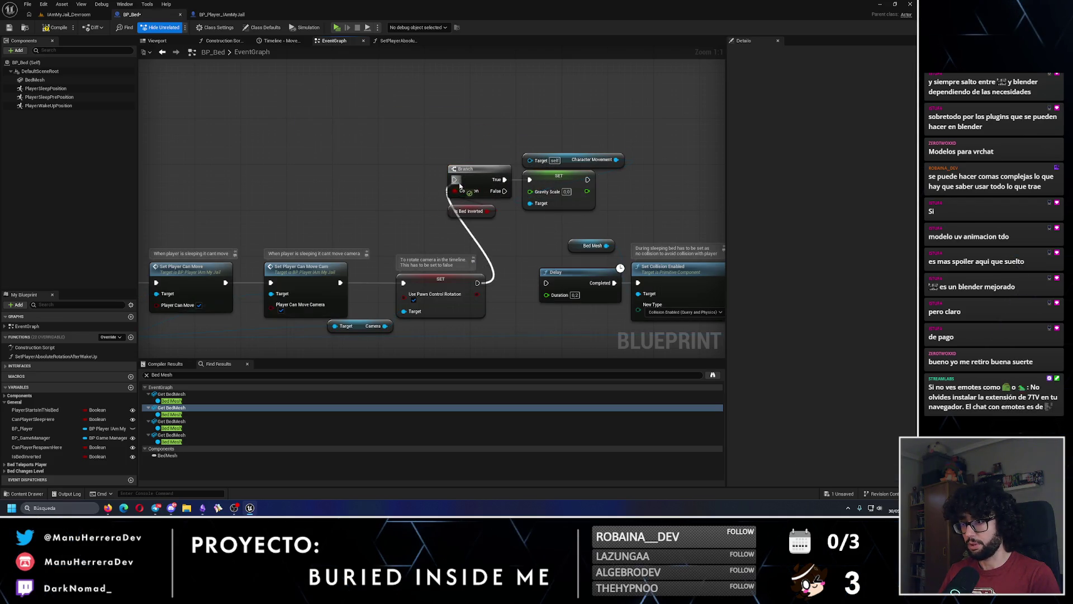
drag(588, 179, 546, 282)
Step: In Wake Up, swap Set Enable Gravity for the pasted branch, wired from Set World Rotation to Open Player Eyes
scroll(626, 226, down, 2)
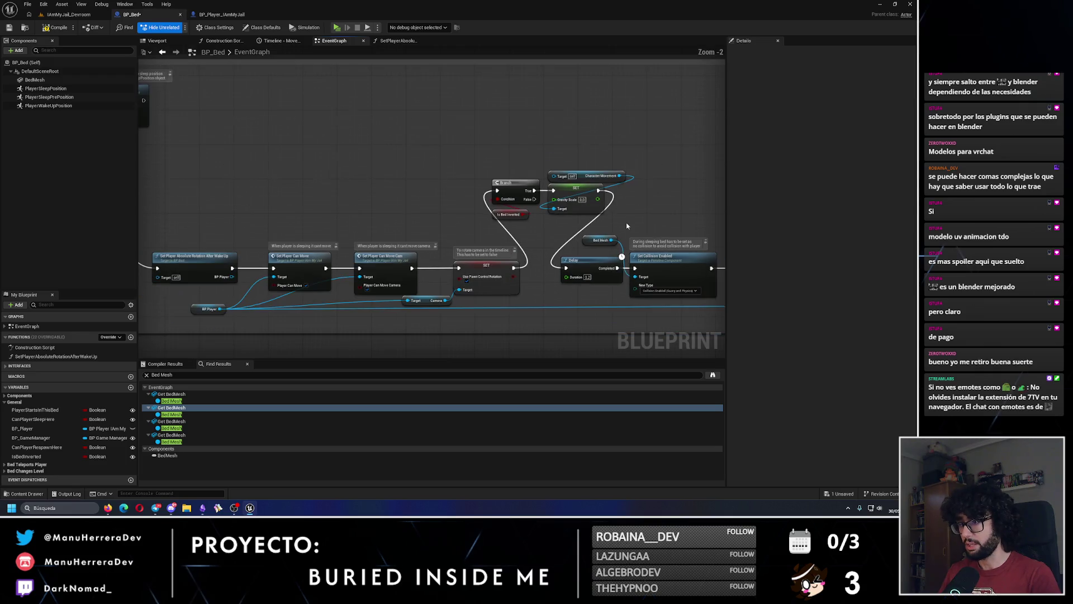
scroll(370, 200, down, 2)
drag(194, 205, 410, 220)
scroll(410, 220, up, 3)
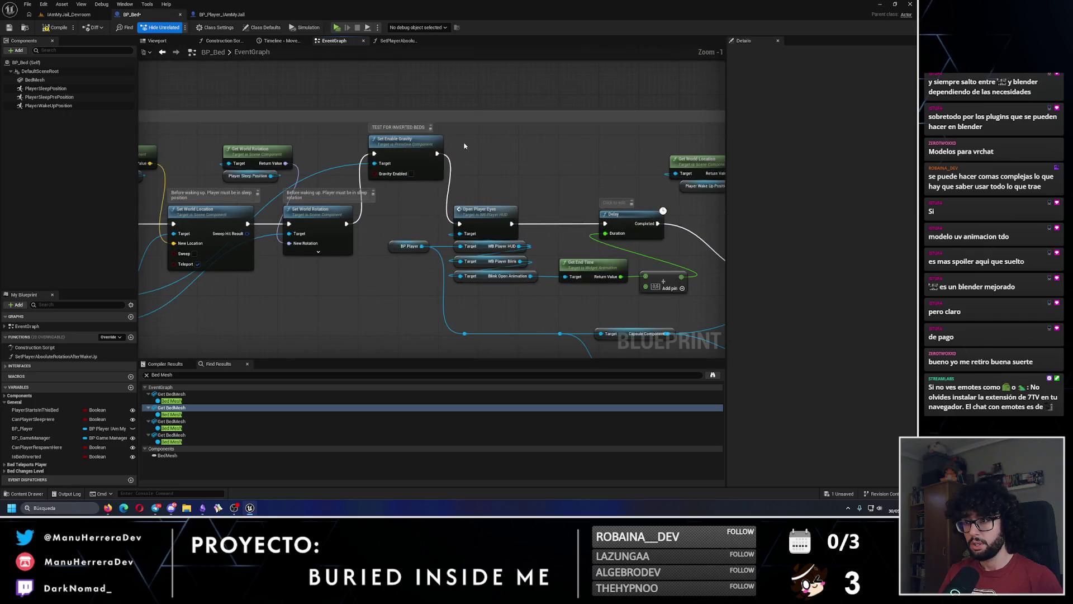
click(415, 151)
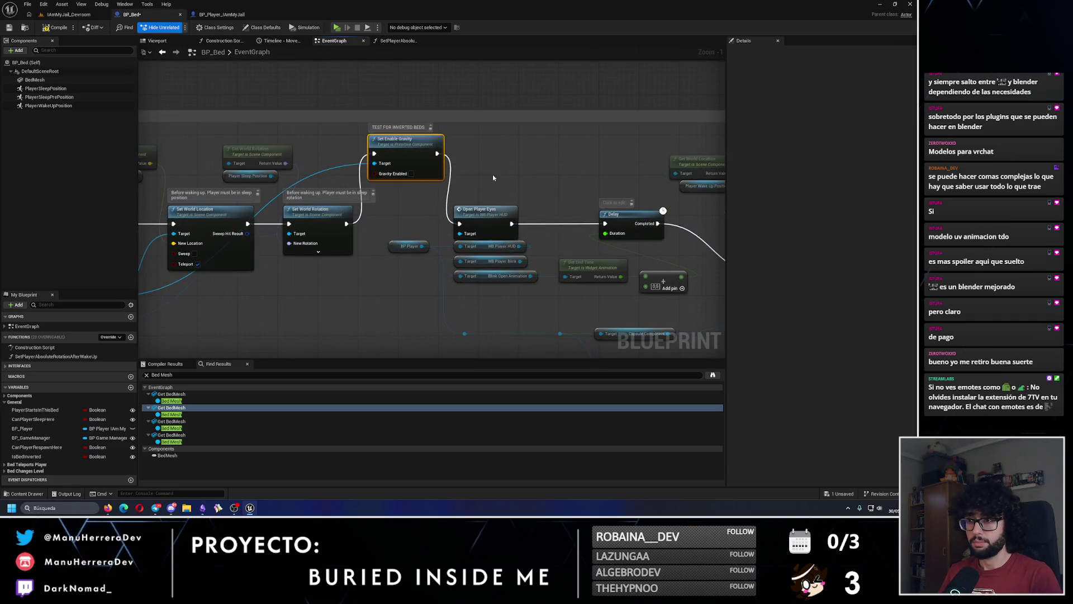
key(Delete)
key(ctrl+v)
drag(520, 167, 418, 152)
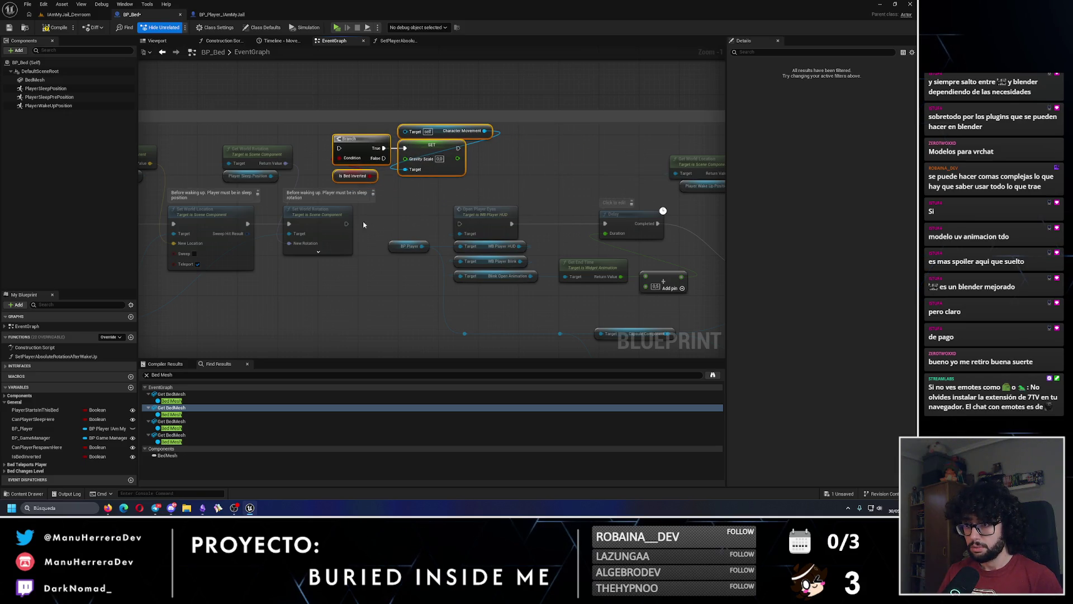
drag(345, 149, 340, 148)
drag(458, 148, 460, 223)
Step: Duplicate the BP Player getter, wire it into Character Movement's target, and tidy the node group
scroll(494, 165, down, 1)
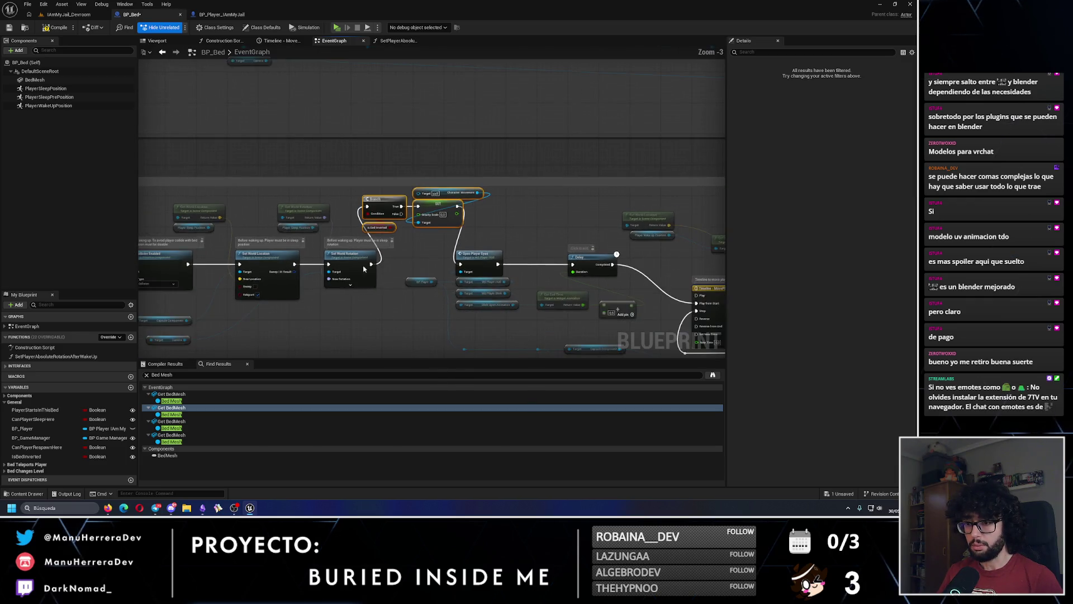
scroll(378, 237, down, 1)
click(198, 263)
key(ctrl+c)
key(ctrl+v)
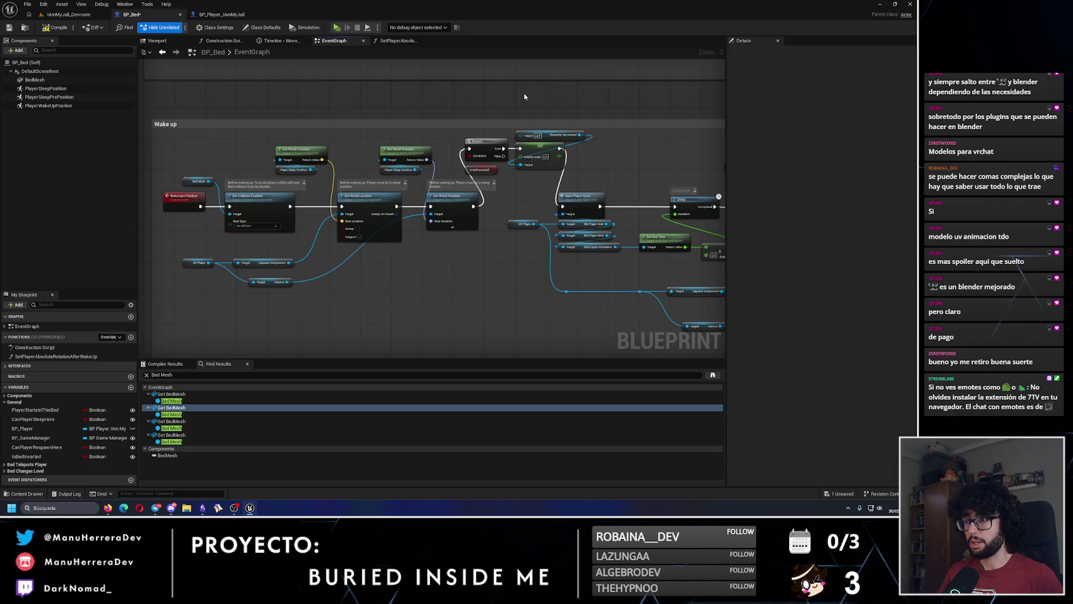
scroll(516, 102, up, 1)
mouse_move(552, 96)
mouse_down()
mouse_move(540, 146)
mouse_move(491, 140)
mouse_move(362, 218)
mouse_up()
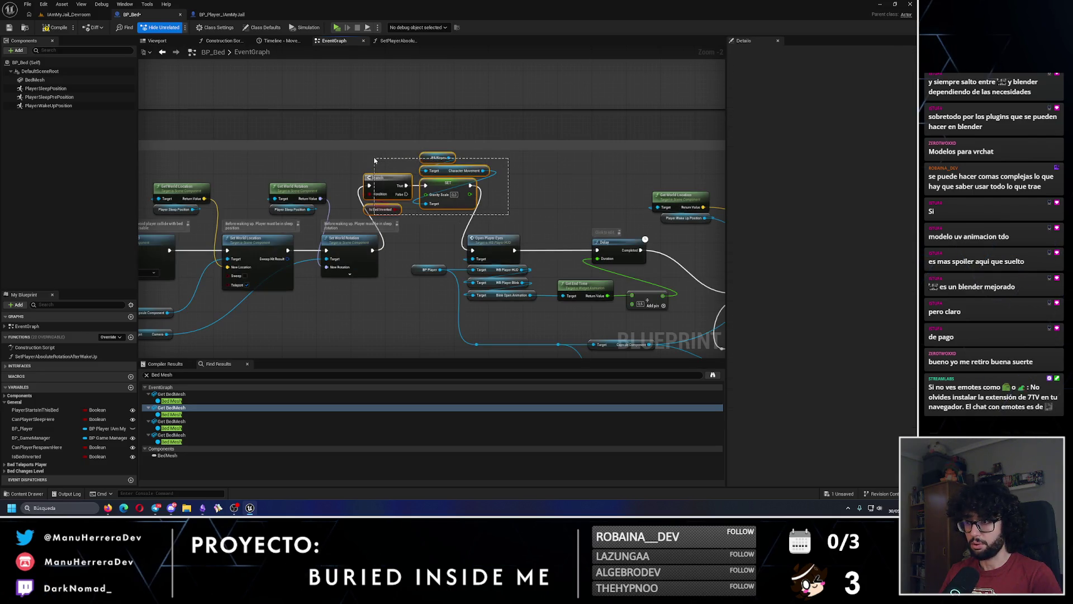
drag(389, 183, 402, 183)
click(535, 199)
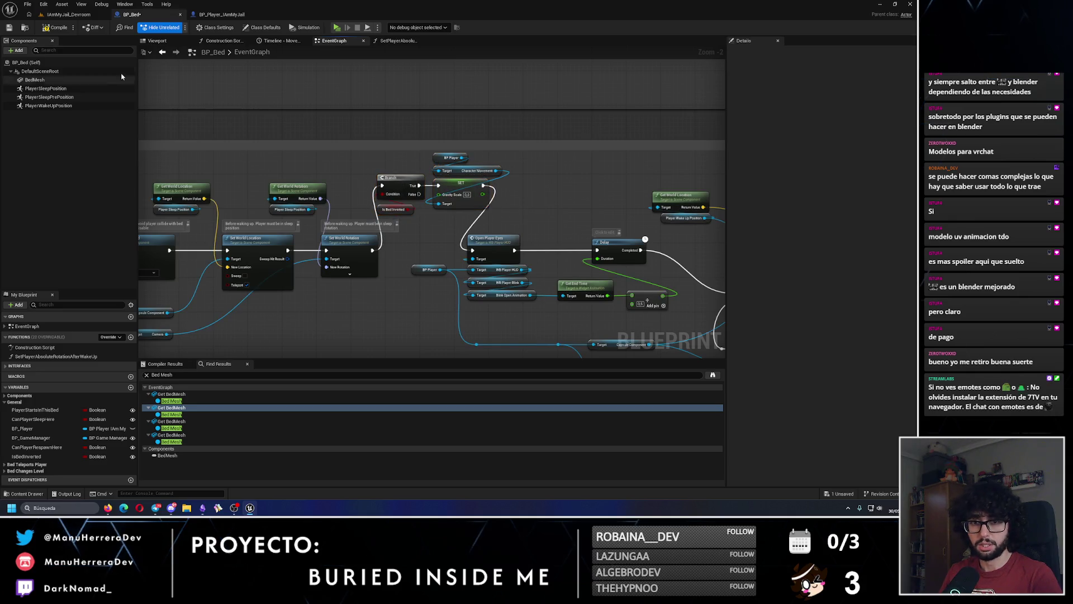
Step: Compile BP_Bed and jump from Compiler Results to the erroring Character Movement node
click(10, 27)
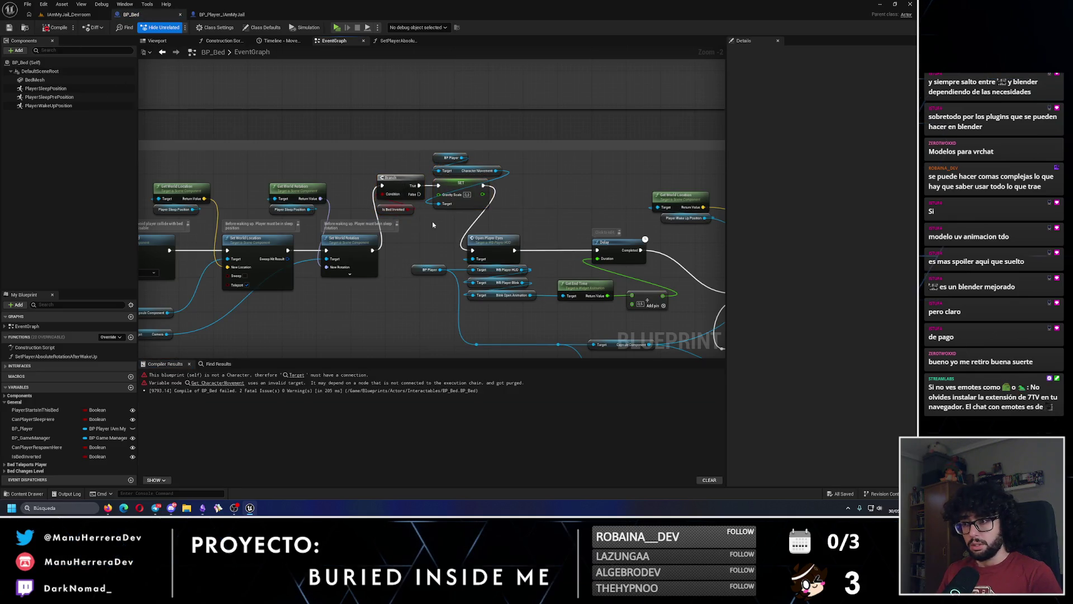
scroll(432, 221, down, 1)
scroll(506, 256, up, 2)
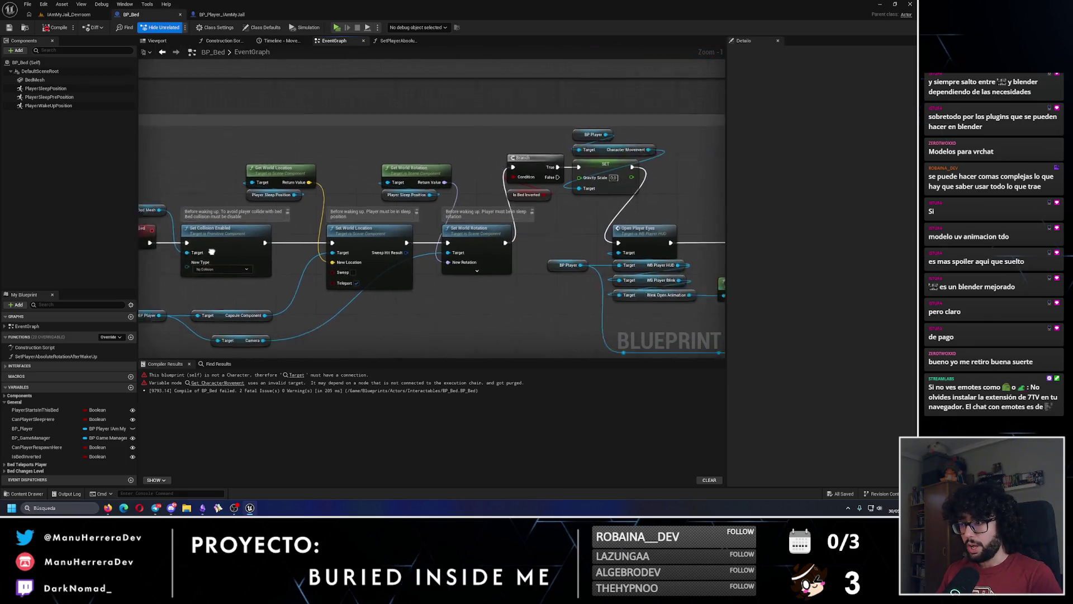
scroll(228, 341, down, 7)
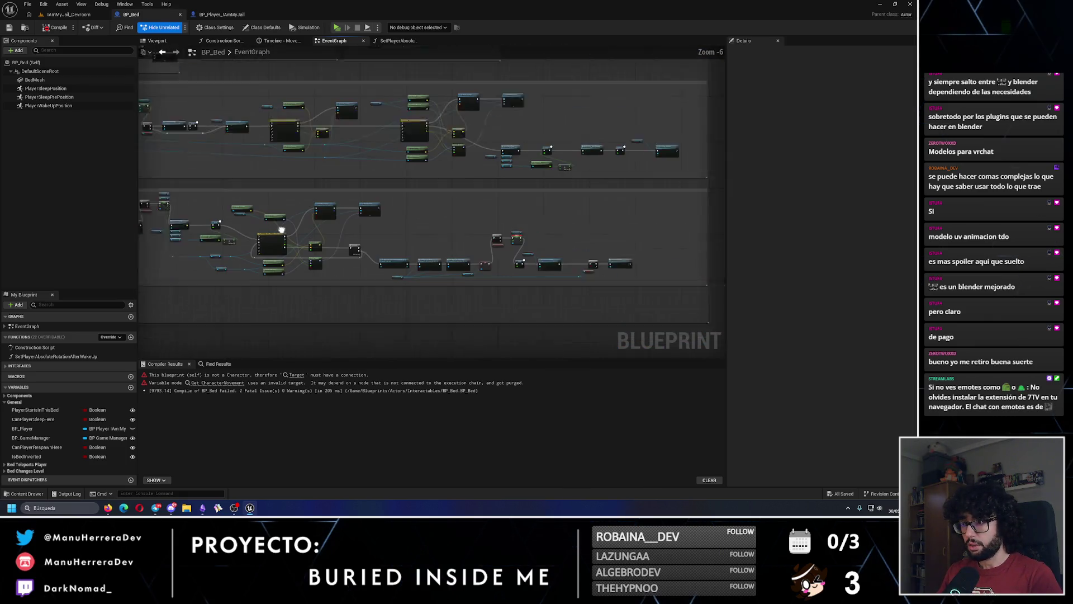
key(F7)
scroll(372, 211, up, 1)
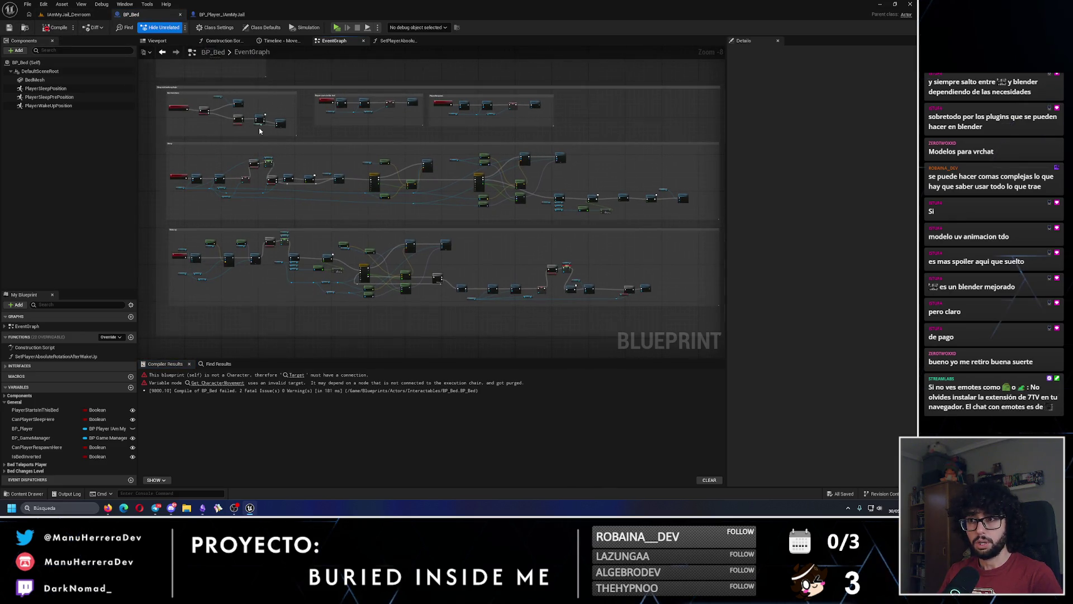
scroll(285, 188, up, 6)
scroll(297, 166, up, 2)
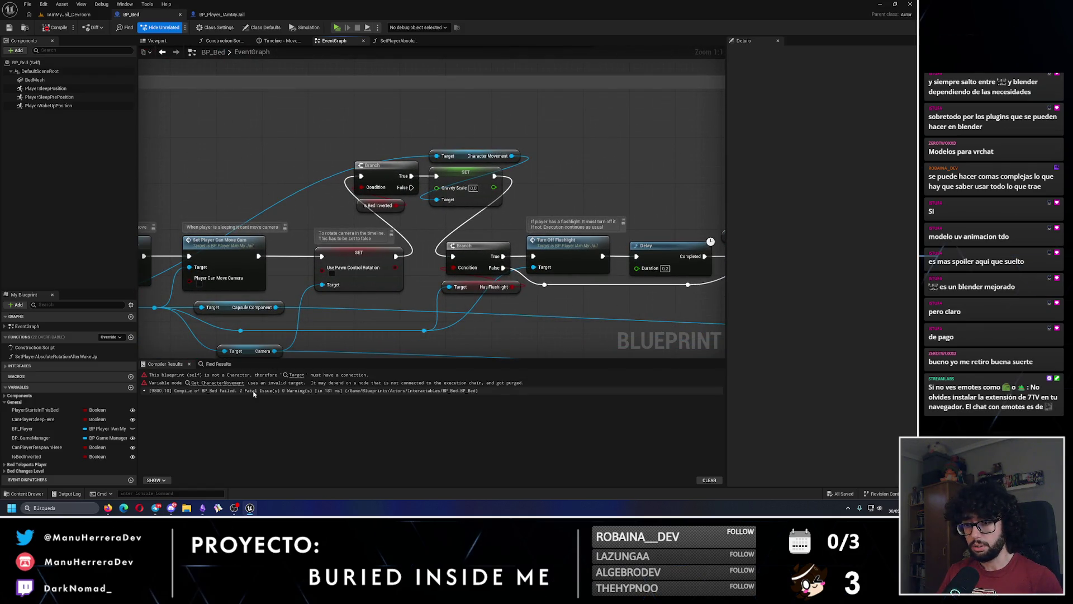
click(211, 384)
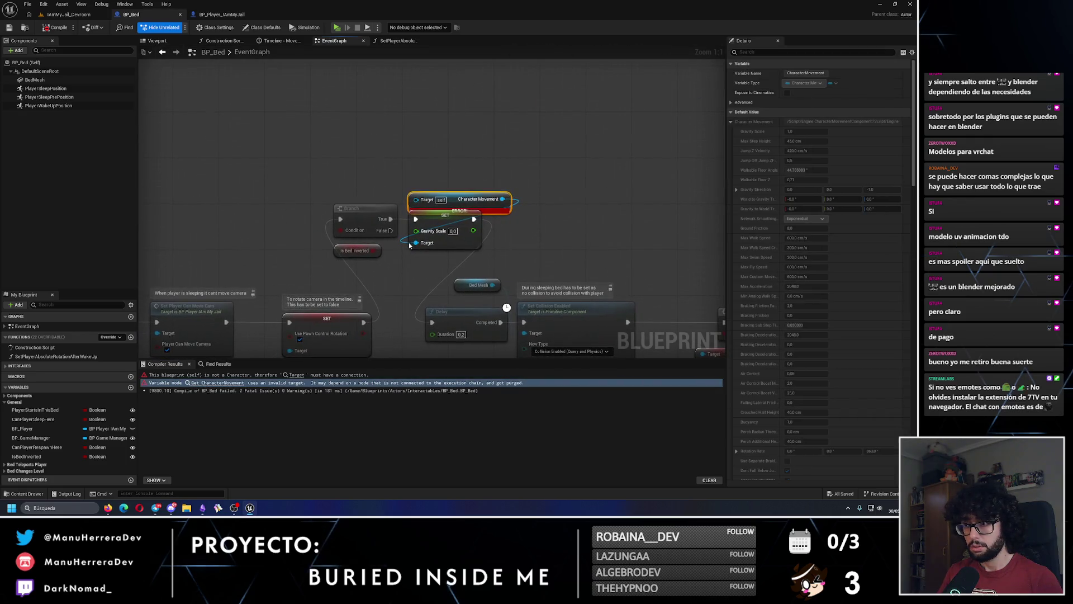
Step: Paste a BP Player getter, wire it into the Character Movement target, and recompile
click(440, 148)
key(ctrl+v)
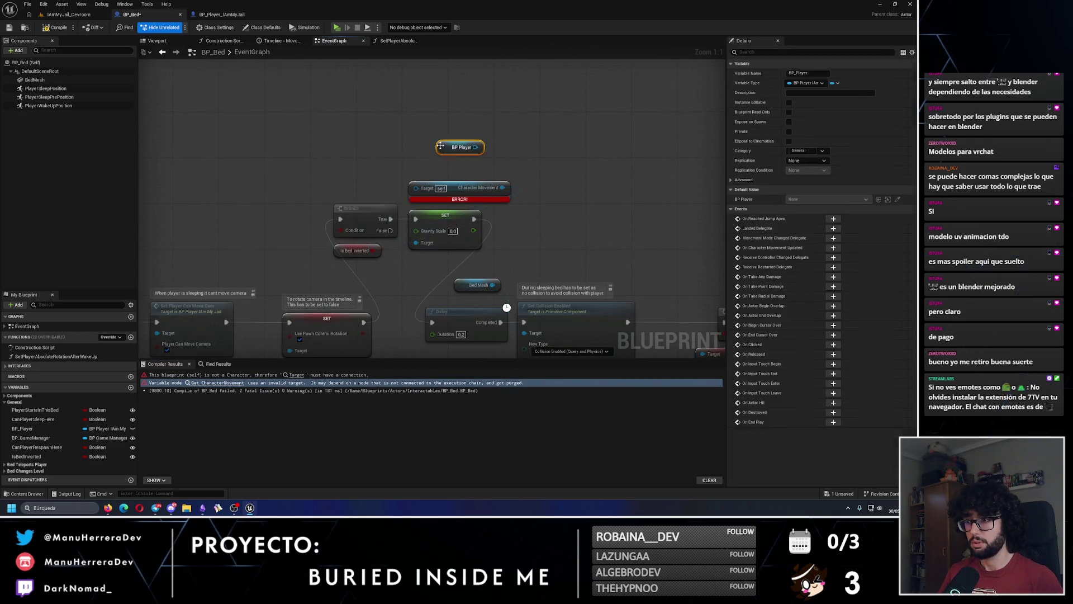
drag(462, 144, 416, 187)
click(507, 251)
click(9, 28)
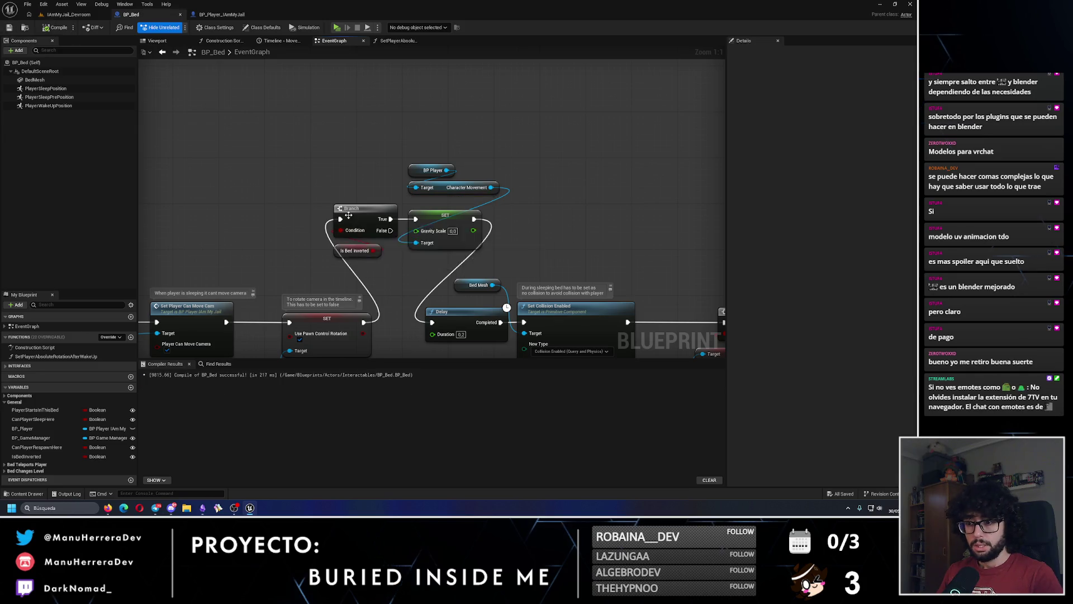
scroll(570, 208, down, 5)
scroll(226, 211, up, 4)
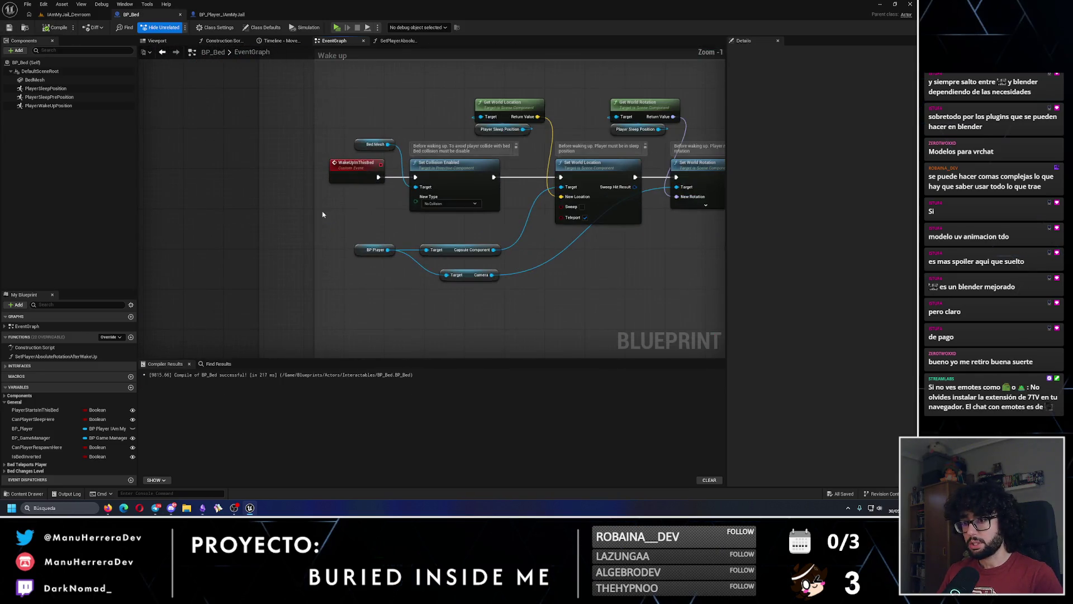
Step: Set the inverted-bed SET node's Gravity Scale to 1 and recompile BP_Bed
scroll(555, 223, down, 4)
scroll(555, 223, up, 4)
mouse_move(555, 223)
mouse_down()
mouse_move(351, 206)
mouse_move(611, 187)
mouse_move(462, 241)
mouse_up()
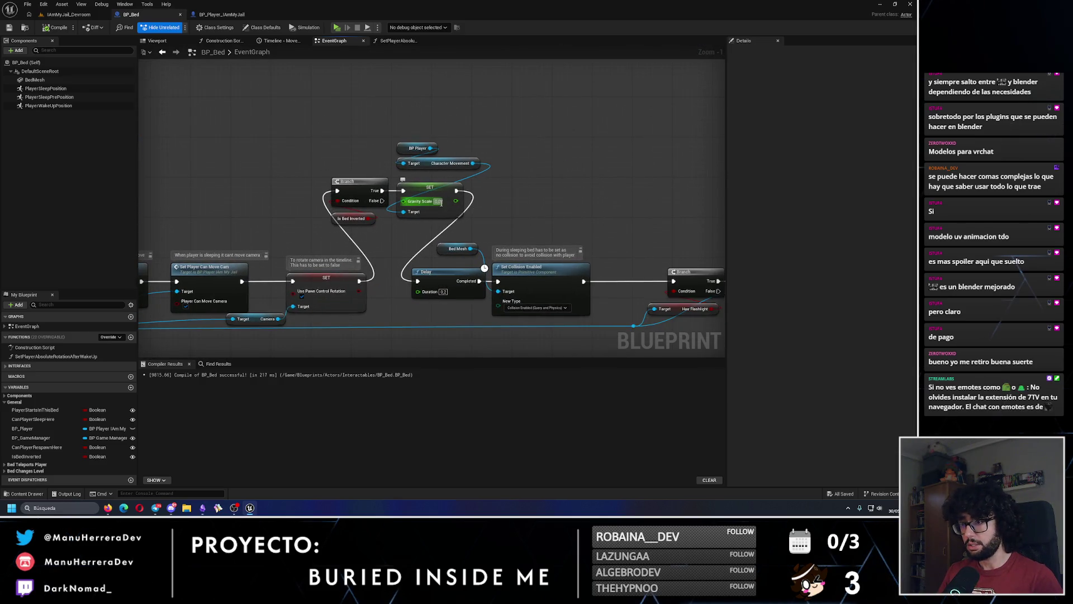
text(1)
key(Return)
click(45, 26)
Step: Start a play test in the IAmMyJail_Devroom level
scroll(268, 189, down, 2)
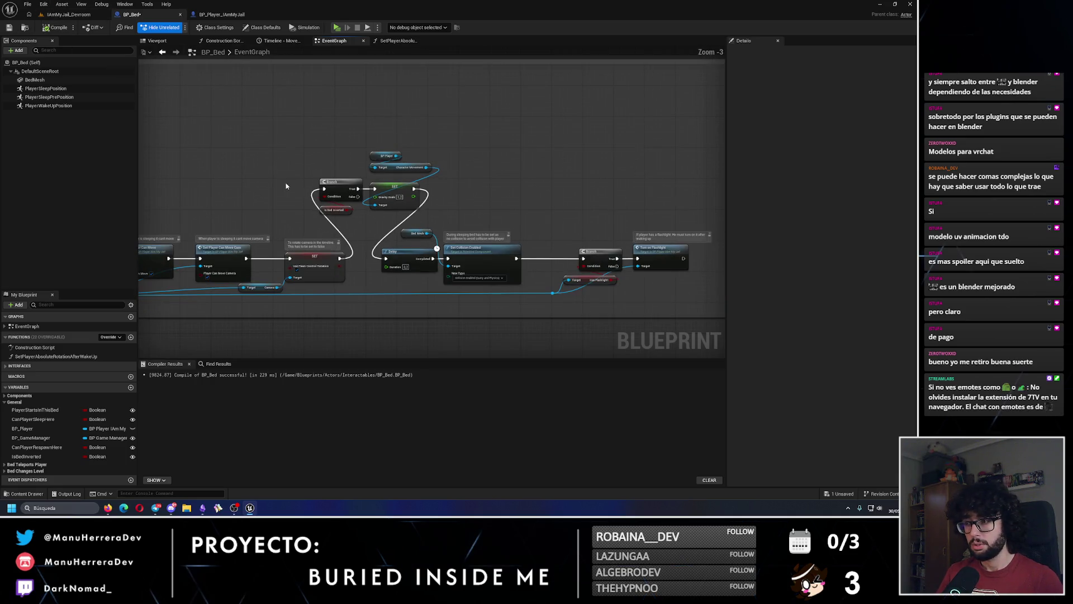
scroll(434, 273, down, 3)
scroll(389, 302, up, 3)
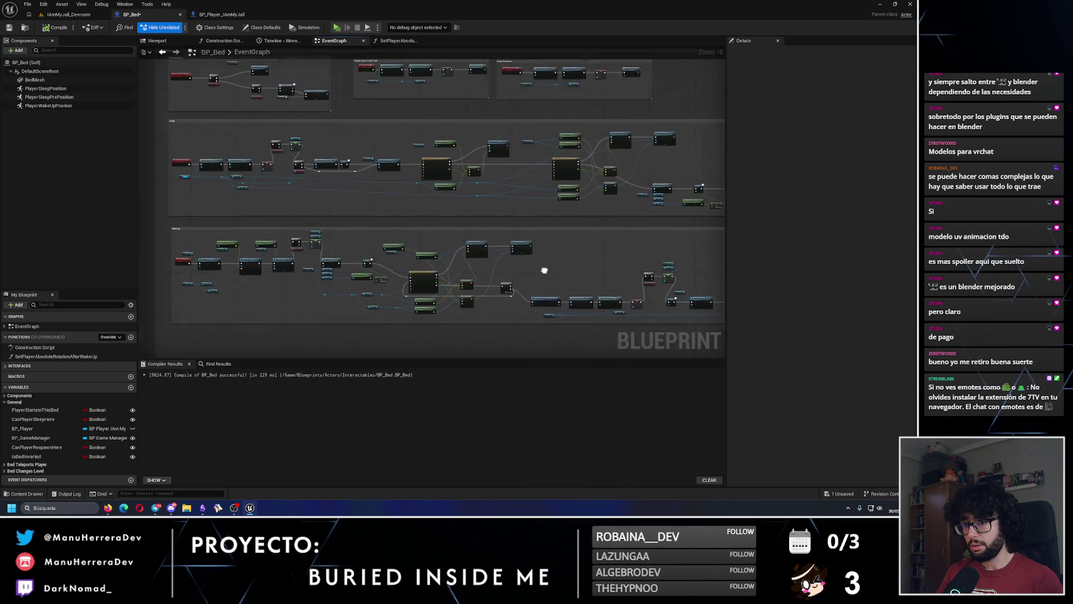
mouse_move(495, 251)
mouse_down()
mouse_move(387, 305)
mouse_move(389, 212)
mouse_up()
scroll(387, 305, down, 1)
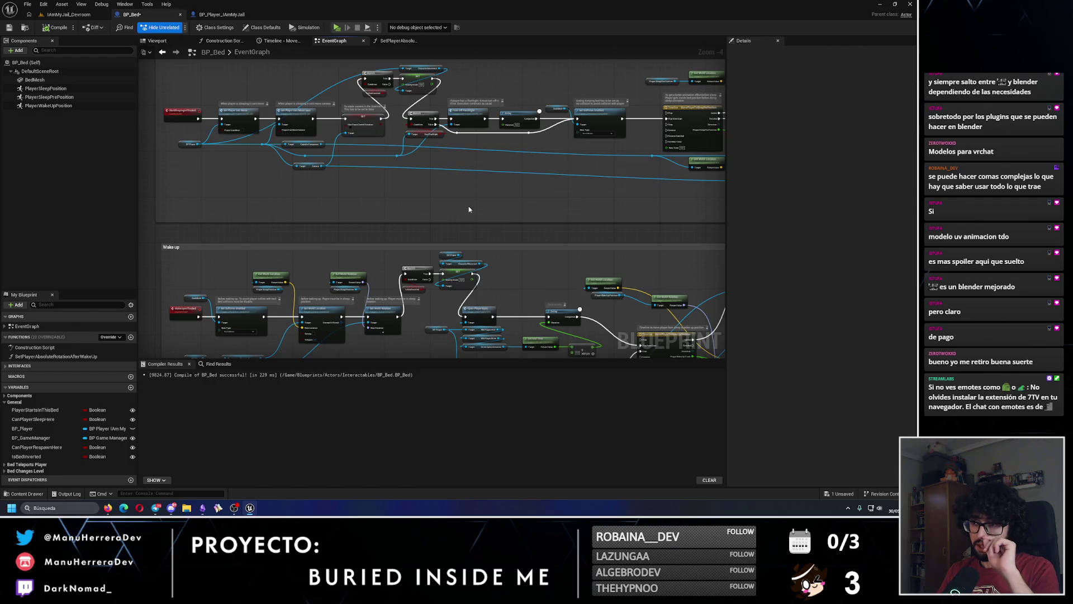
scroll(447, 162, up, 3)
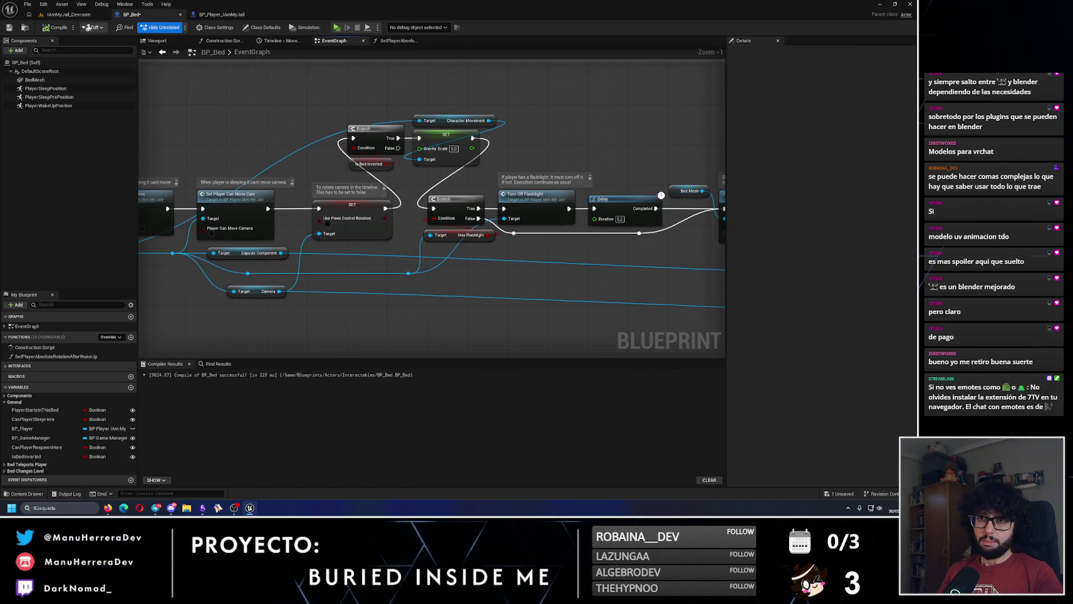
click(63, 15)
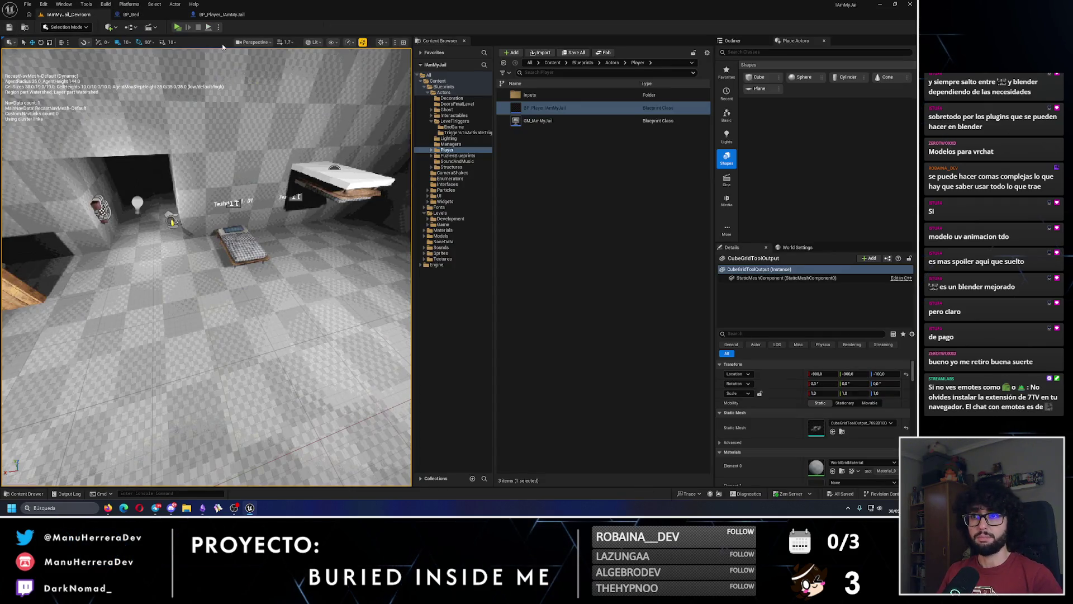
click(177, 27)
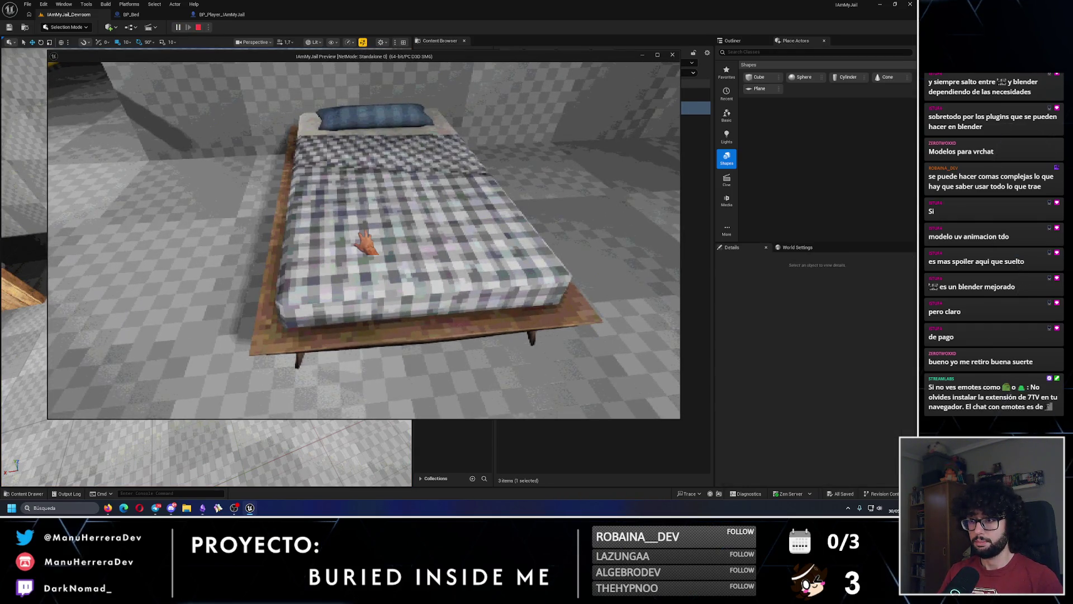
Step: Stop the play test and connect BP_Bed's Branch False output to the Delay node
key(Escape)
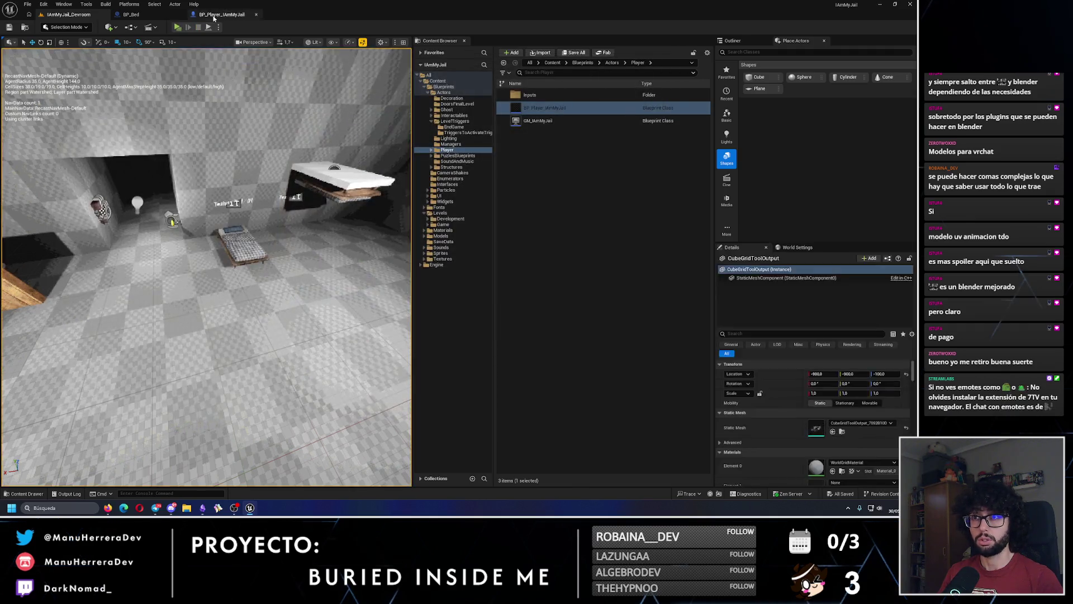
click(146, 15)
scroll(503, 158, down, 4)
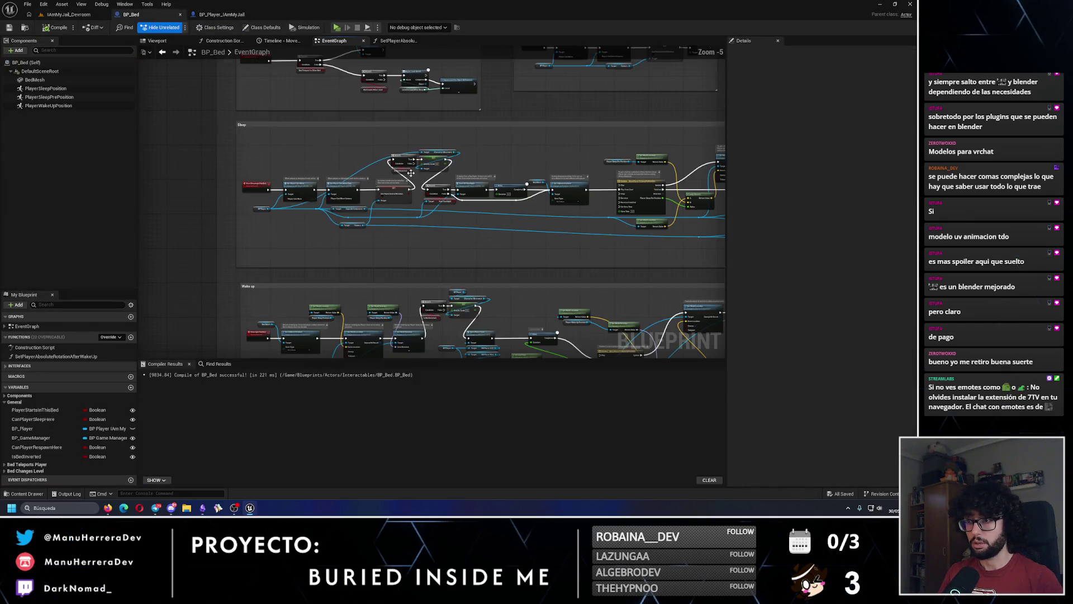
scroll(456, 309, up, 3)
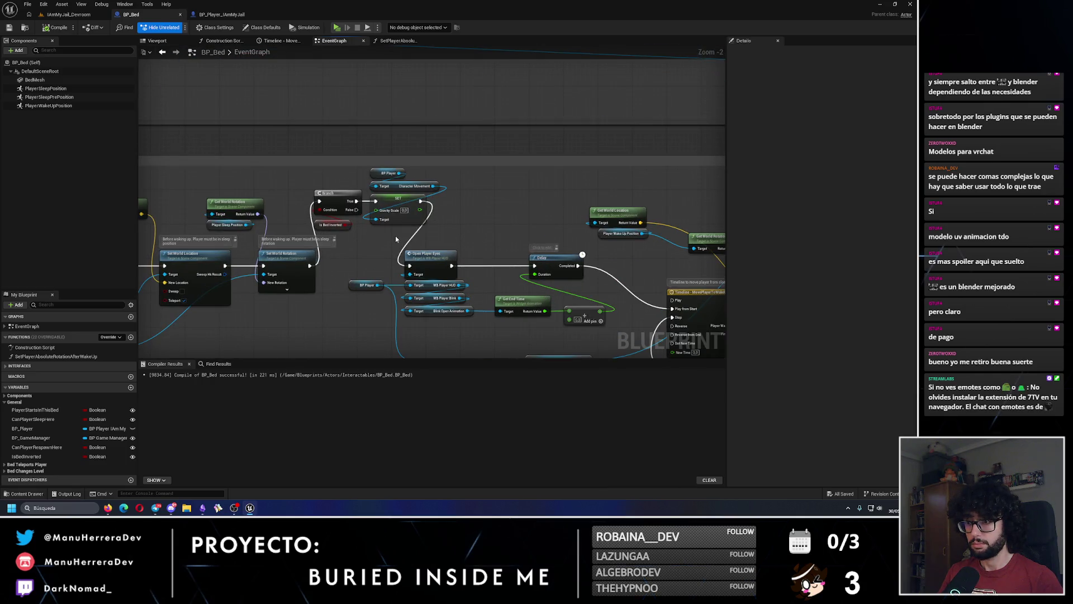
mouse_move(355, 210)
mouse_down()
mouse_move(411, 279)
mouse_move(409, 266)
mouse_up()
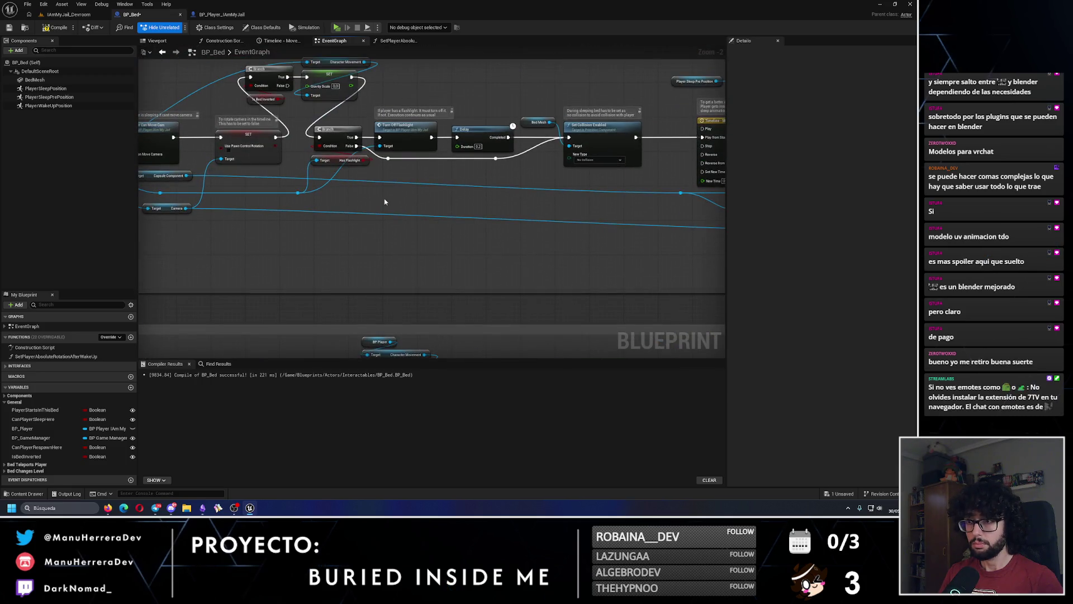
scroll(385, 202, down, 1)
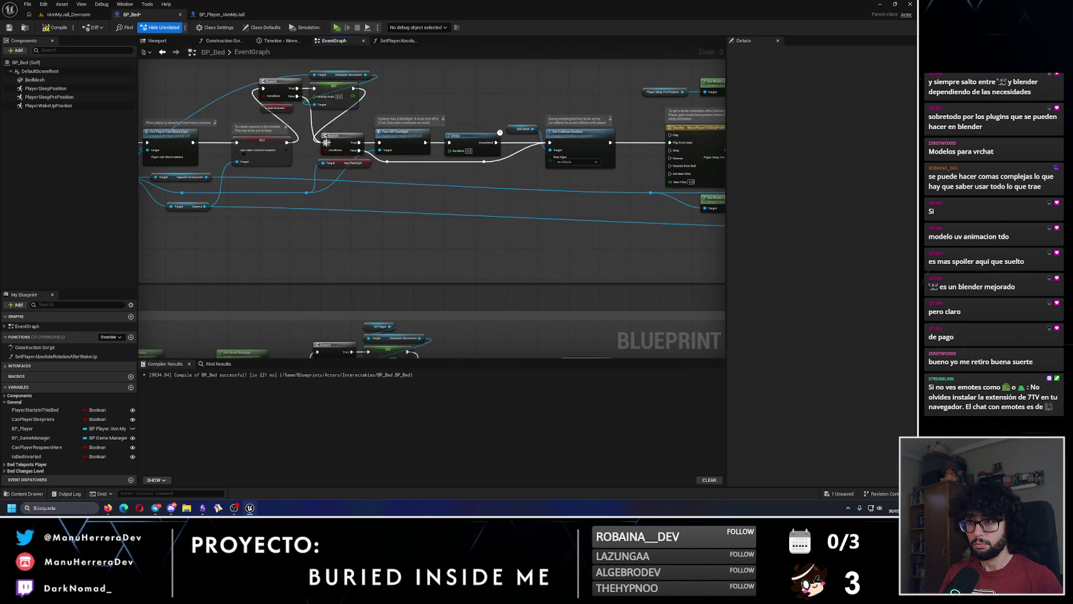
scroll(415, 177, down, 3)
scroll(430, 224, up, 3)
drag(480, 205, 508, 269)
Step: Compile and save BP_Bed, then play-test the dev room again
key(F7)
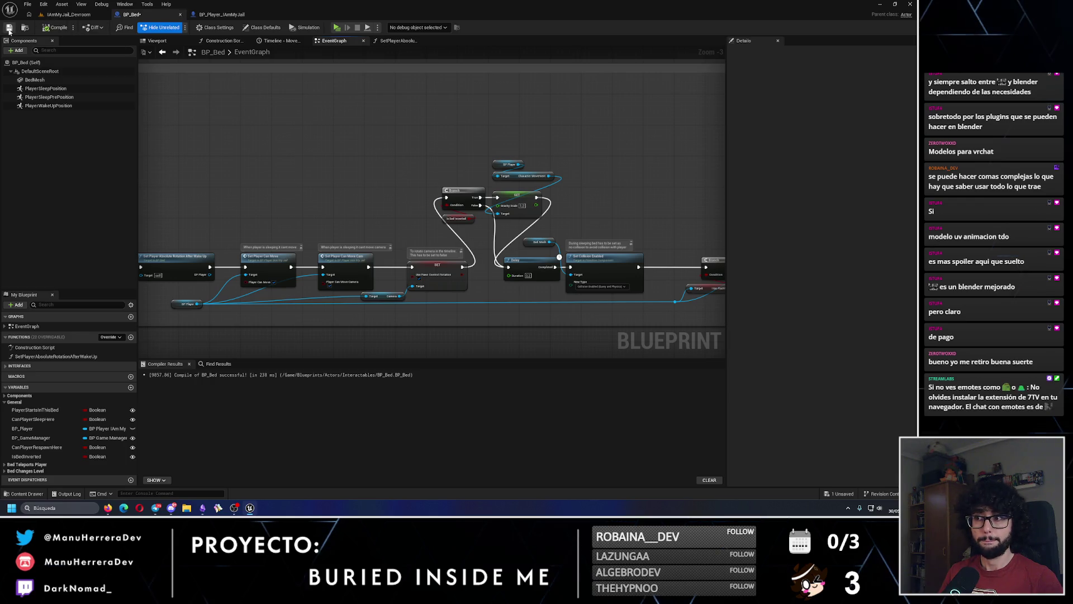
key(ctrl+s)
click(69, 14)
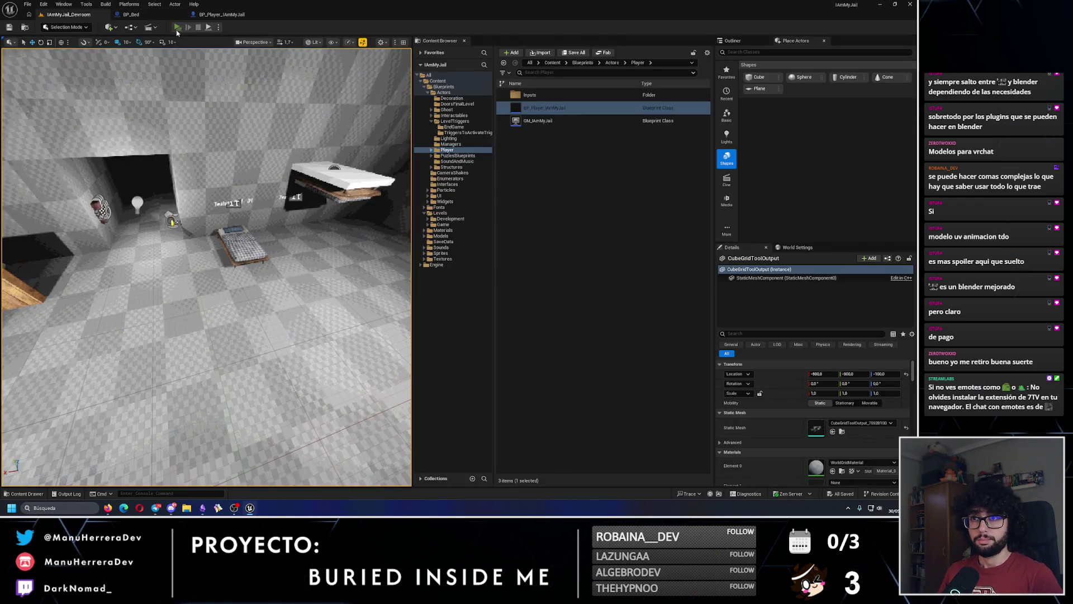
key(alt+p)
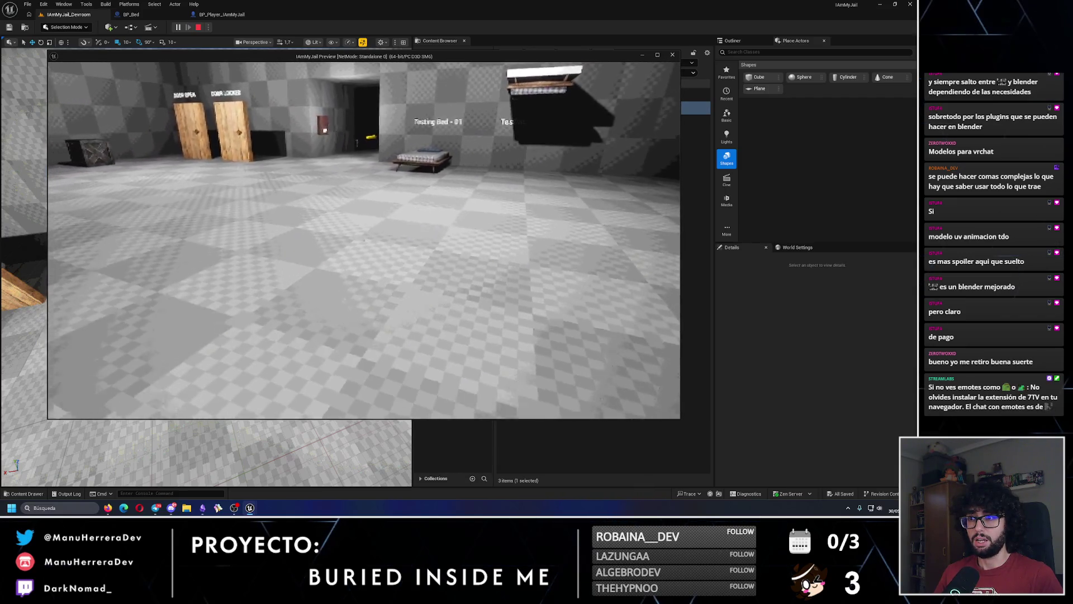
Step: End the dev room play-test session
key(Escape)
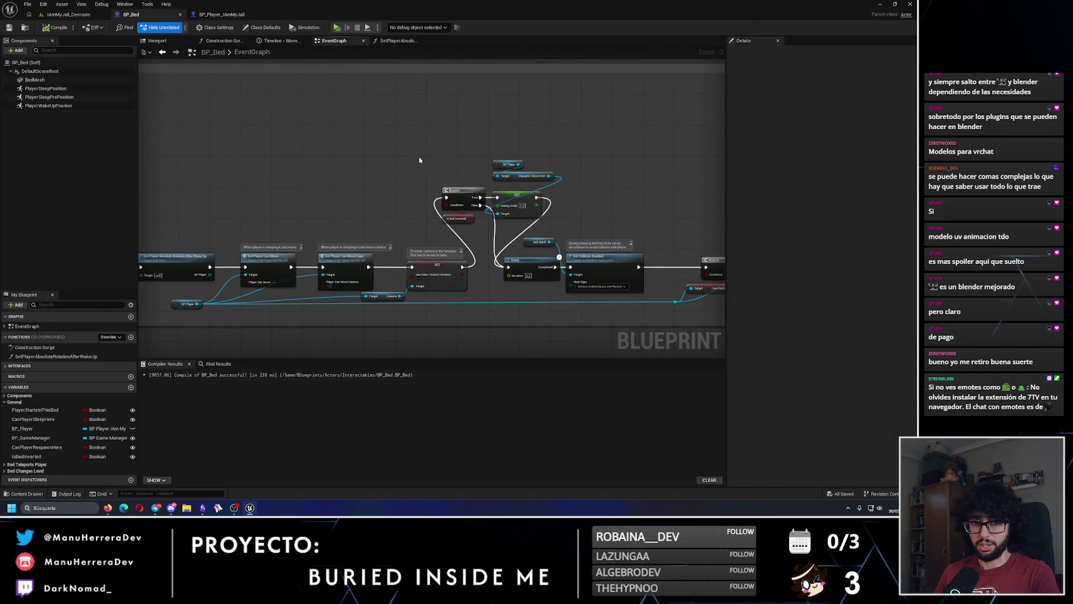
Step: Break the gravity branch links, wiring SET to Delay and Set World Rotation to Open Player Eyes
drag(433, 151, 517, 224)
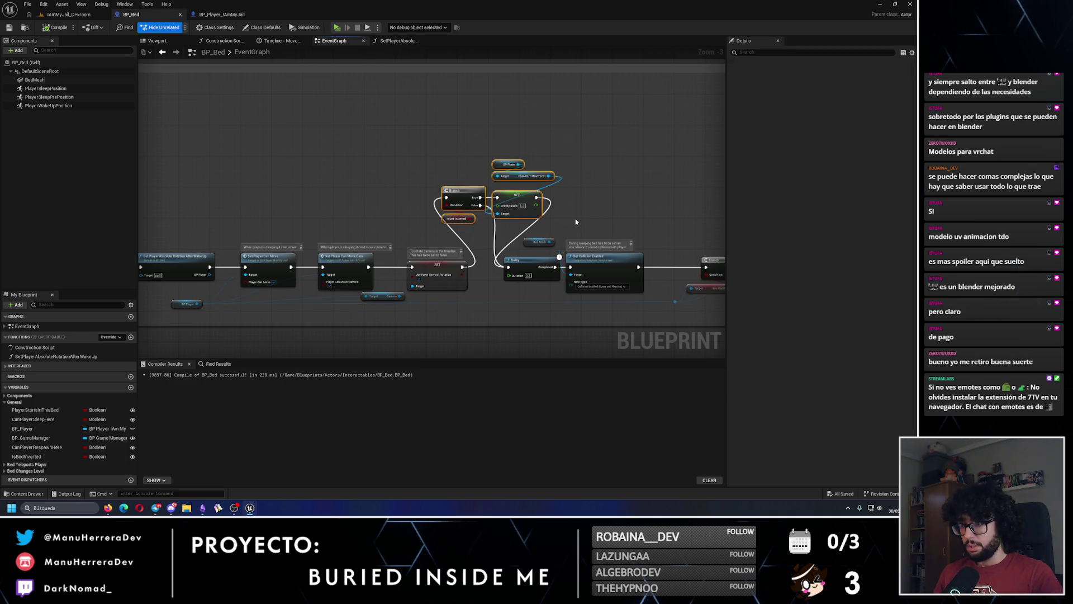
alt+click(464, 246)
alt+click(495, 255)
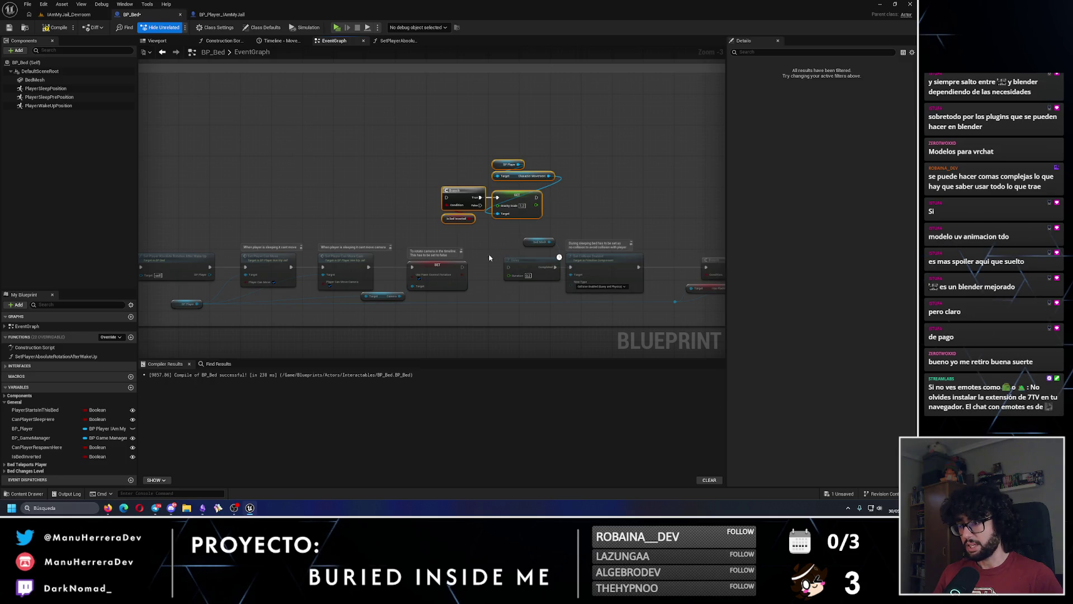
drag(462, 266, 510, 267)
scroll(450, 254, down, 3)
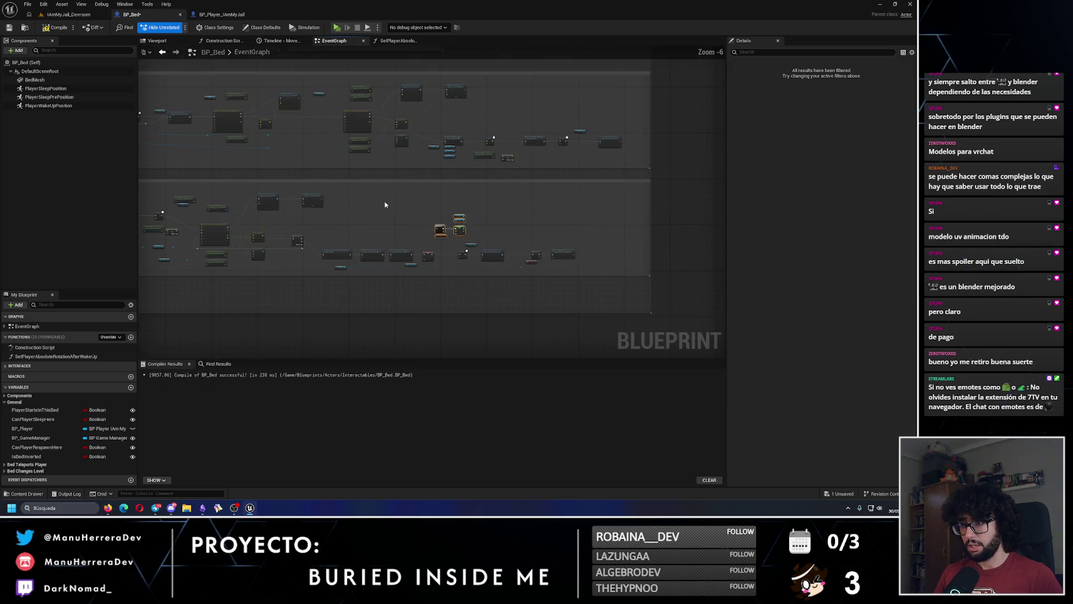
scroll(449, 227, up, 7)
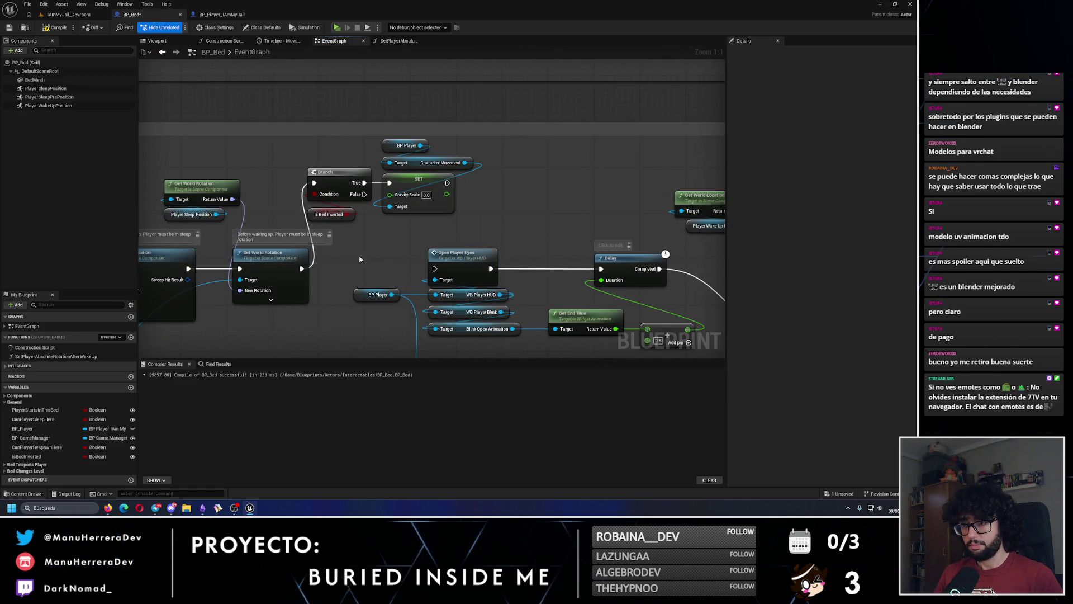
drag(302, 268, 435, 268)
Step: Paste a copy of the gravity branch nodes, then delete the pasted Branch and SET
scroll(339, 252, down, 3)
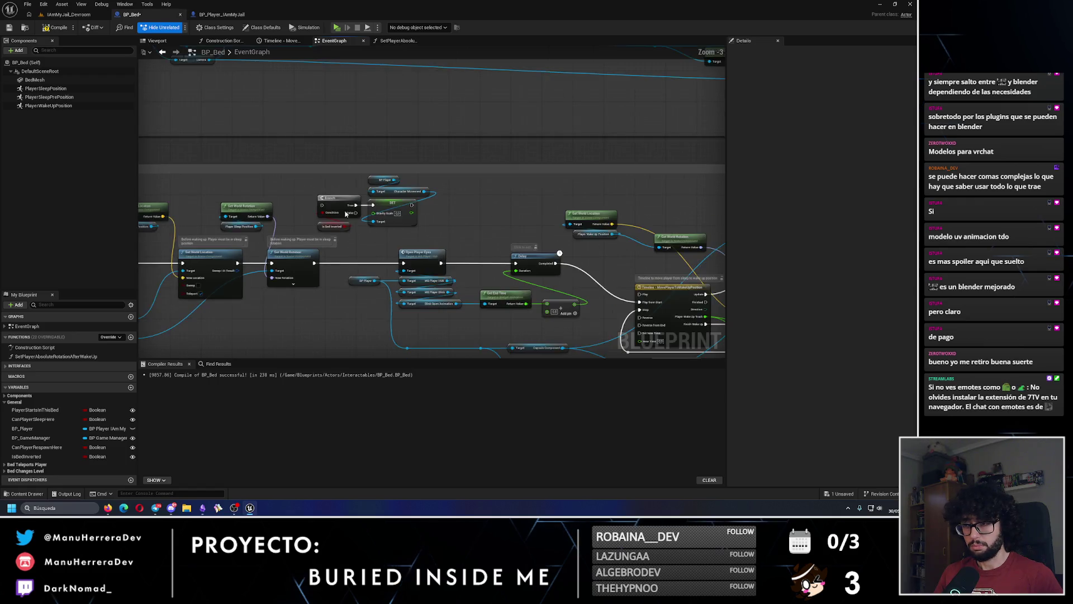
drag(344, 232, 390, 361)
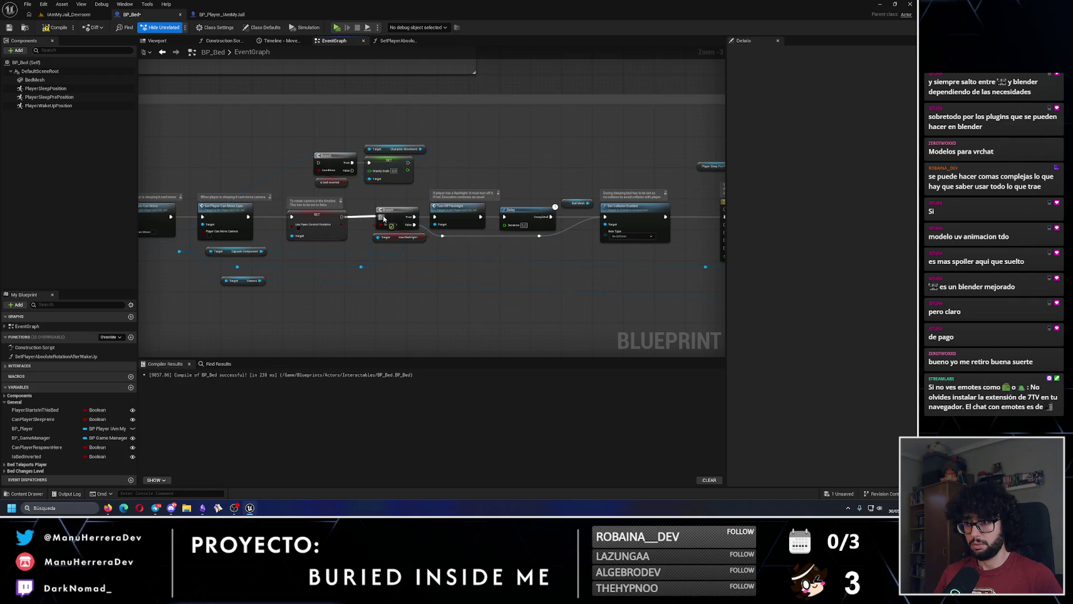
scroll(435, 165, down, 2)
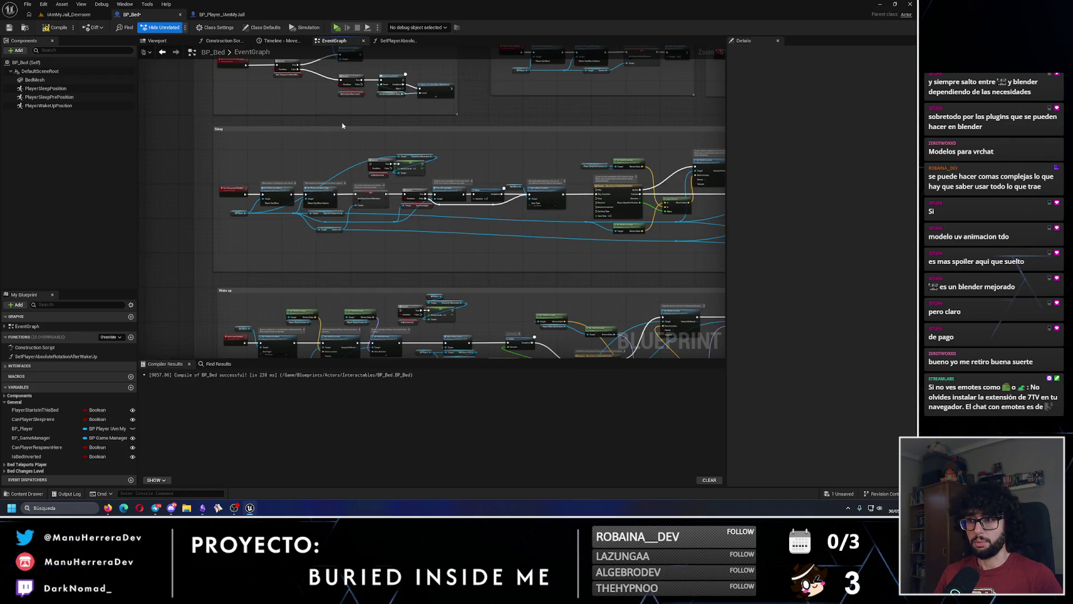
scroll(343, 126, up, 3)
key(ctrl+v)
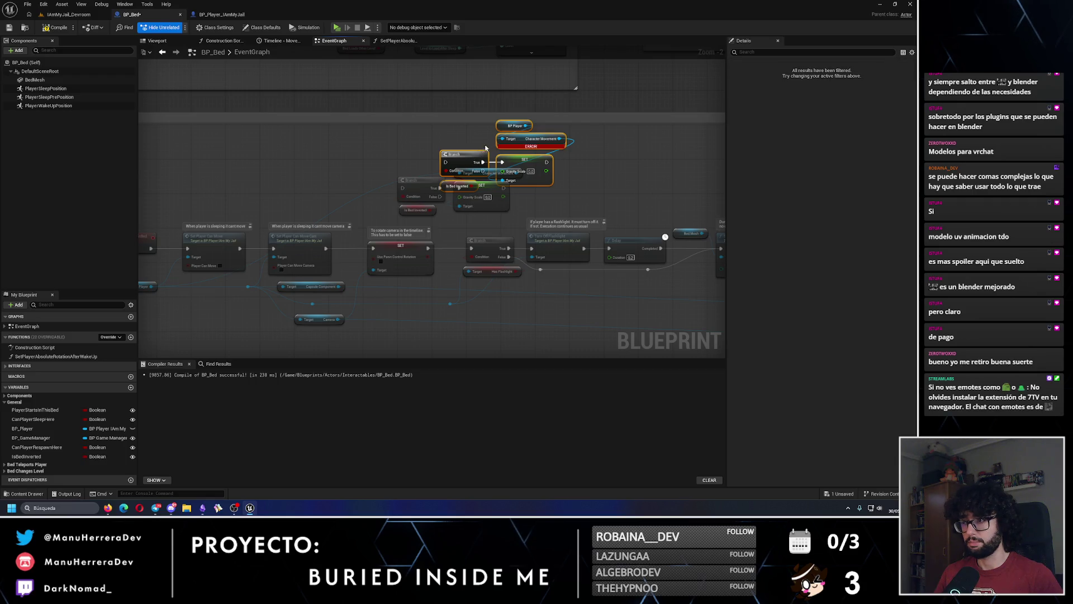
drag(578, 173, 427, 140)
key(Delete)
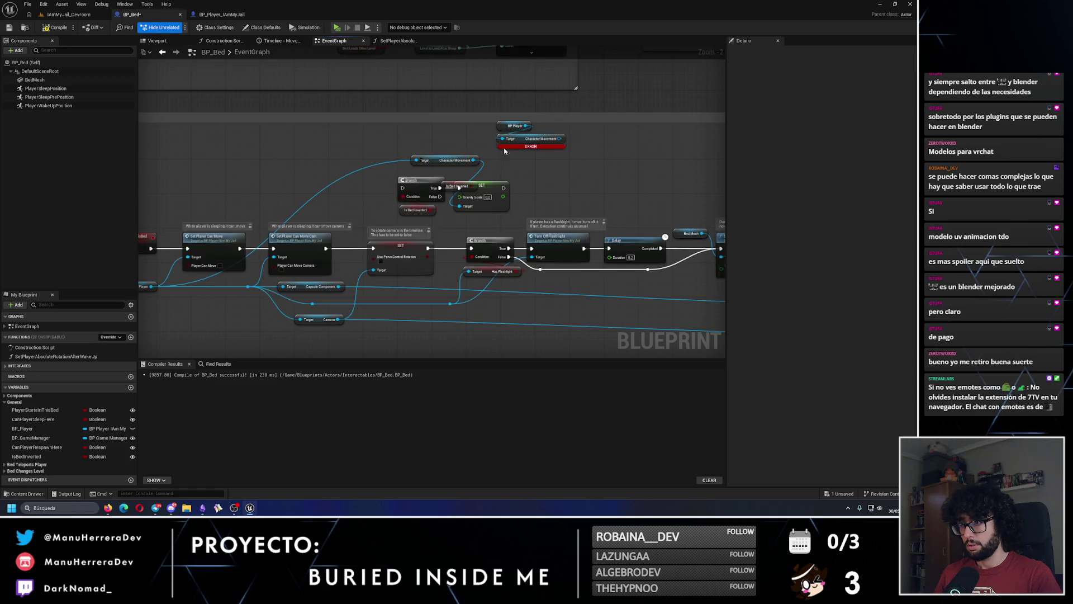
Step: Delete the erroring Character Movement node and place BP Player beside the remaining one
drag(442, 164, 481, 172)
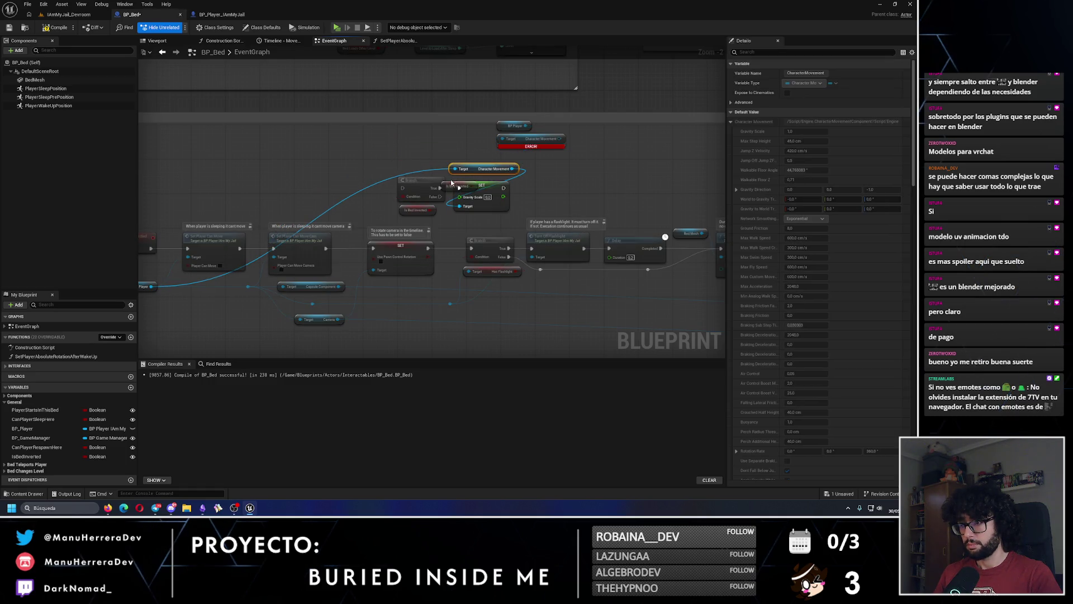
click(514, 200)
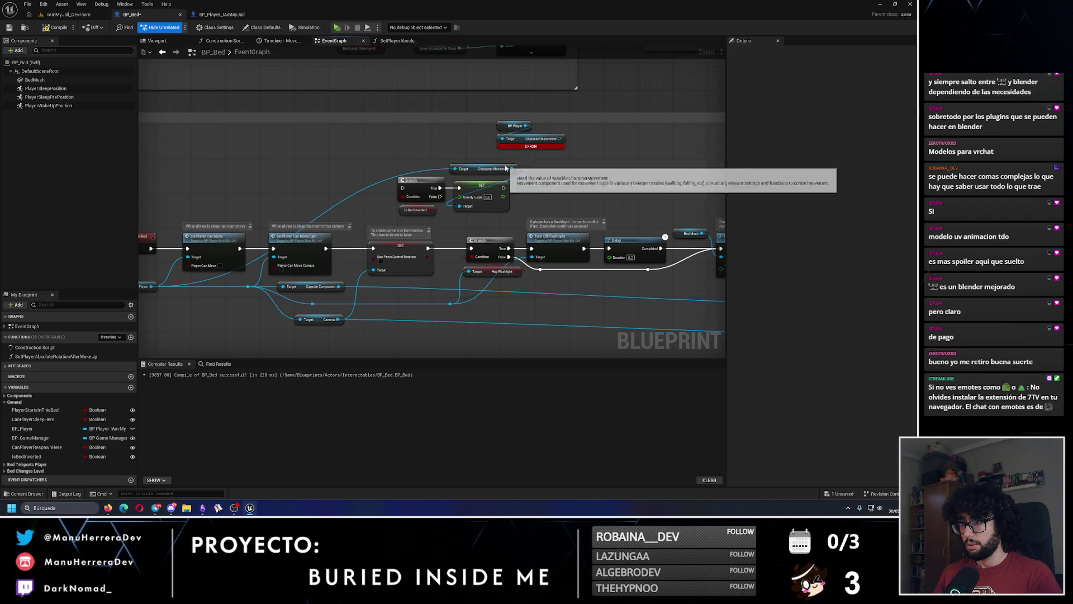
drag(503, 169, 502, 172)
click(535, 143)
key(Delete)
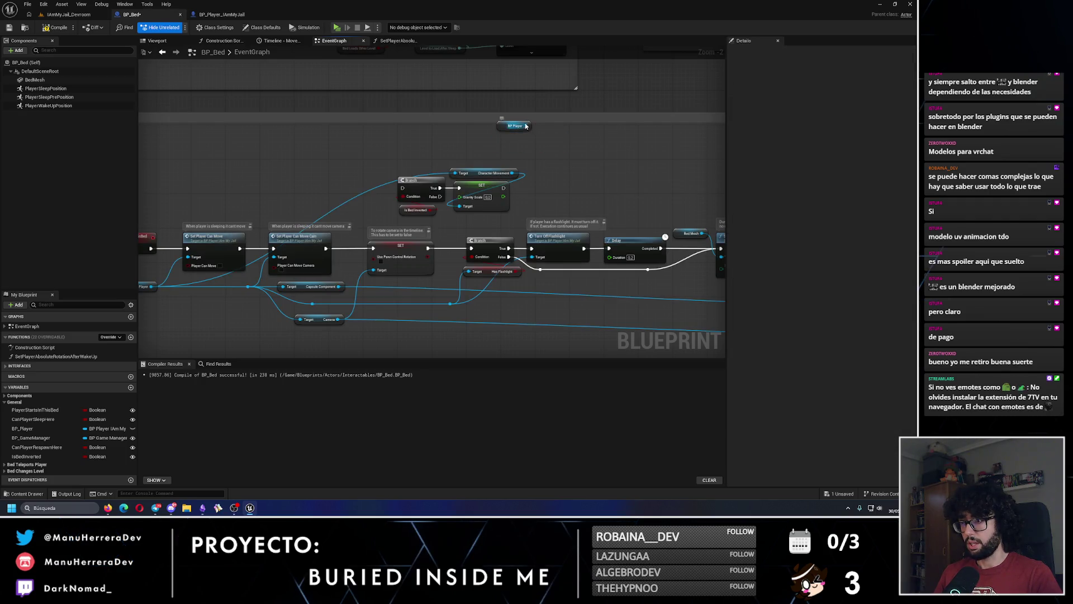
drag(522, 127, 456, 173)
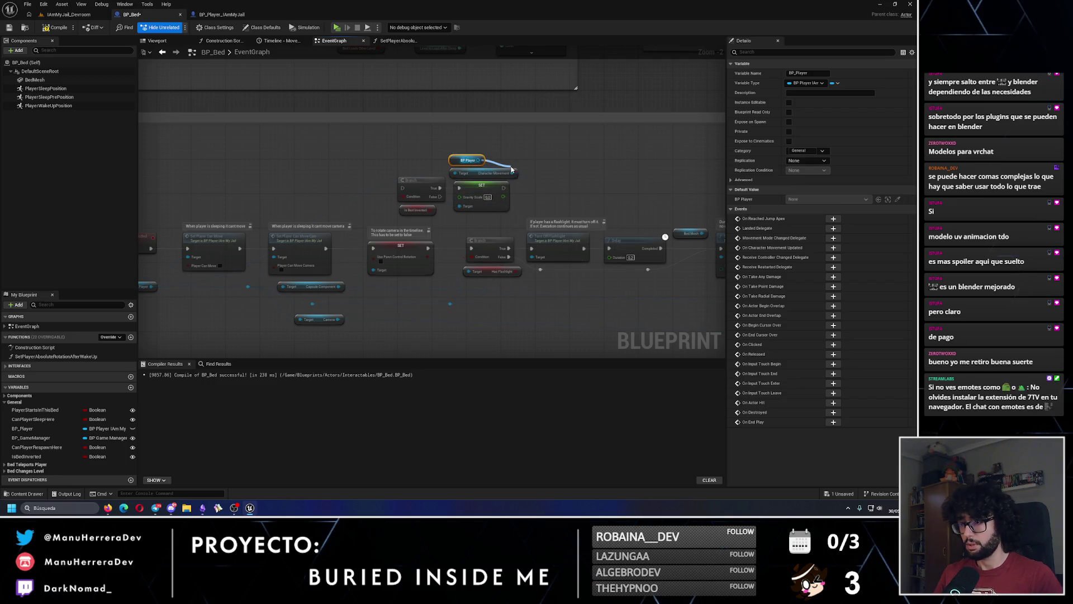
scroll(499, 141, up, 2)
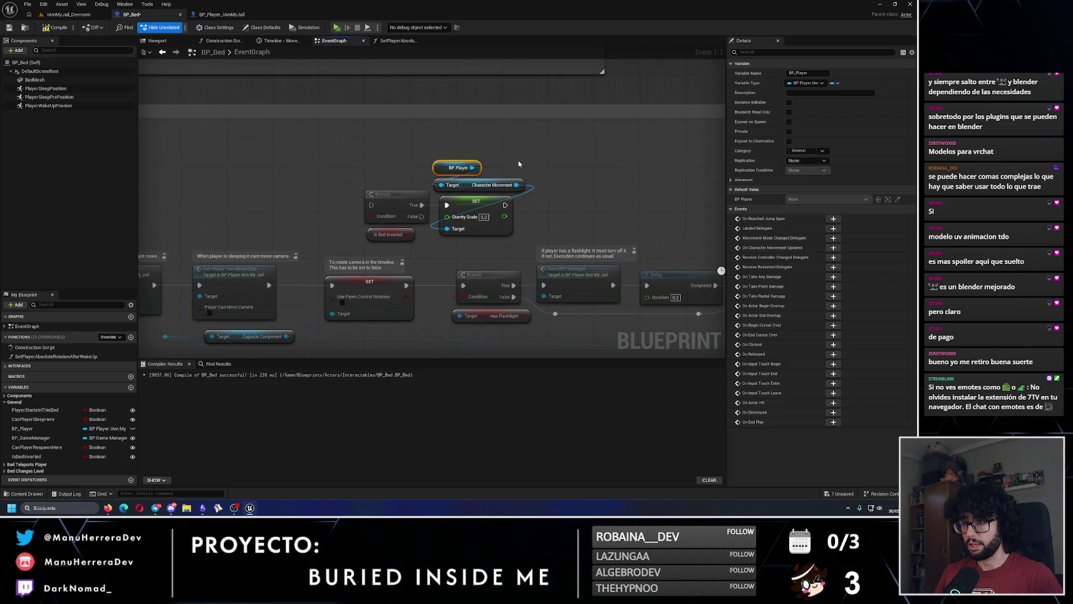
click(530, 232)
scroll(529, 233, down, 3)
Step: Recompile and save BP_Bed, review the Turn Off Flashlight connections, and return to the dev room
click(55, 27)
click(9, 27)
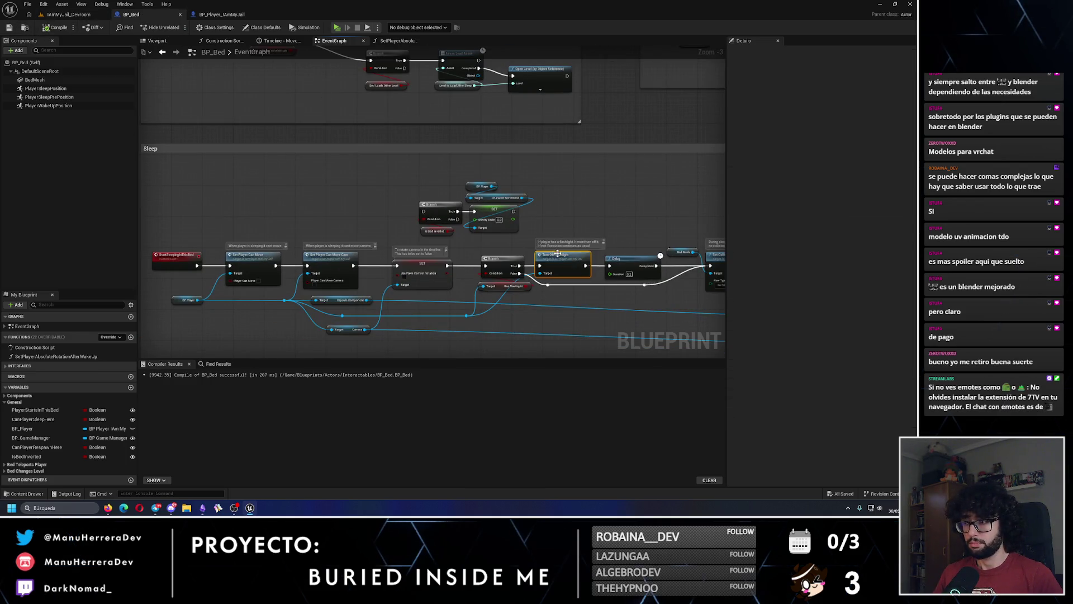
click(159, 28)
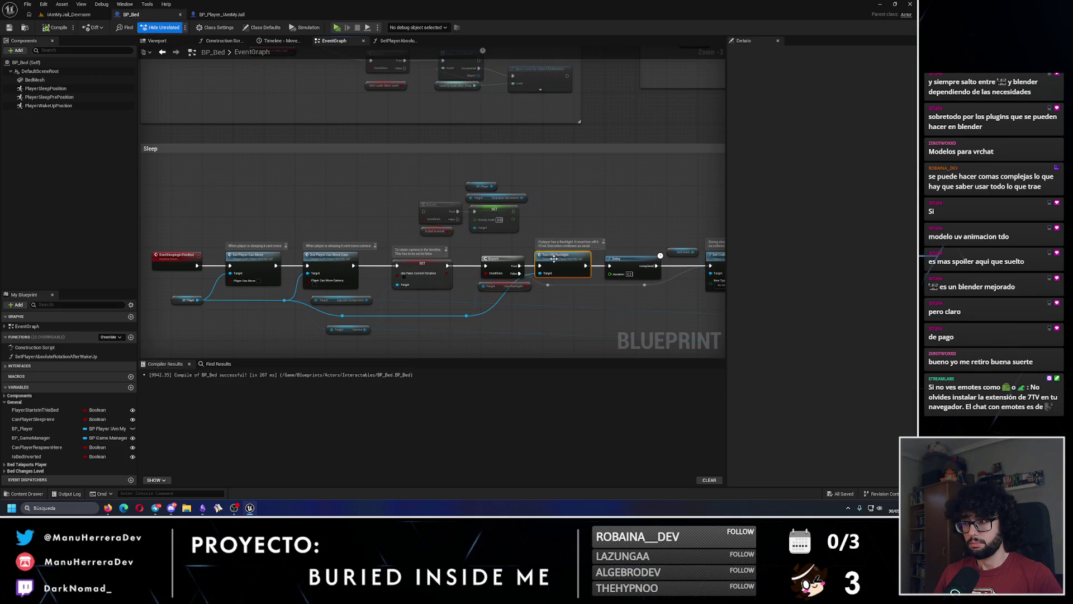
click(579, 204)
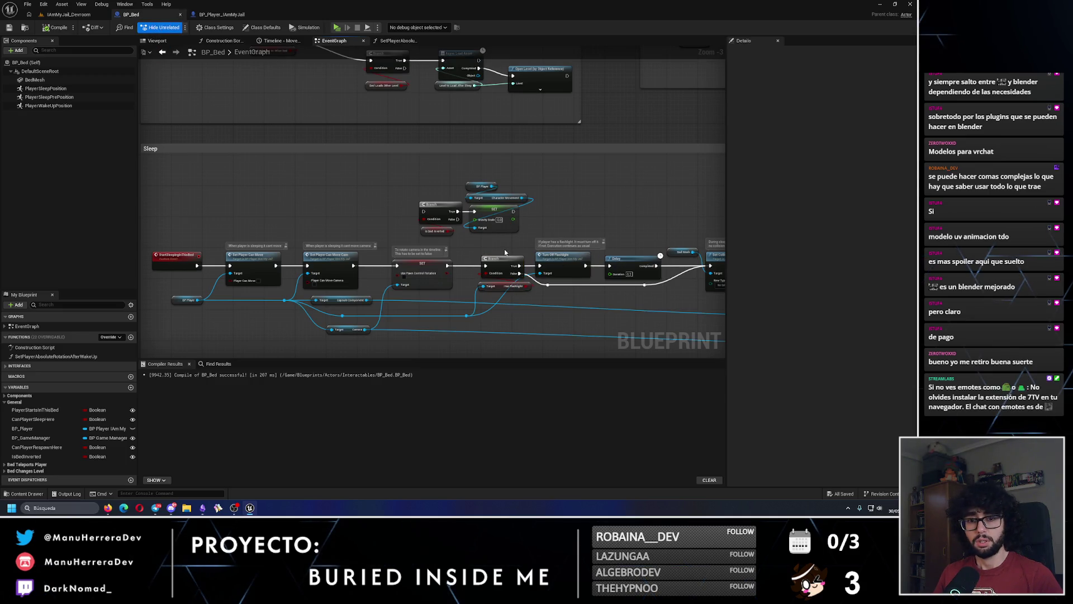
scroll(505, 253, down, 3)
scroll(408, 225, up, 3)
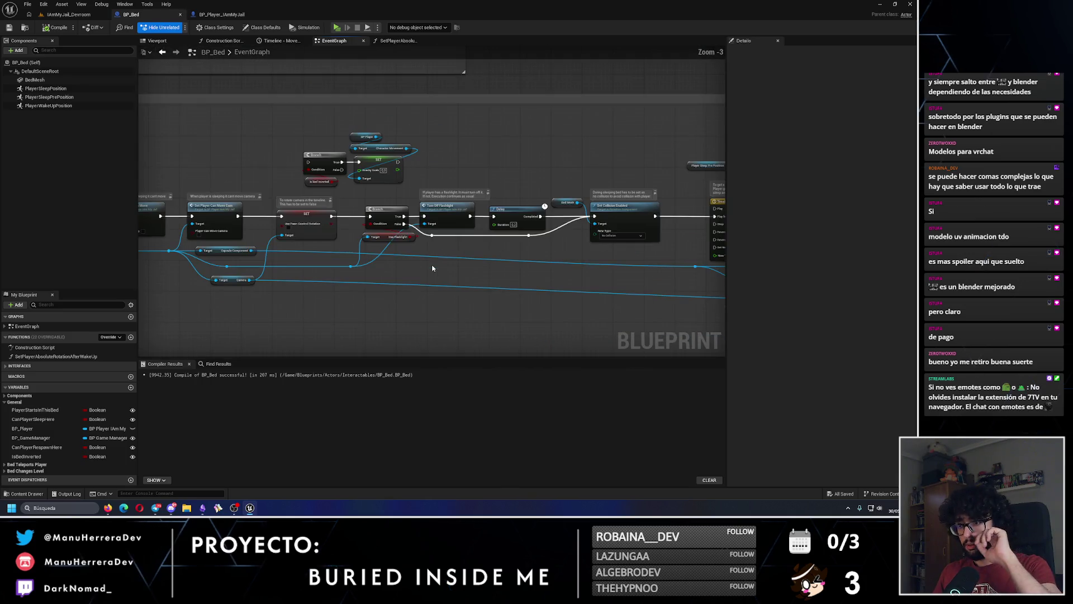
scroll(441, 161, down, 2)
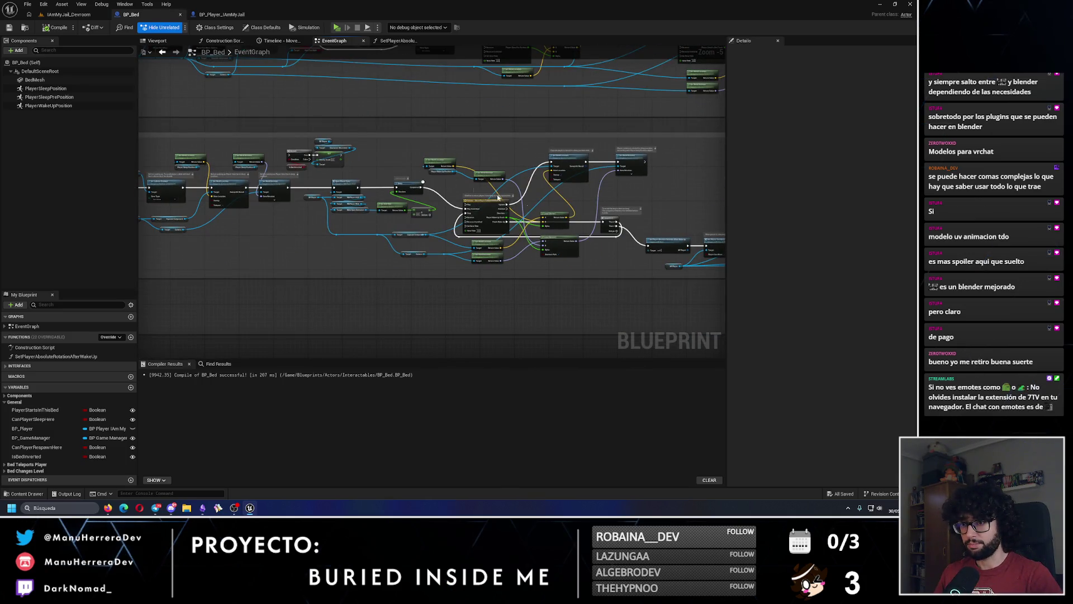
scroll(570, 248, up, 1)
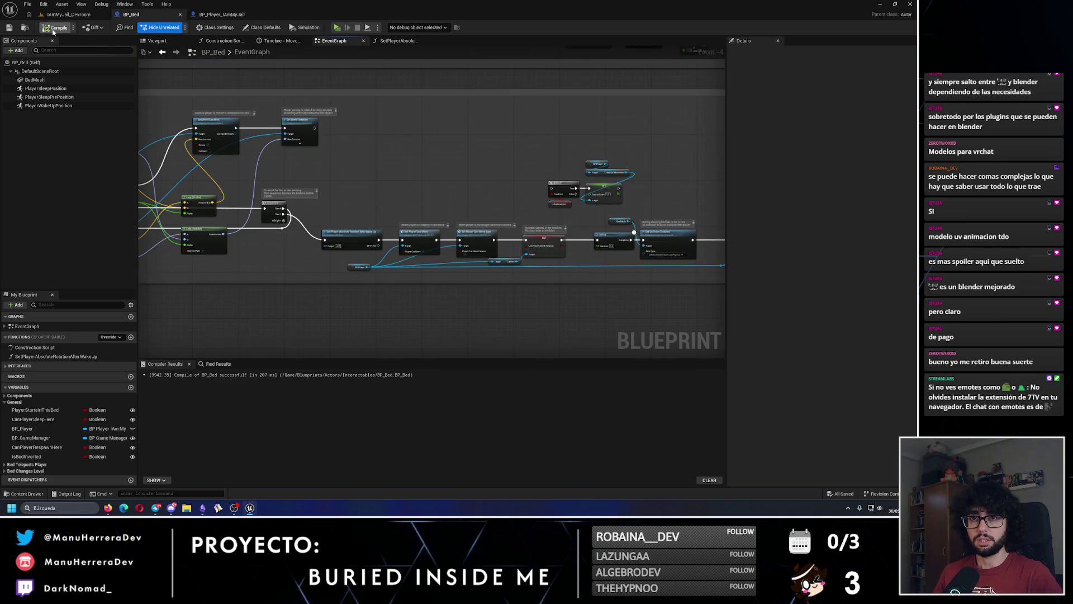
scroll(319, 144, up, 2)
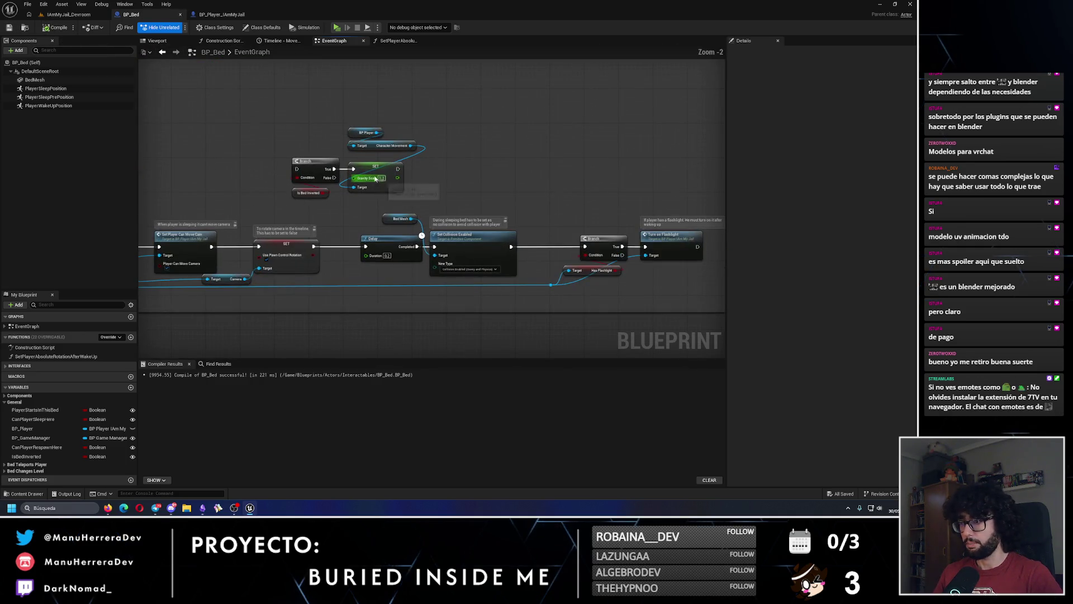
click(86, 16)
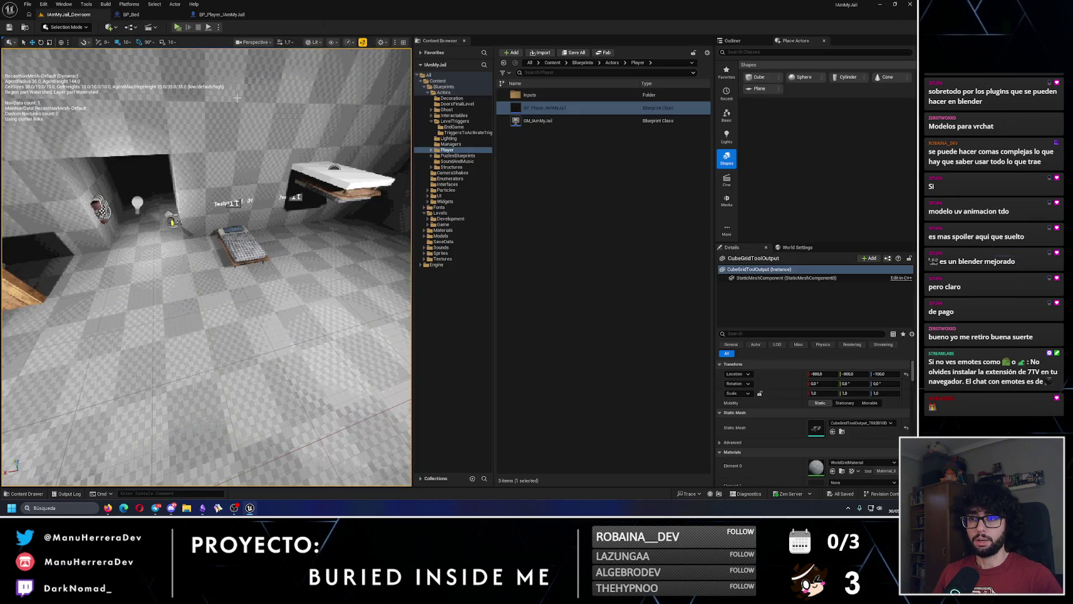
Step: Turn Testing Bed - 02 around 180° and drop it onto the floor, lowered 20 units
click(201, 149)
mouse_move(201, 149)
mouse_down()
mouse_move(210, 167)
mouse_move(218, 160)
mouse_up()
key(w)
key(End)
key(f)
scroll(212, 256, down, 2)
drag(218, 239, 233, 197)
key(Escape)
Step: Save the dev room level and survey it from above
key(ctrl+s)
drag(213, 251, 213, 212)
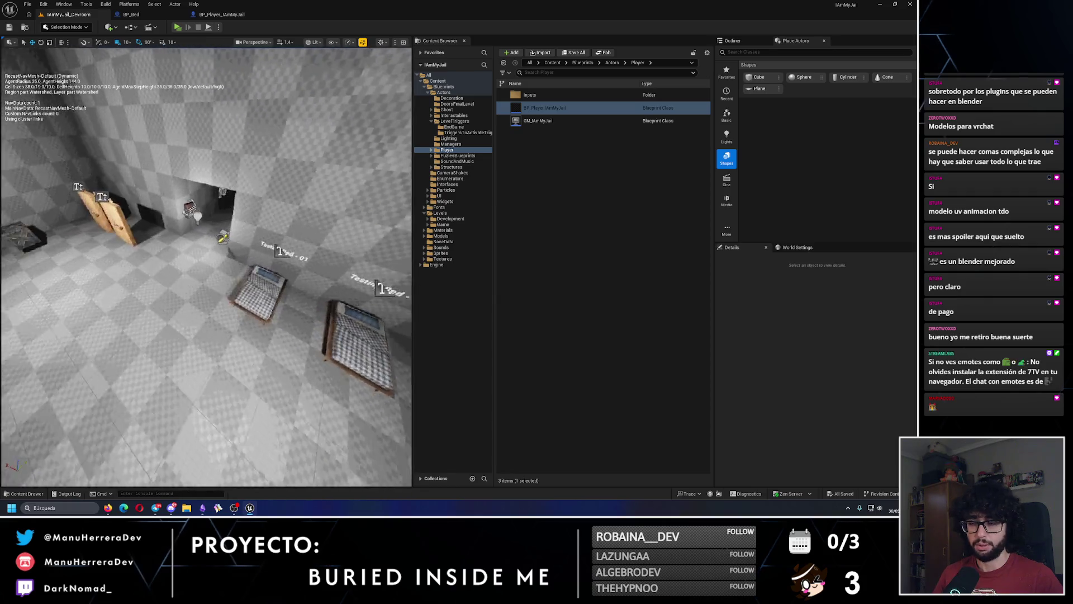
click(203, 507)
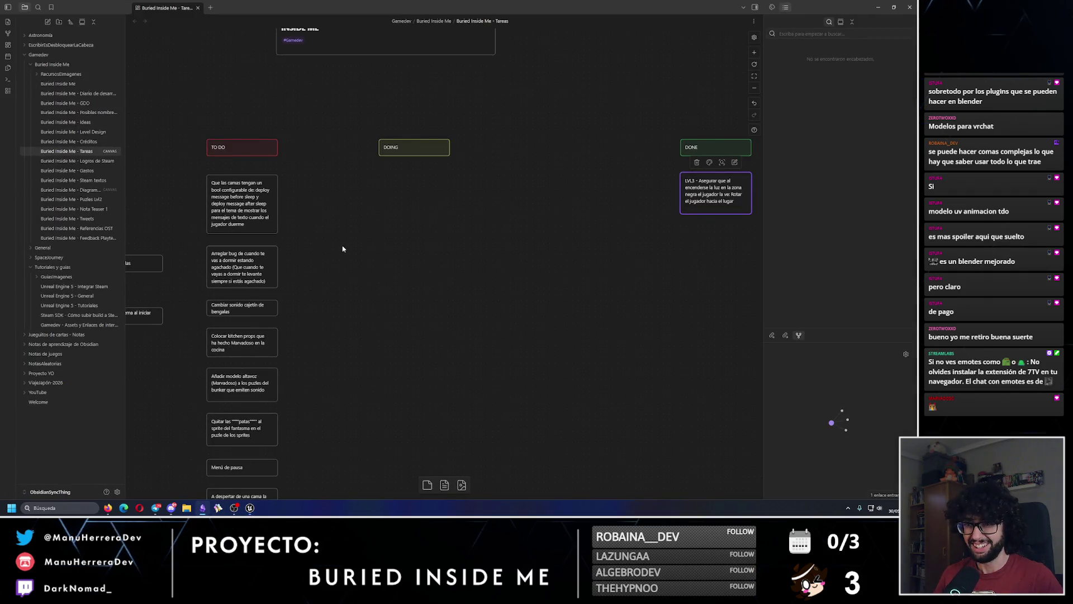
Step: Prefix the flashlight transition card with 'Arreglar transición camas' and move it into DONE
drag(342, 248, 484, 157)
drag(299, 202, 353, 206)
click(306, 176)
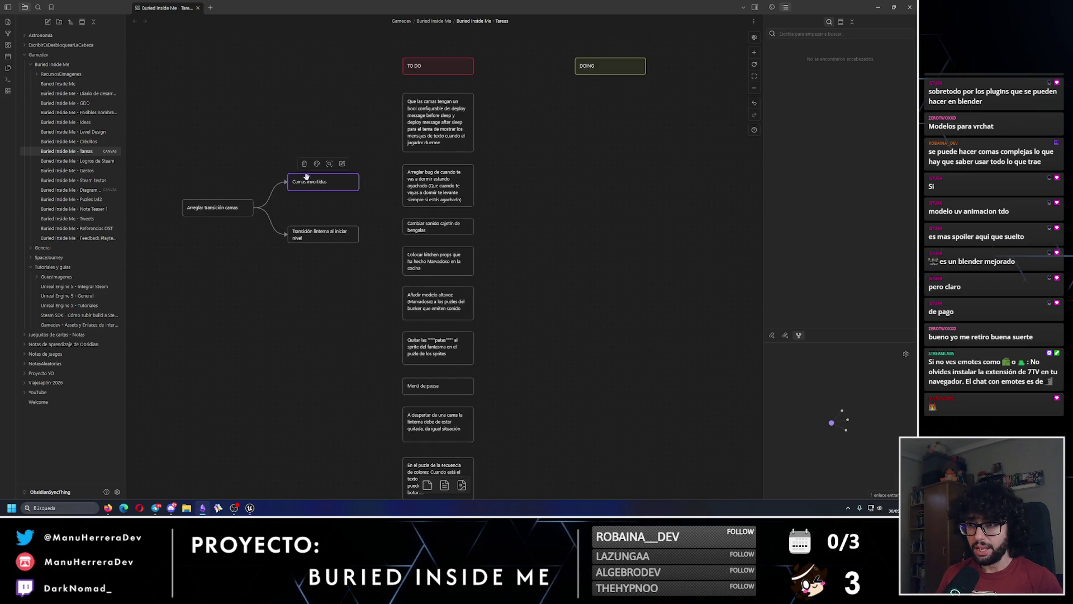
click(270, 220)
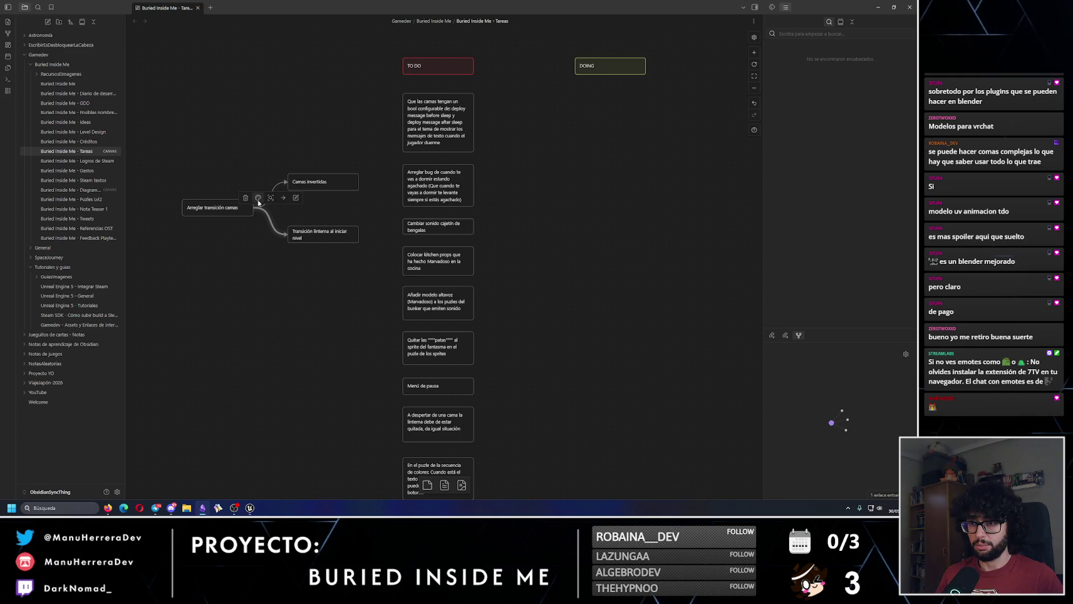
text(Arreglar )
text(transi)
text(ción camas Transición)
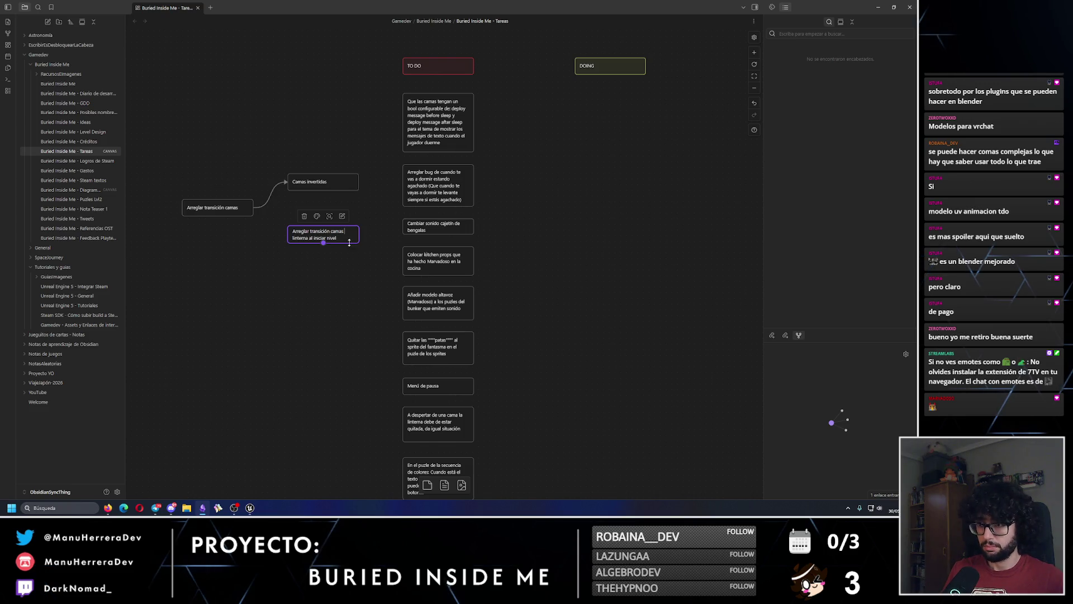
click(357, 292)
scroll(369, 285, down, 3)
mouse_move(365, 268)
mouse_down()
mouse_move(403, 273)
mouse_move(391, 238)
mouse_move(777, 230)
mouse_move(656, 222)
mouse_up()
scroll(335, 217, up, 2)
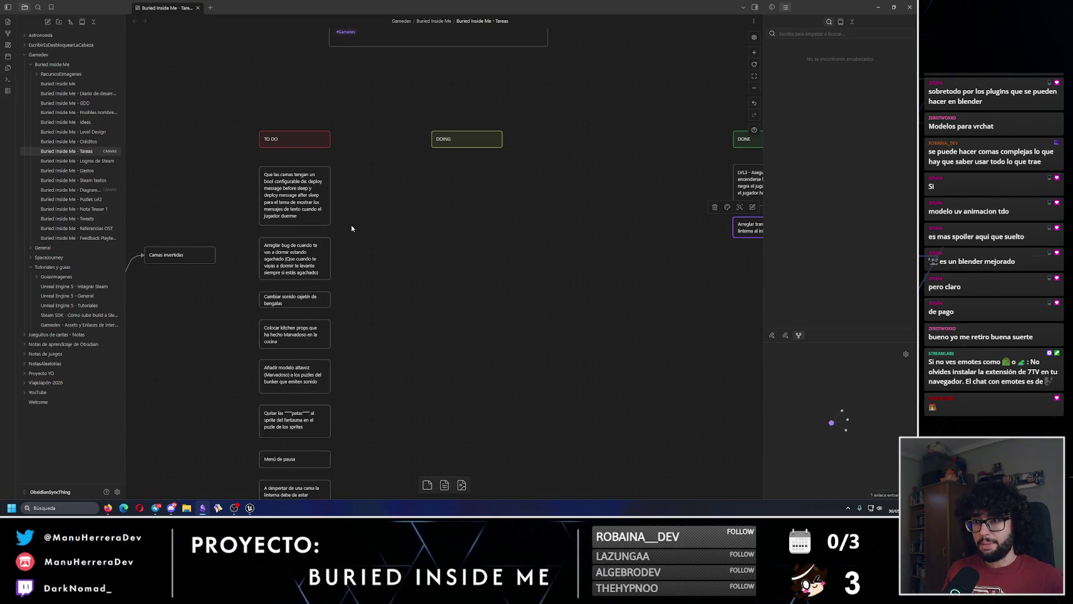
Step: Move the 'A despertar de una cama…' flashlight card into the DONE column
scroll(490, 227, up, 2)
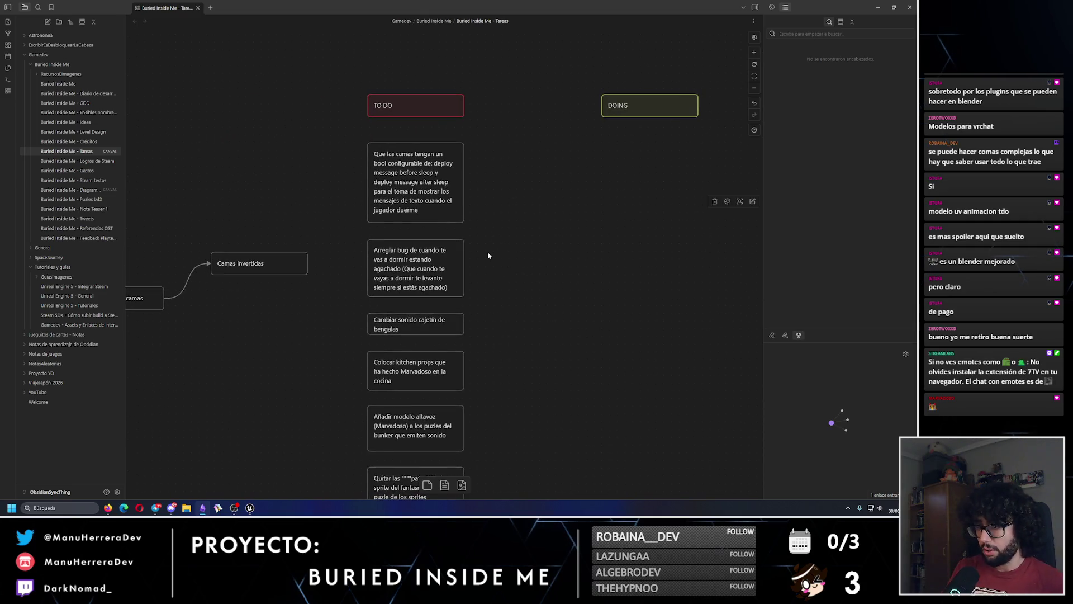
scroll(486, 246, down, 3)
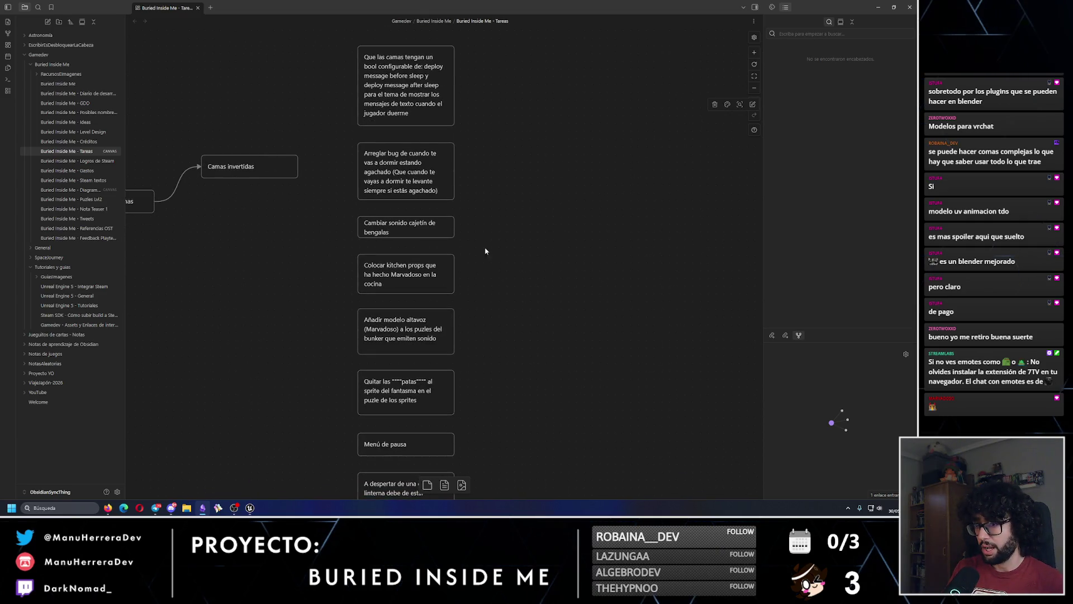
scroll(489, 280, down, 2)
scroll(466, 279, down, 3)
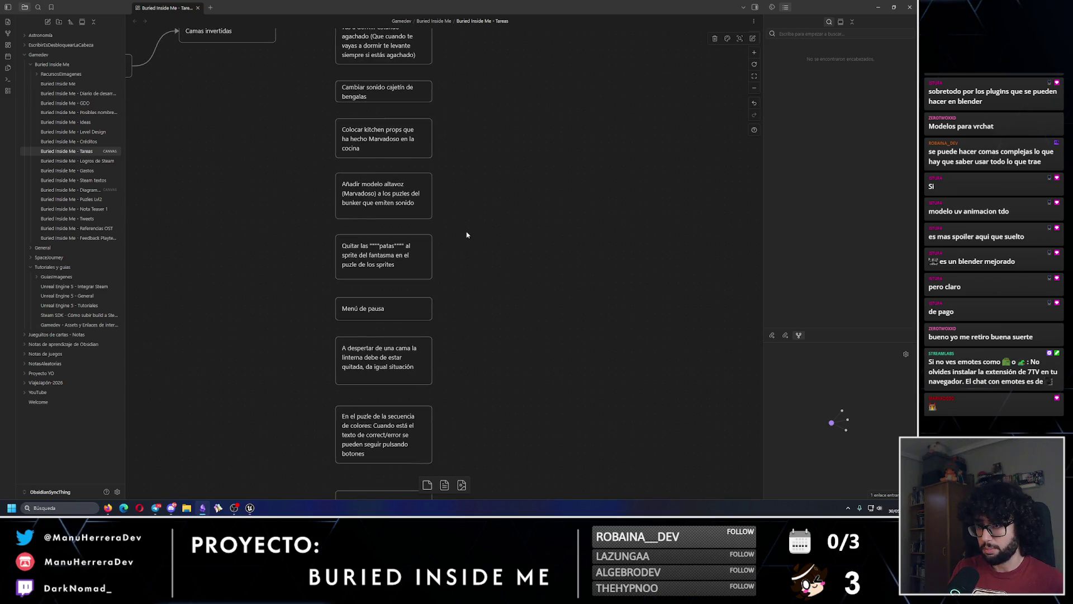
scroll(442, 268, down, 2)
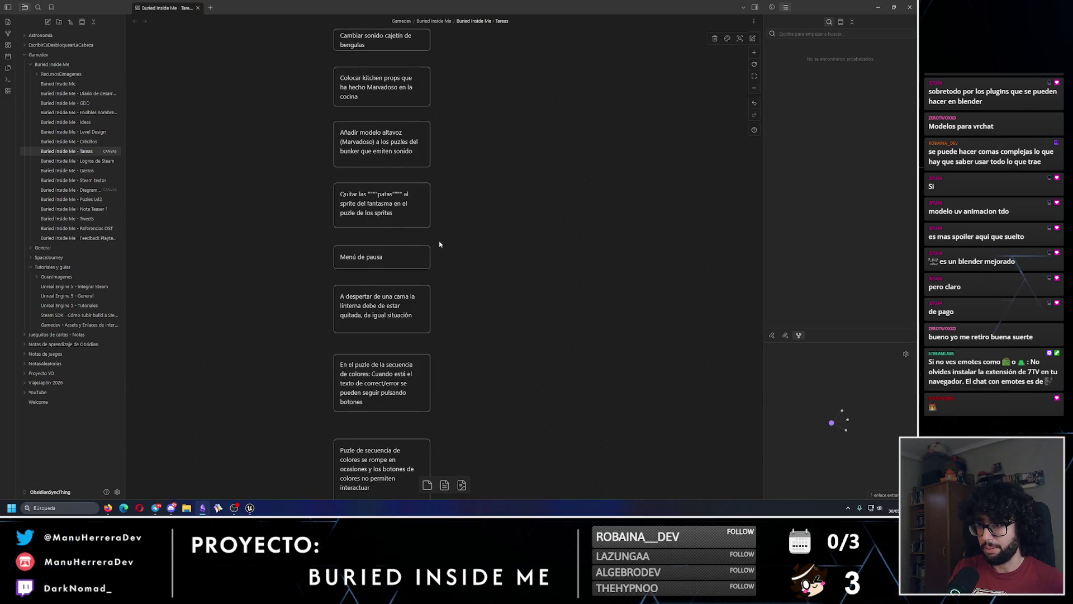
scroll(427, 264, down, 3)
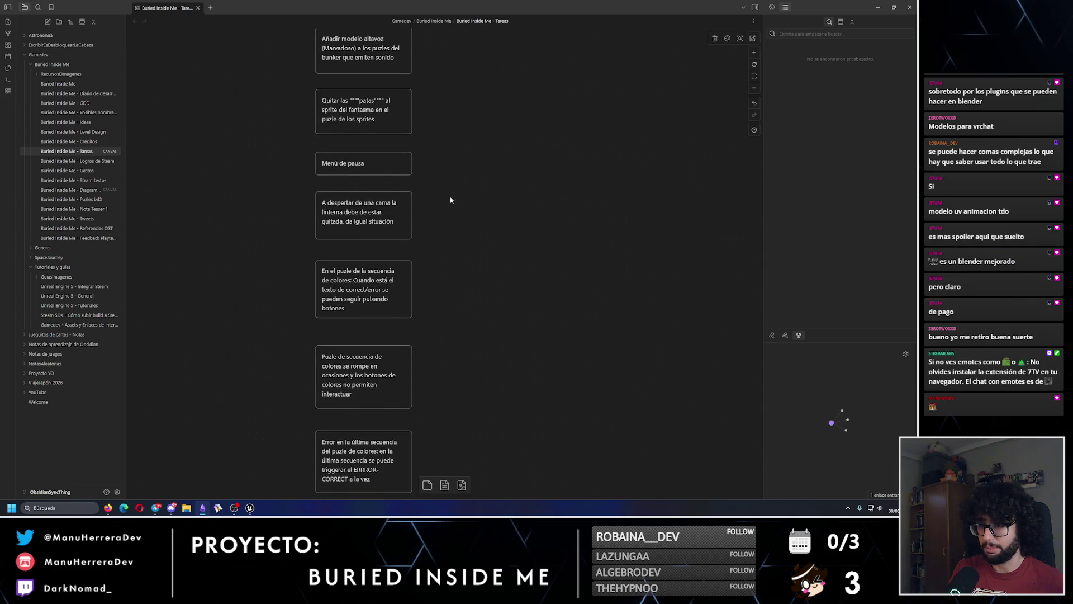
click(393, 214)
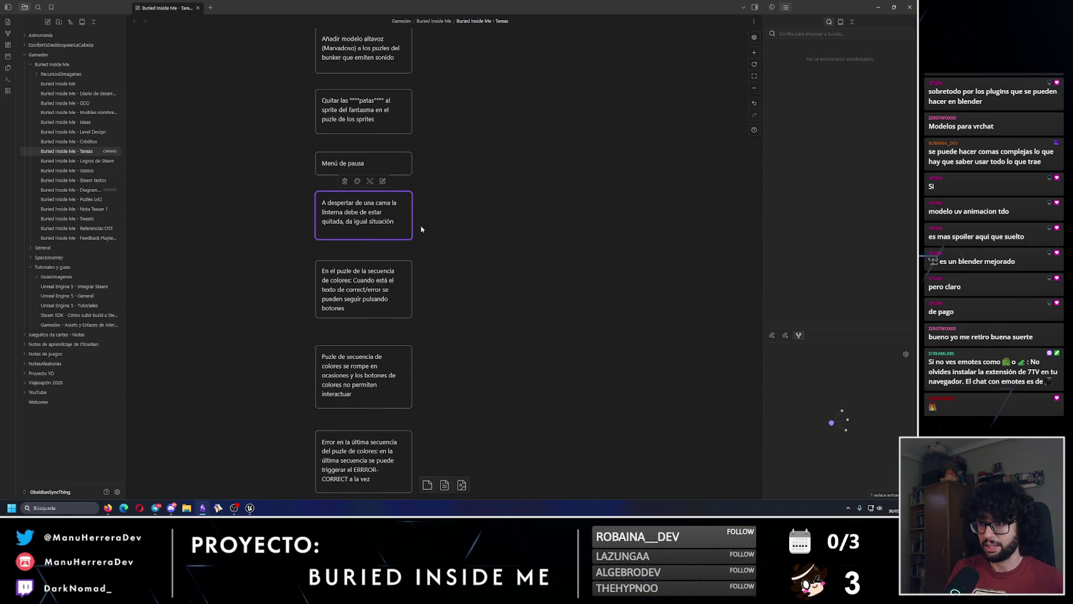
scroll(458, 235, down, 3)
mouse_move(168, 255)
mouse_down()
mouse_move(251, 278)
mouse_move(570, 127)
mouse_move(504, 310)
mouse_move(572, 218)
mouse_up()
Step: Extend the 'Arreglar transición camas' card text to mention the inverted beds
scroll(457, 256, up, 3)
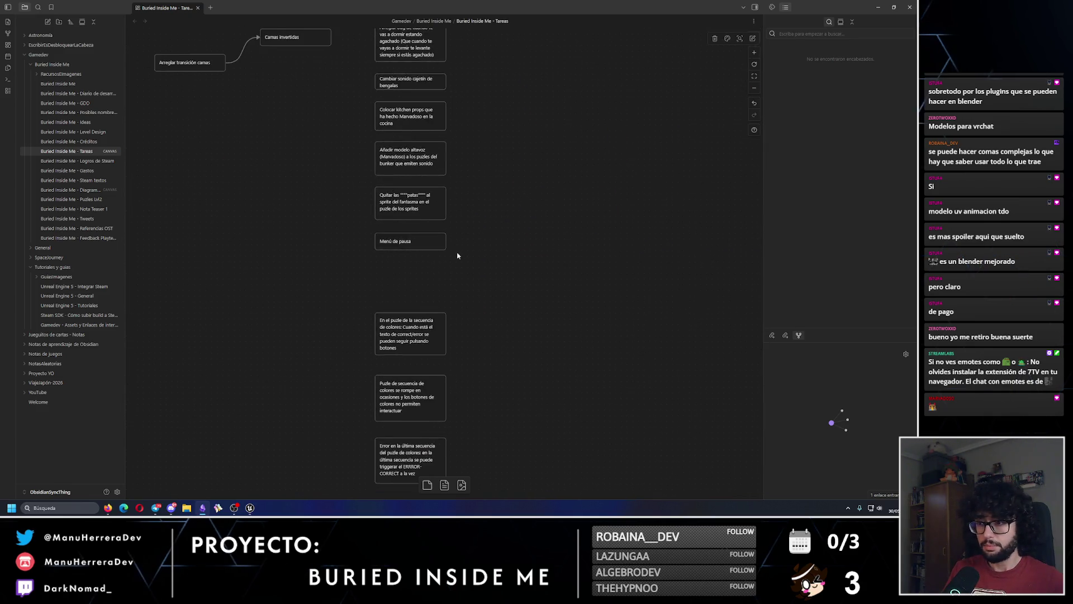
drag(387, 276, 352, 228)
scroll(452, 204, up, 5)
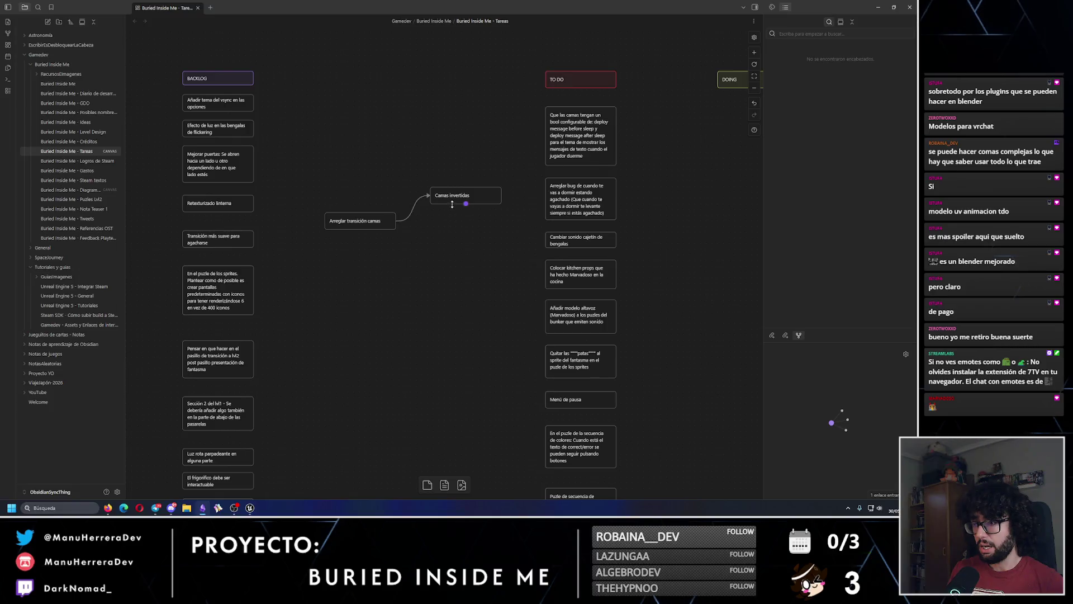
double_click(372, 222)
text(dn las cama)
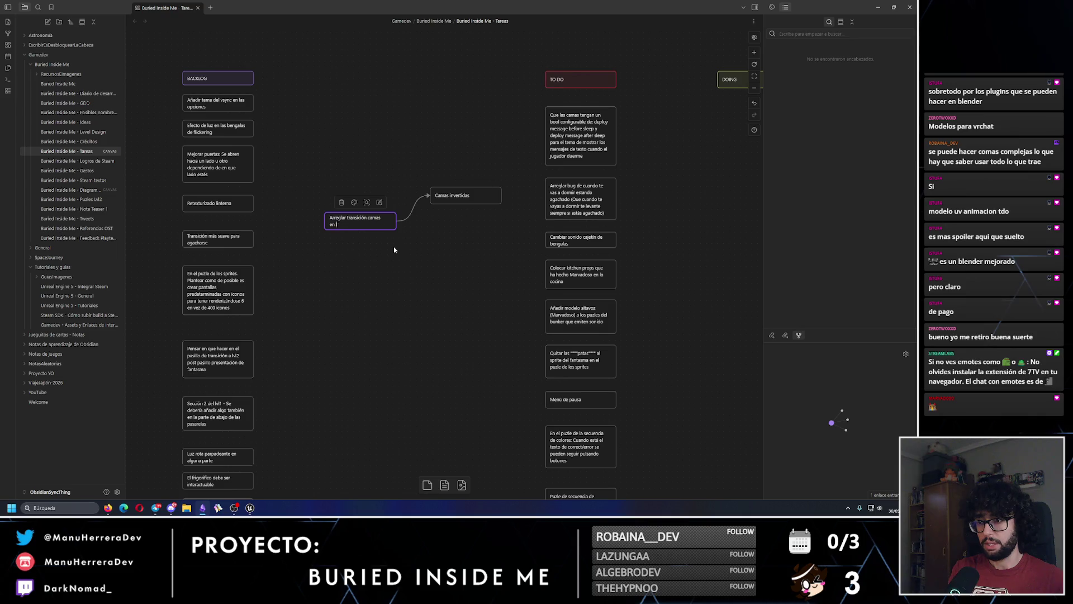
text(invertidas)
click(394, 249)
Step: Place the bed transition card at the bottom of TO DO and minimise Obsidian
mouse_move(393, 228)
mouse_down()
mouse_move(394, 241)
mouse_move(304, 129)
mouse_move(479, 125)
mouse_move(407, 42)
mouse_up()
mouse_move(447, 106)
mouse_down()
mouse_move(407, 283)
mouse_move(339, 307)
mouse_up()
drag(442, 343, 421, 222)
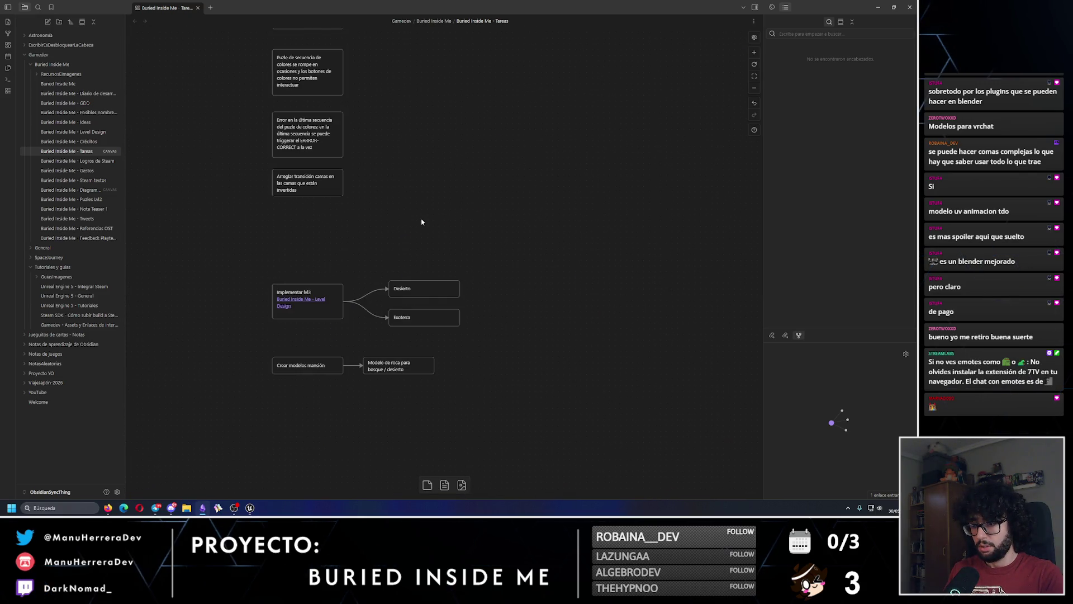
scroll(445, 239, up, 5)
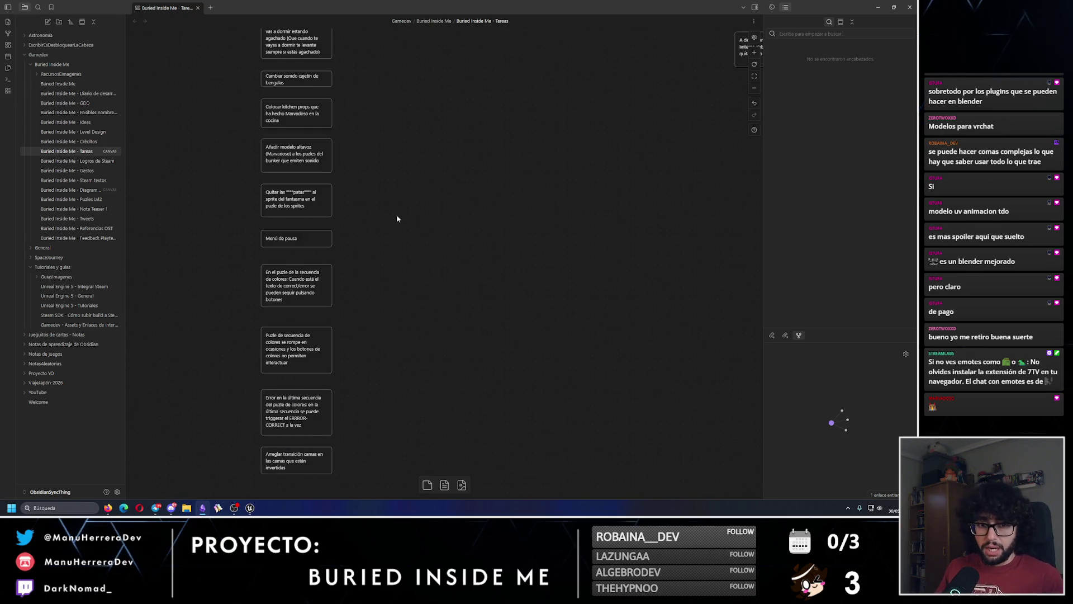
scroll(397, 219, down, 5)
scroll(452, 202, up, 3)
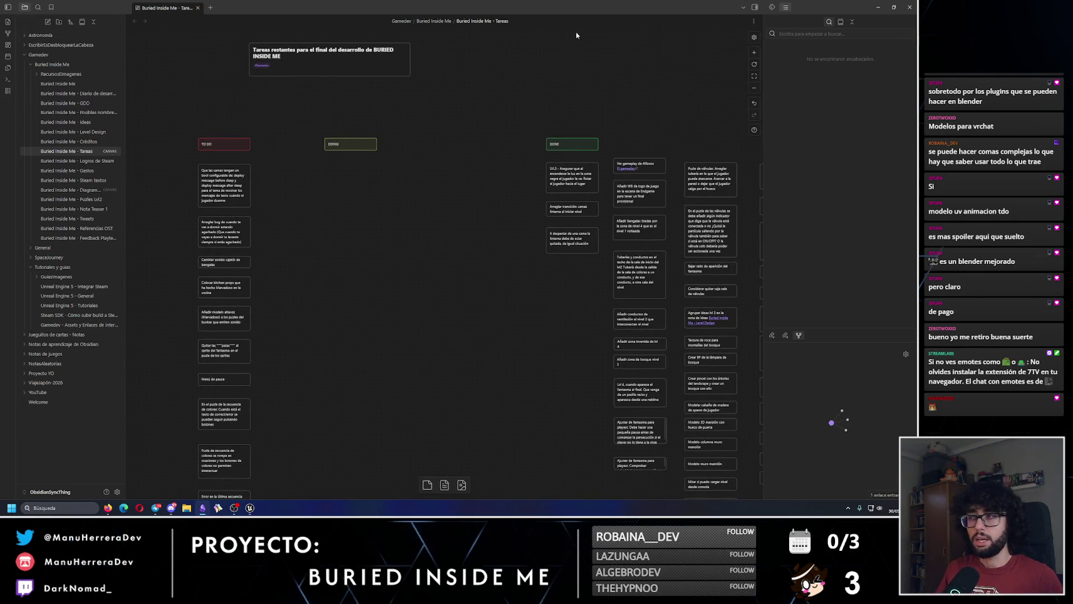
click(876, 4)
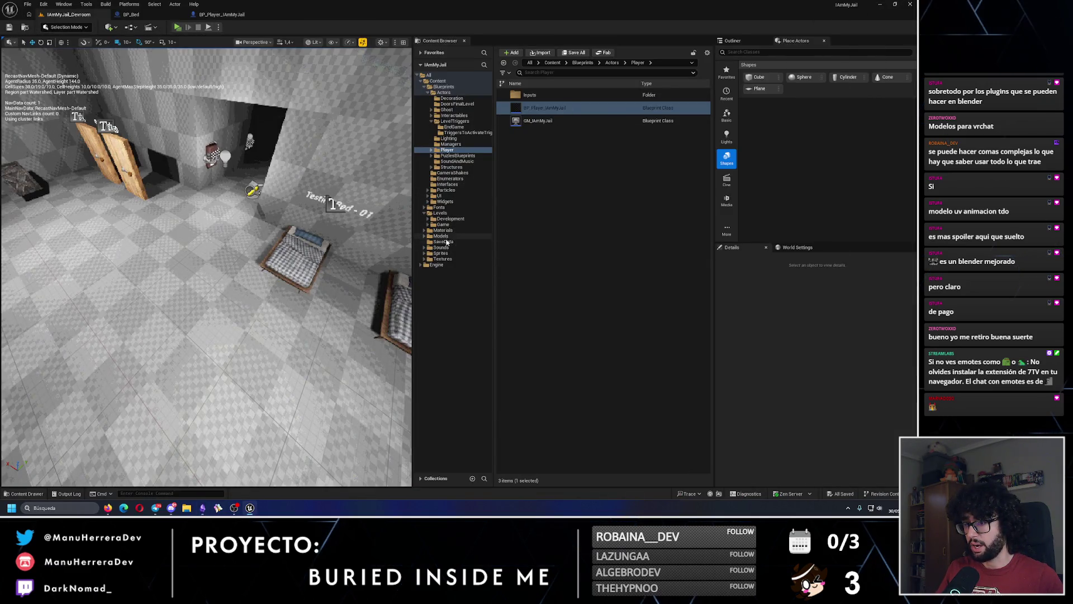
Step: Open BuriedInsideMe_Level_04 from Levels > Game and play-test the yellow flashlight
click(442, 224)
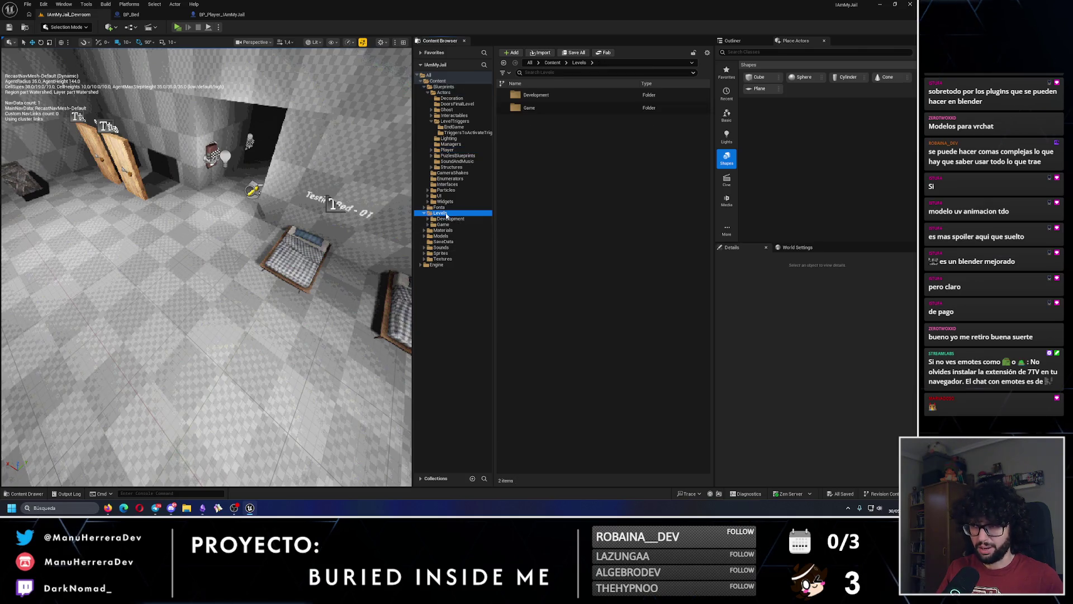
double_click(575, 159)
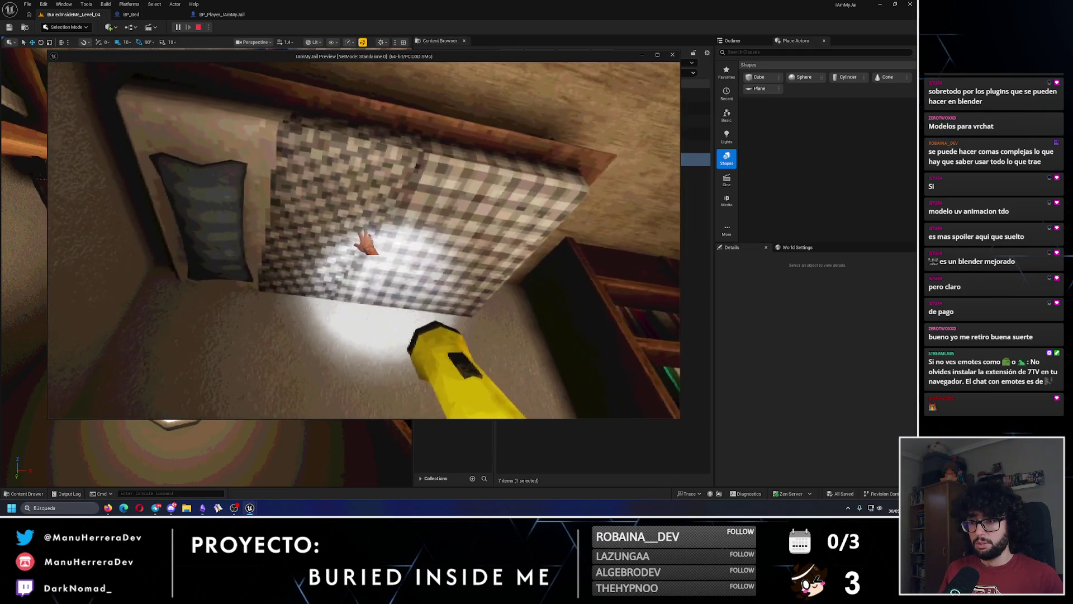
key(e)
key(Escape)
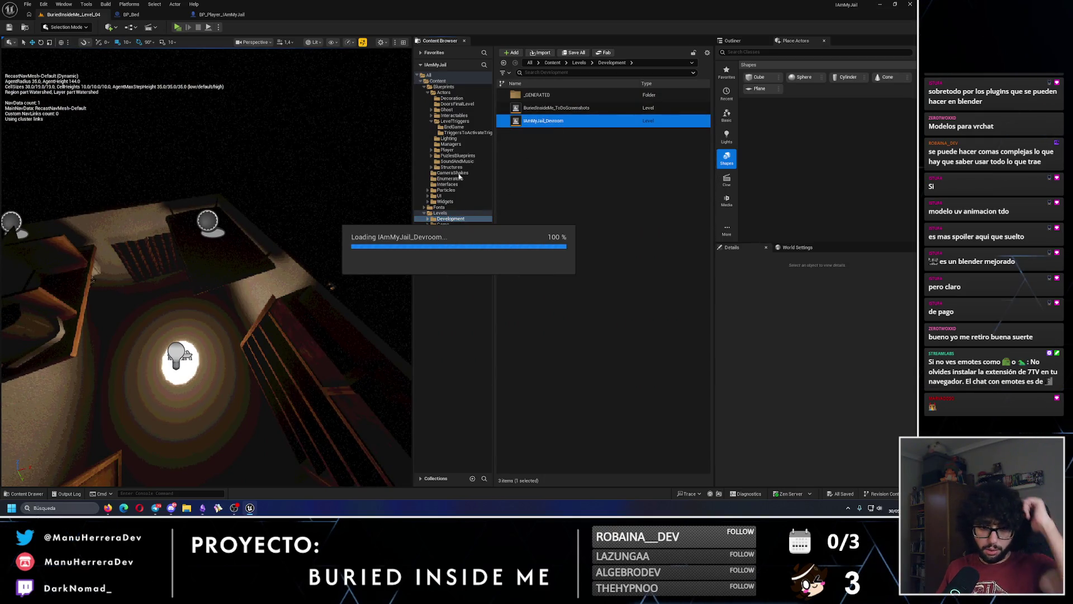
Step: Play-test the dev room again, walking the player up to the bed
key(alt+p)
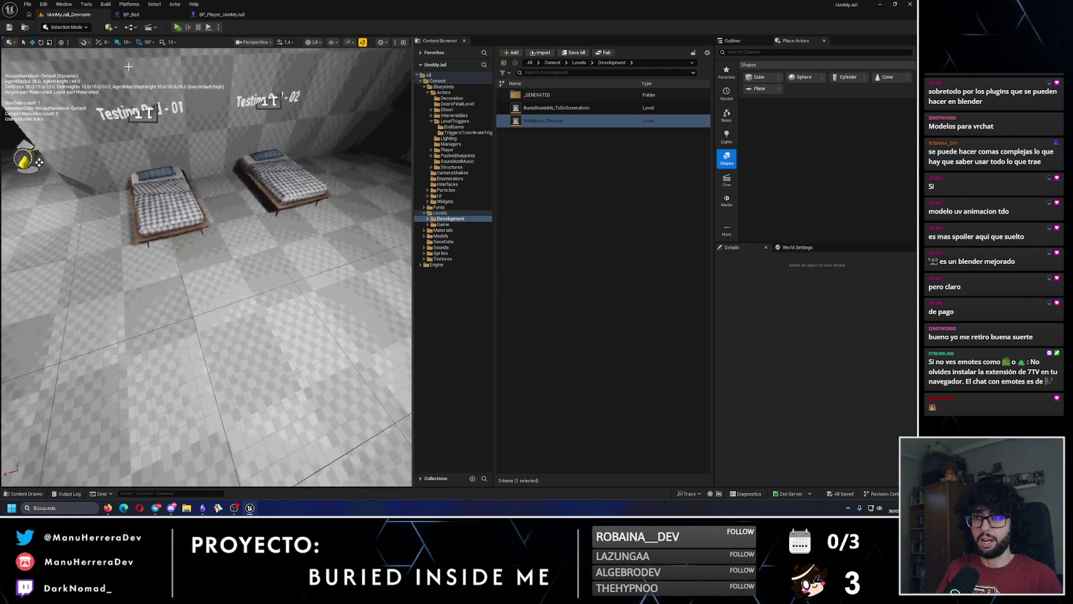
key(w)
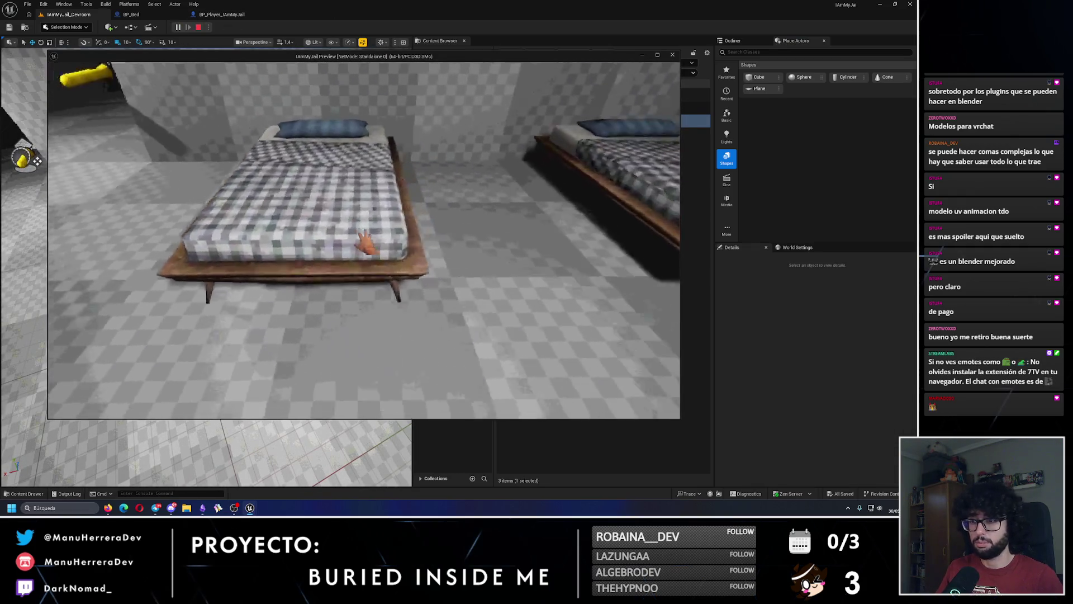
key(w)
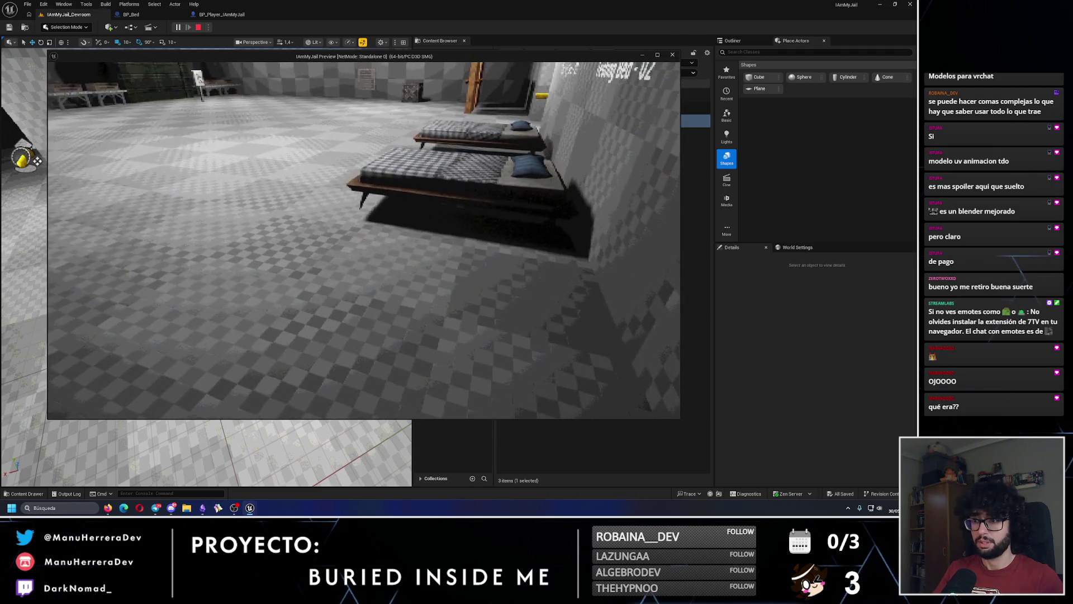
key(Escape)
Step: Inspect the ClosePlayerEyes event in WB_PlayerHUD from BP_Bed, then close the HUD blueprint
click(210, 17)
click(130, 14)
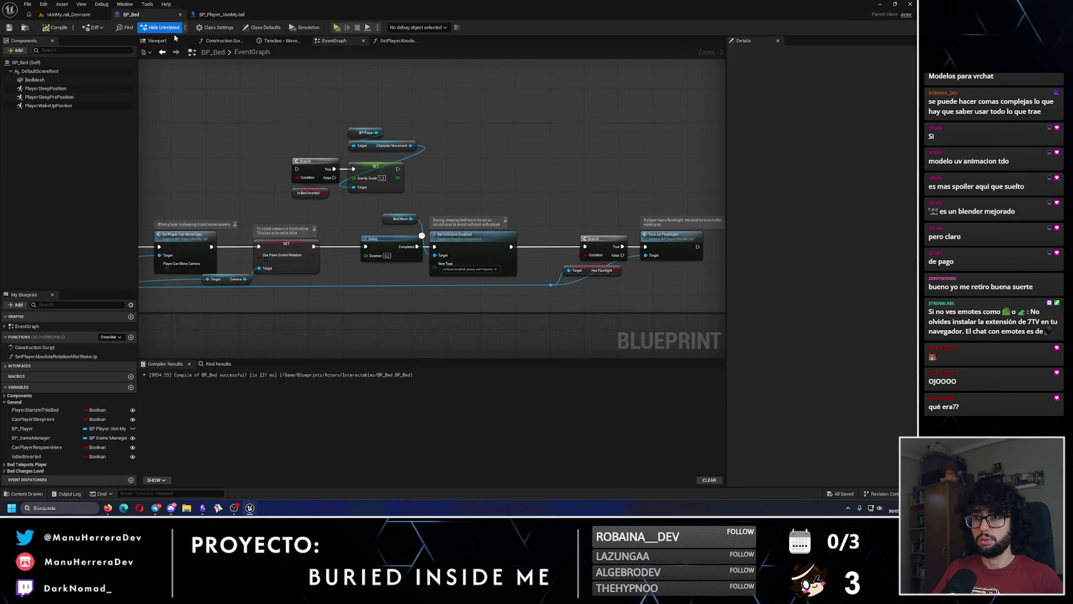
scroll(325, 242, down, 3)
scroll(454, 212, up, 4)
scroll(454, 213, up, 4)
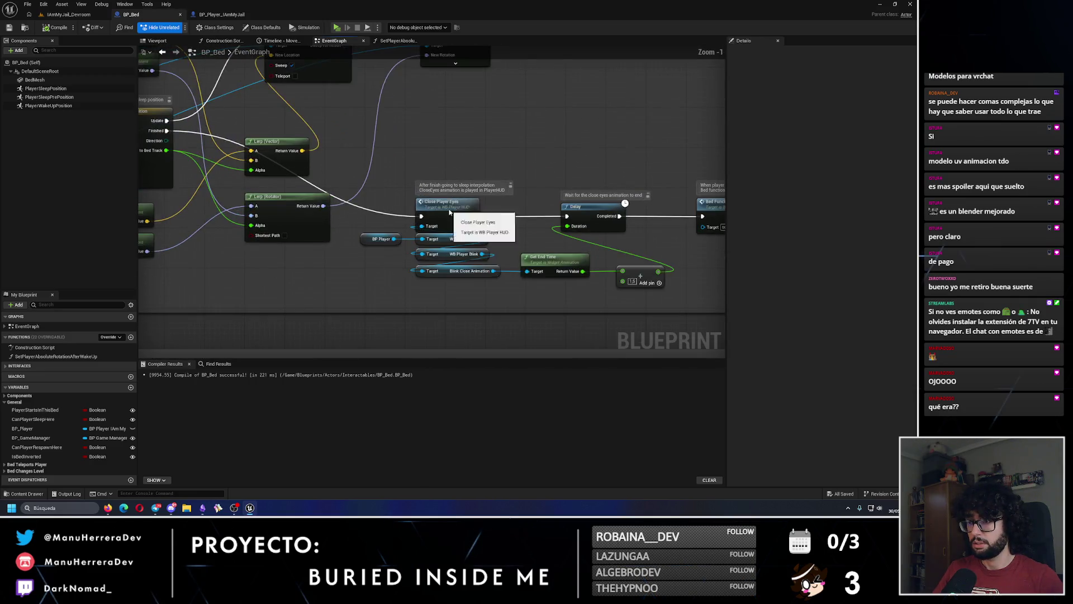
double_click(445, 208)
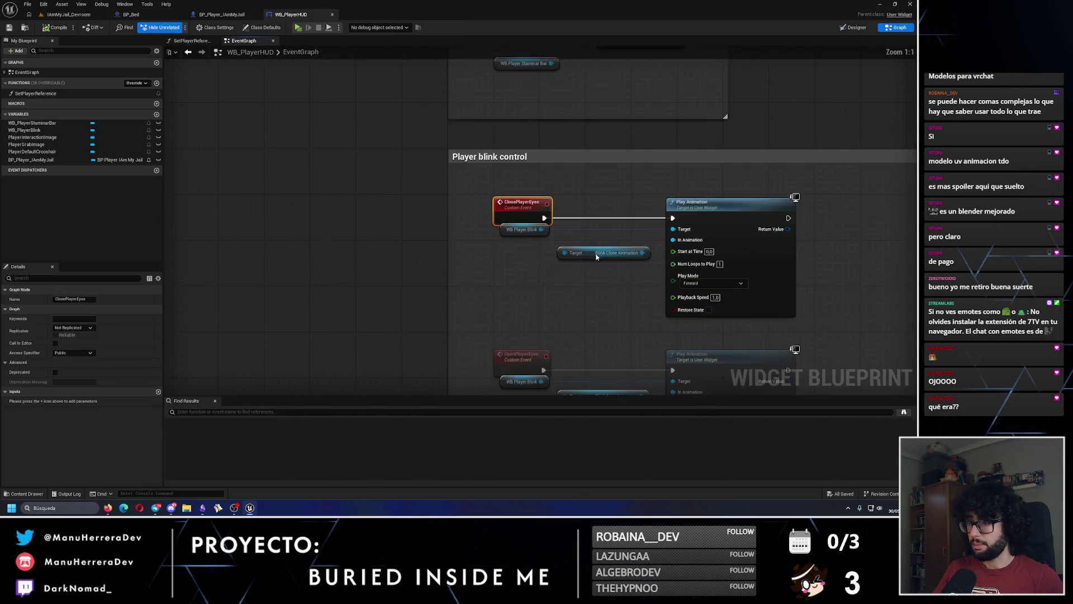
scroll(467, 282, down, 6)
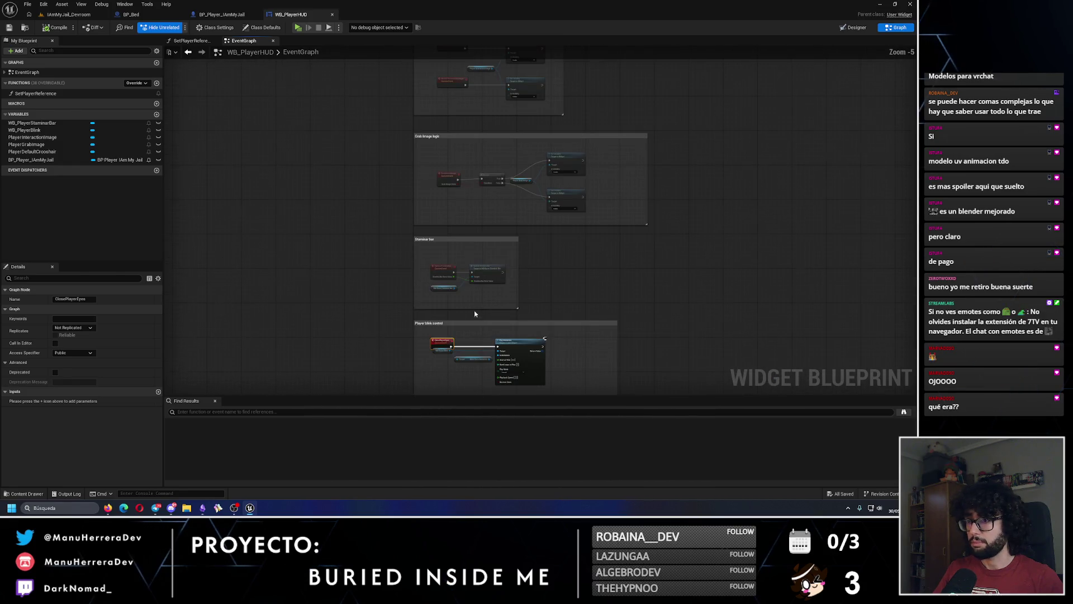
click(331, 15)
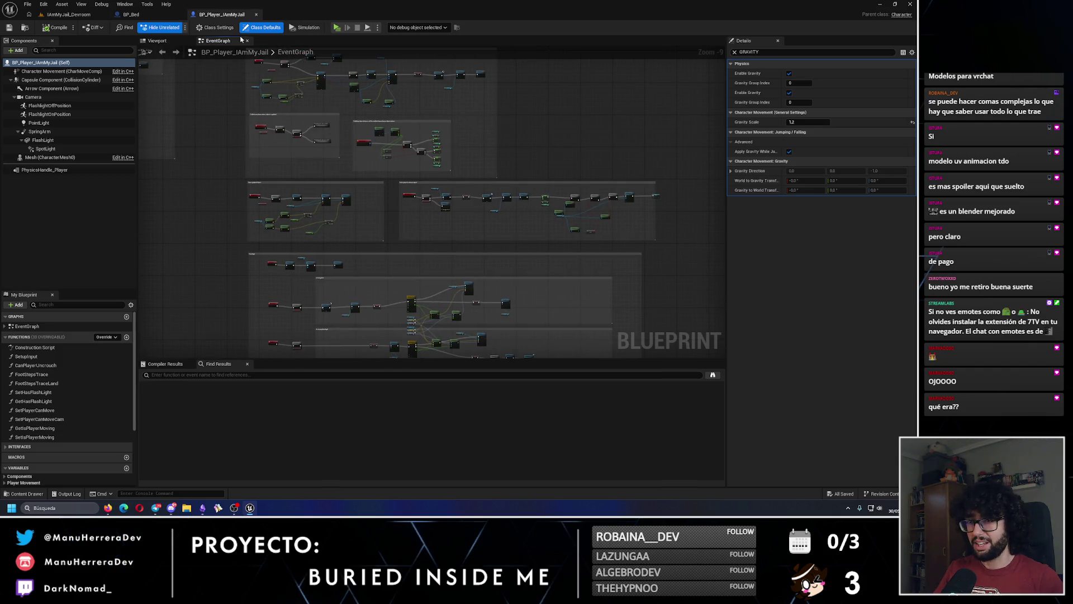
Step: Pan BP_Player_IAmMyJail's graph down to the Foot steps Sound effects block
scroll(484, 237, up, 3)
drag(376, 263, 415, 51)
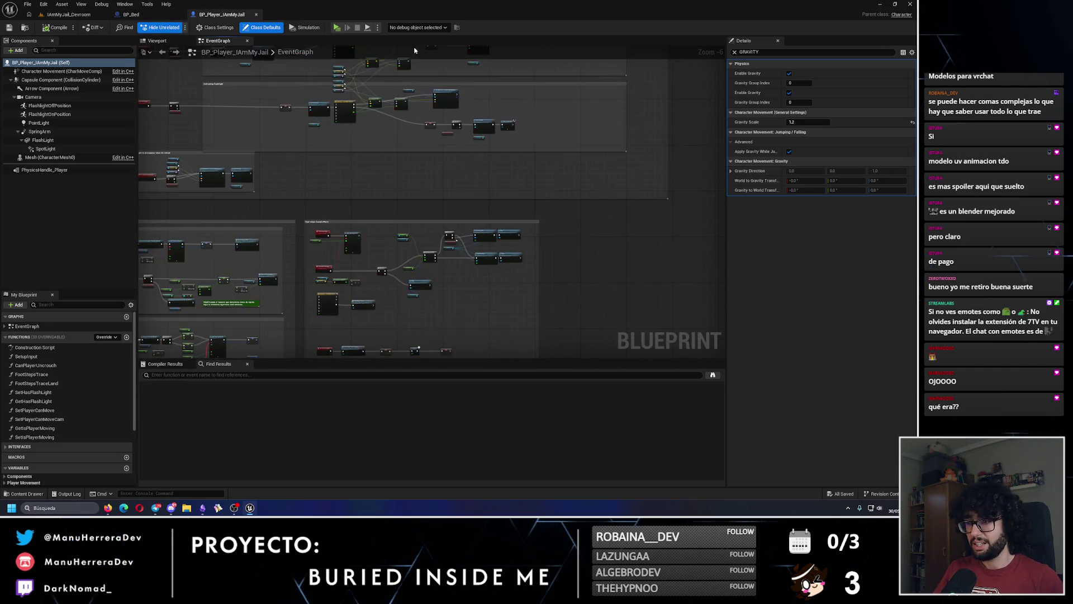
scroll(415, 258, up, 1)
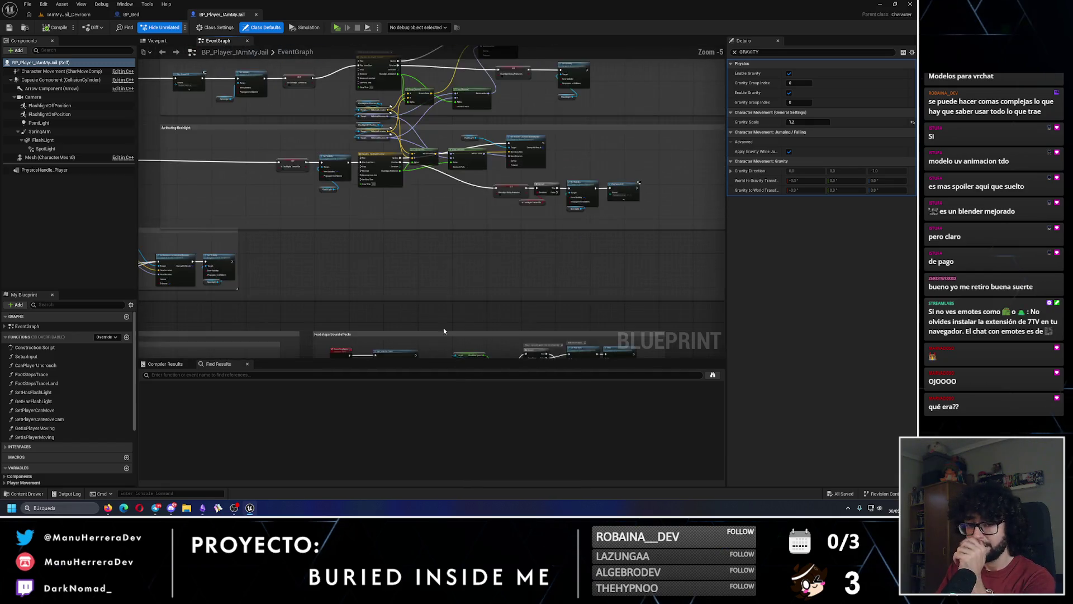
drag(443, 330, 472, 97)
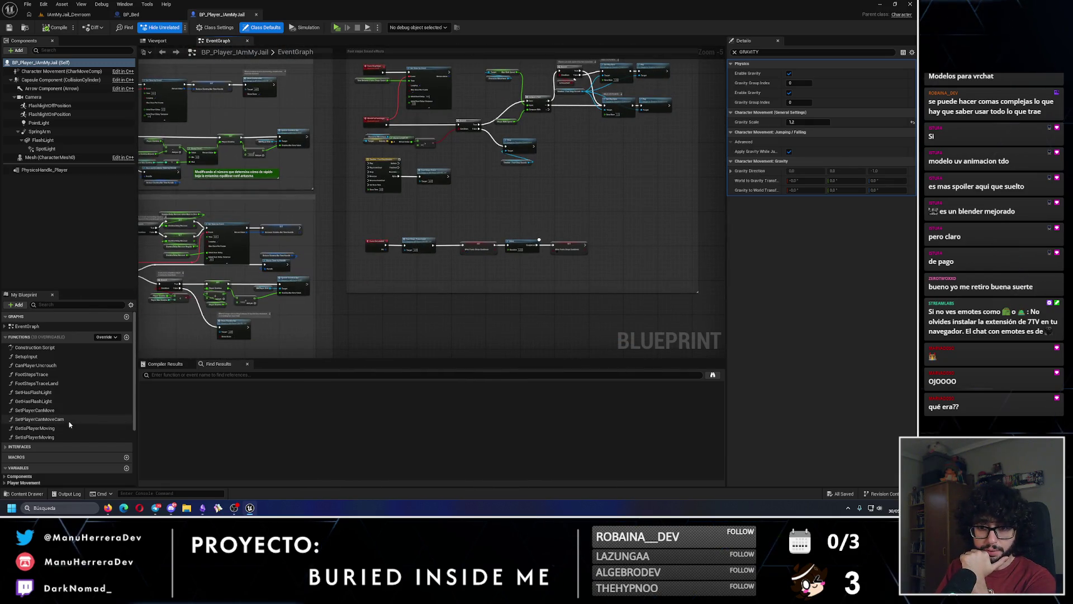
click(141, 15)
Step: In SetPlayerAbsoluteRotationAfterWakeUp, reposition the Get Controller, BP Player and Set Control Rotation nodes
double_click(56, 356)
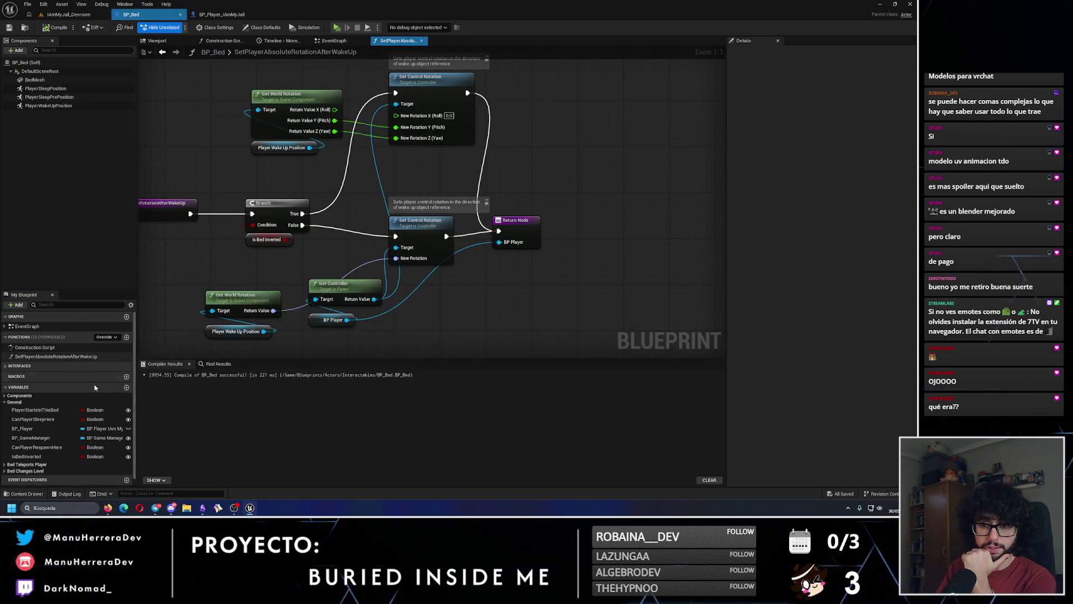
scroll(457, 290, up, 1)
drag(457, 289, 395, 240)
drag(419, 282, 413, 305)
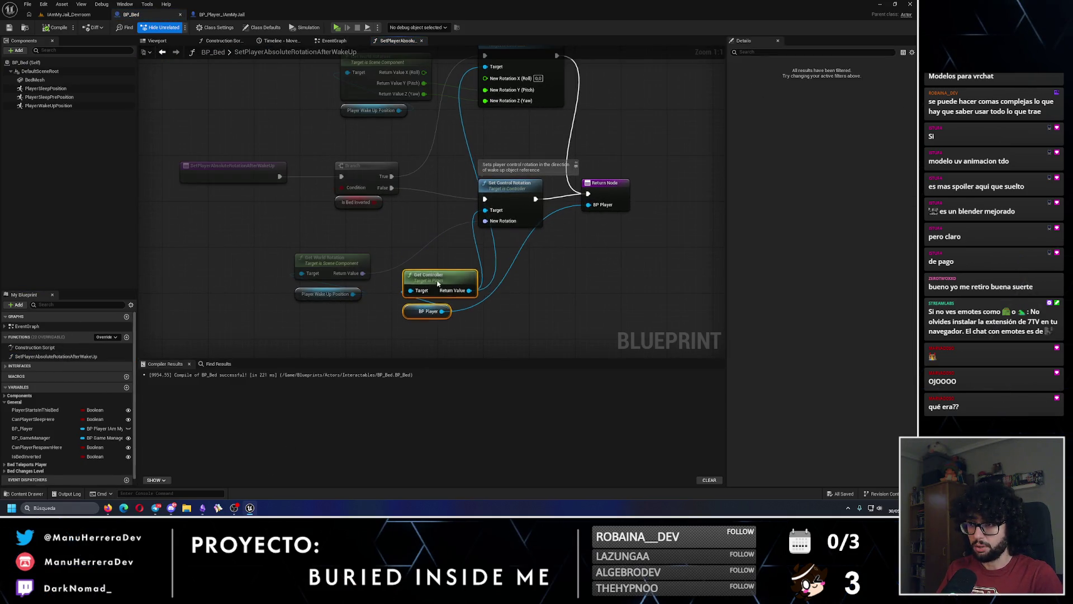
click(535, 322)
drag(510, 195, 505, 185)
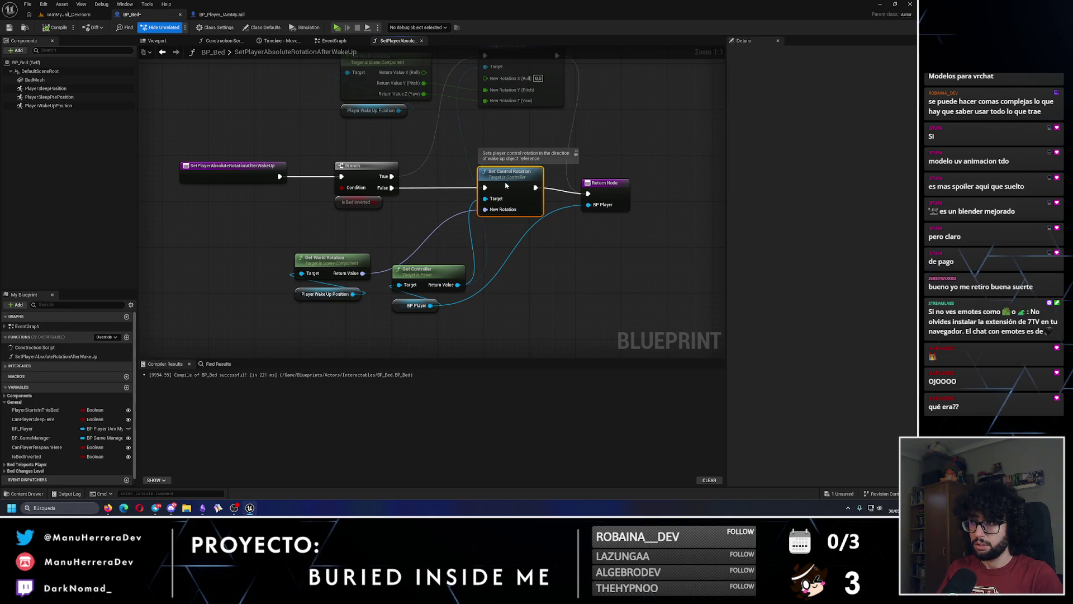
Step: Shift the upper rotation nodes left, check the lower nodes, then return to IAmMyJail_Devroom
click(604, 186)
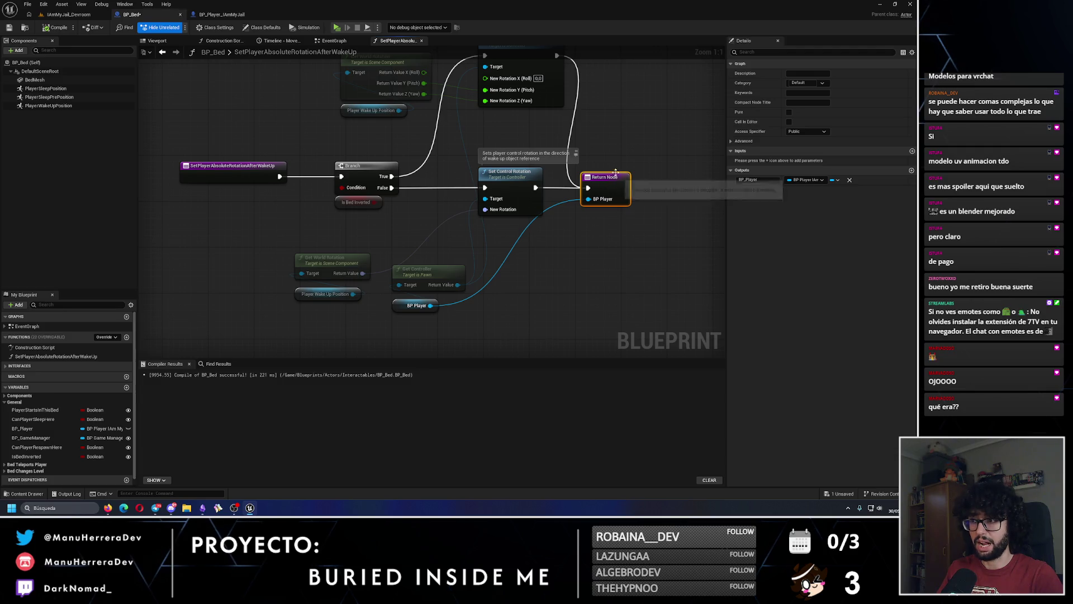
drag(620, 172, 497, 244)
drag(404, 216, 269, 168)
drag(363, 166, 334, 172)
mouse_move(342, 210)
mouse_down()
mouse_move(399, 289)
mouse_move(445, 317)
mouse_move(456, 256)
mouse_up()
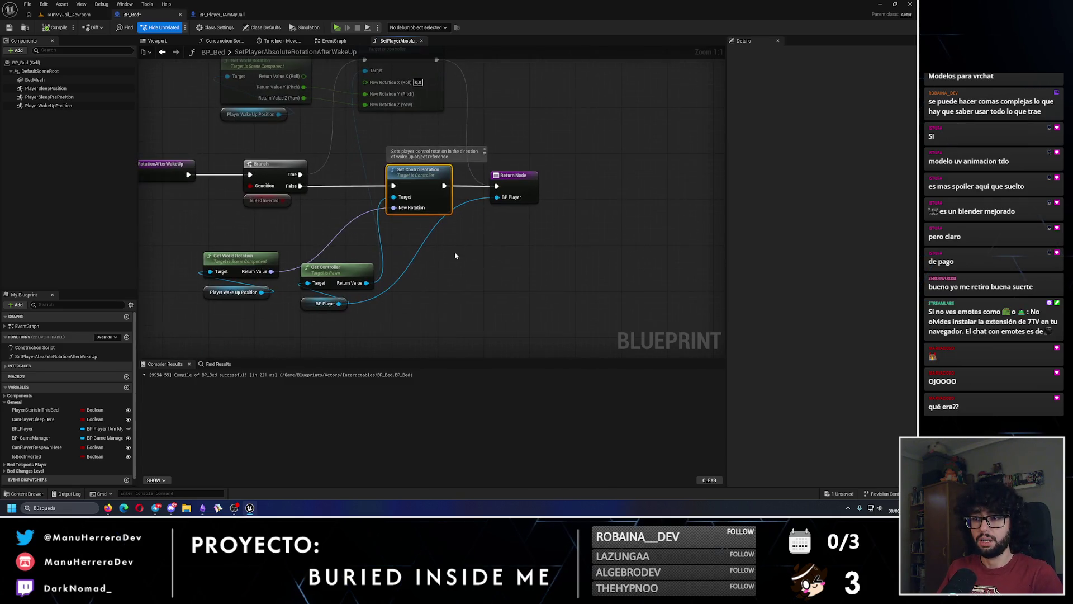
click(342, 303)
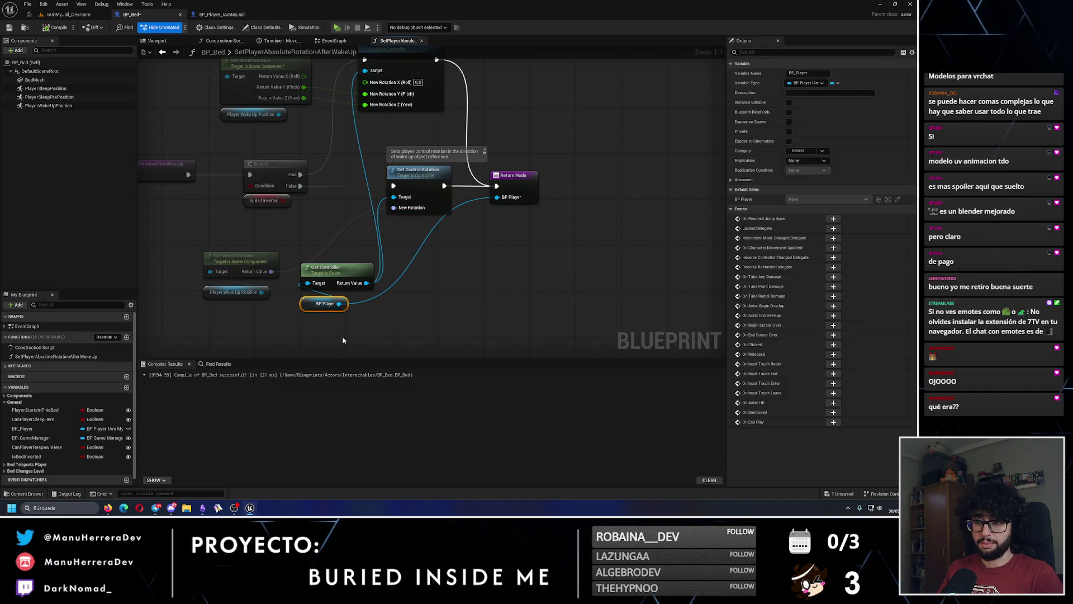
click(344, 274)
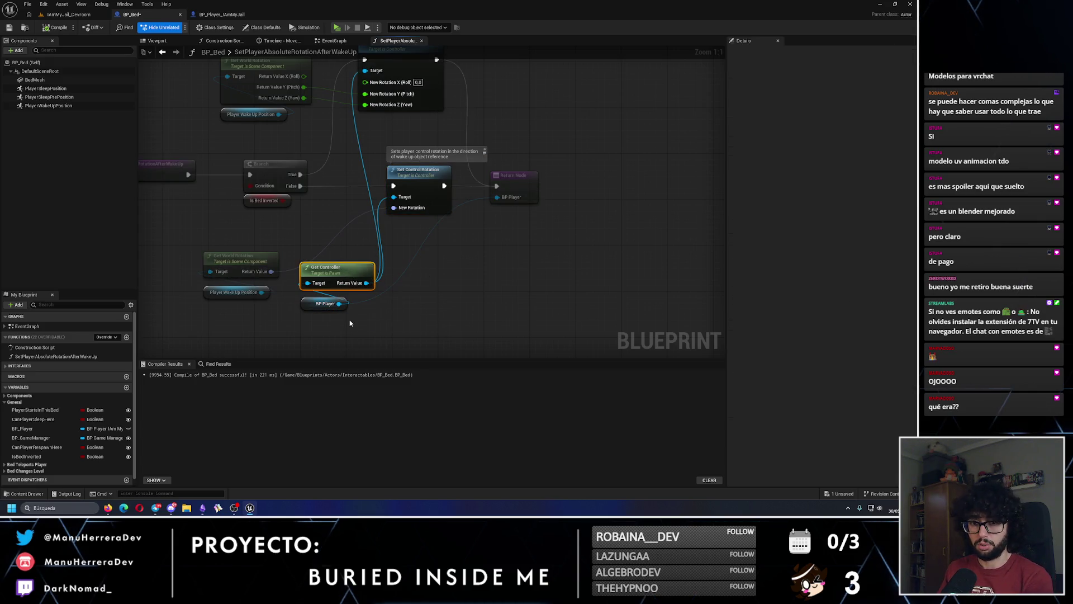
click(441, 176)
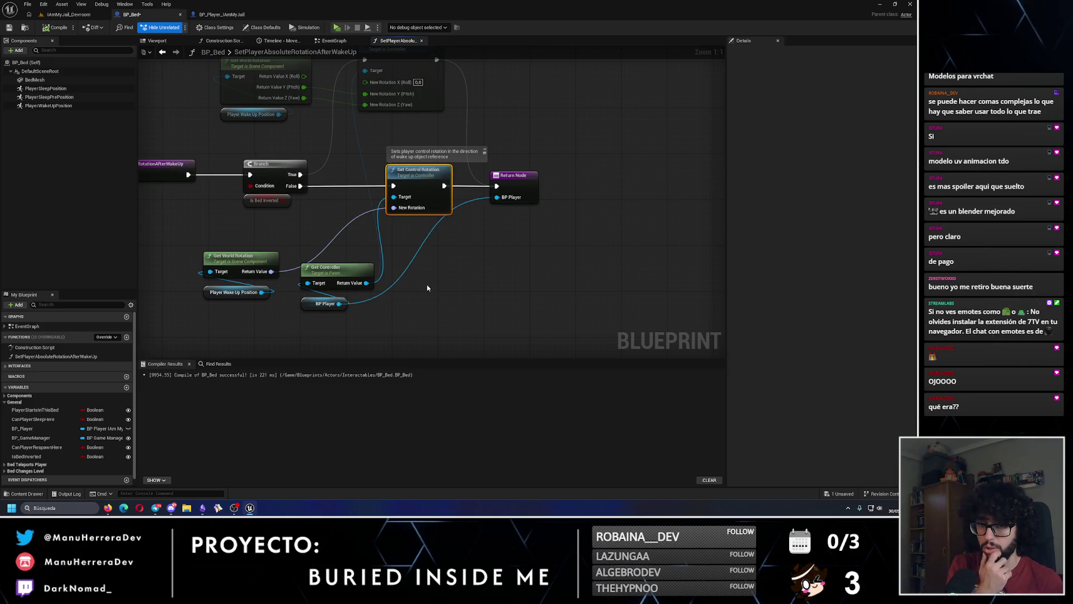
click(68, 14)
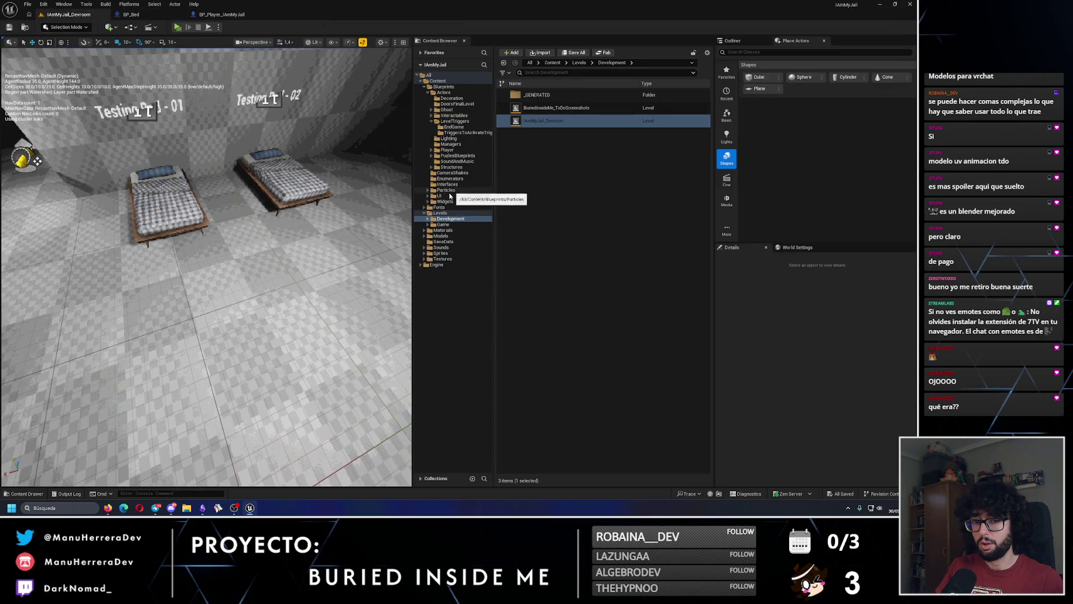
Step: Open BuriedInsideMe_Level_03 from Levels/Game and show its Outliner
click(442, 224)
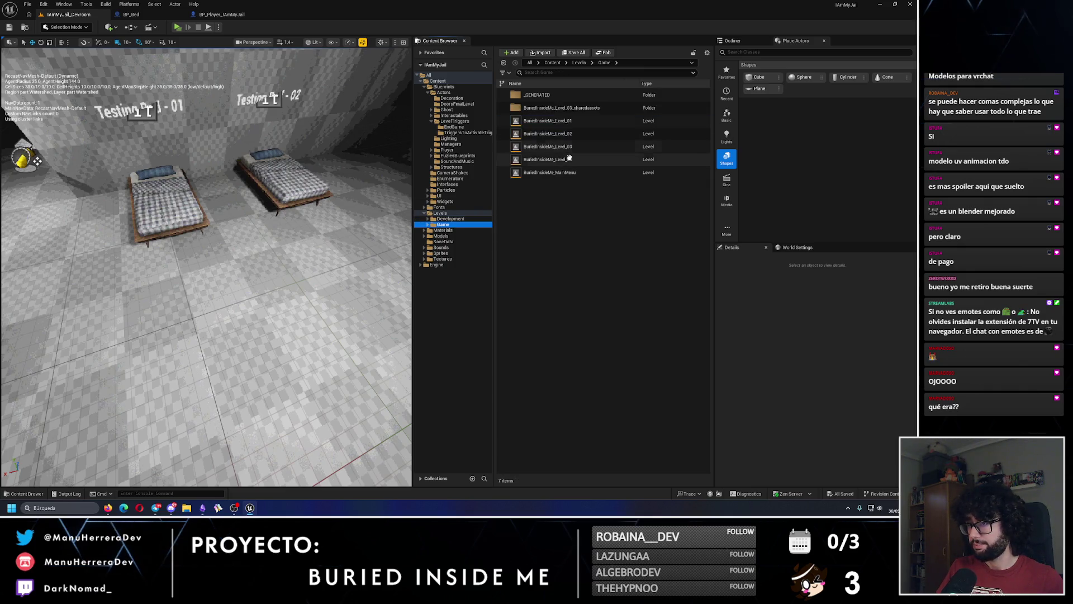
click(567, 146)
double_click(568, 146)
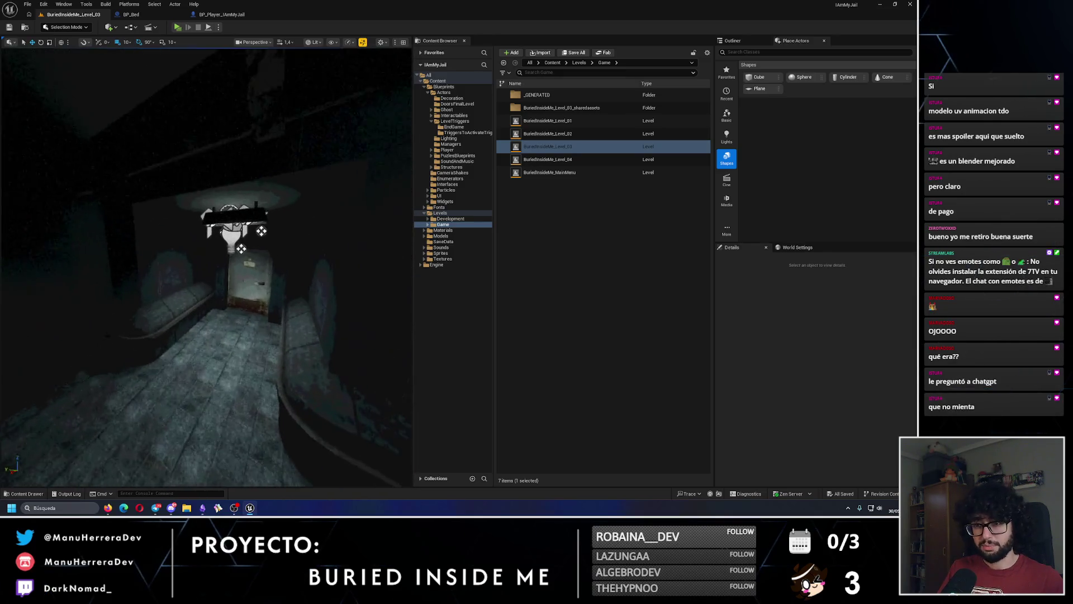
click(733, 41)
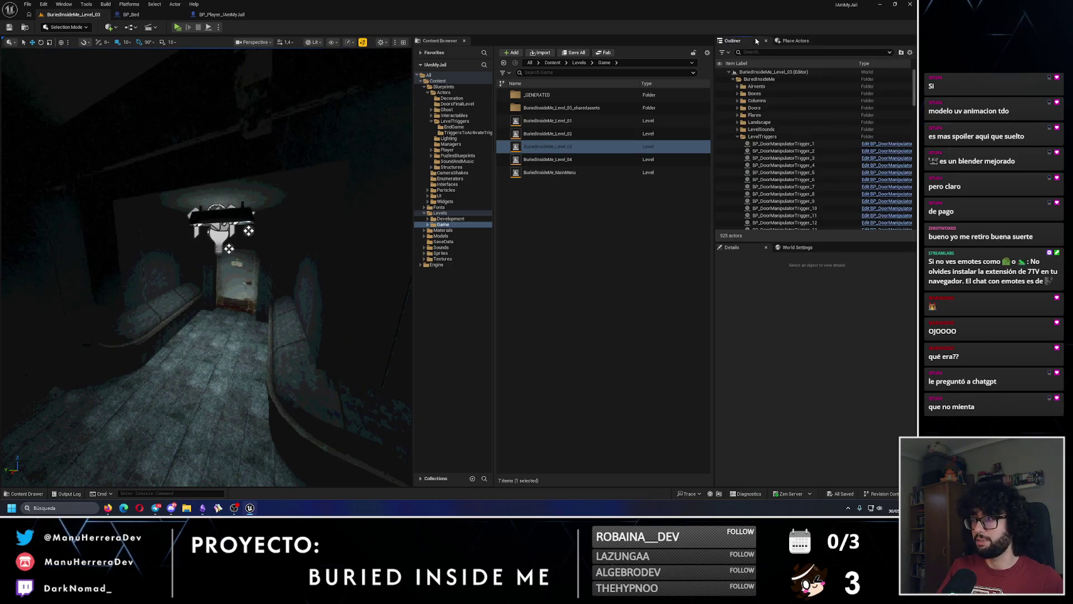
Step: Play-test the level, walking and sprinting from the door through the dark to the bed
click(177, 27)
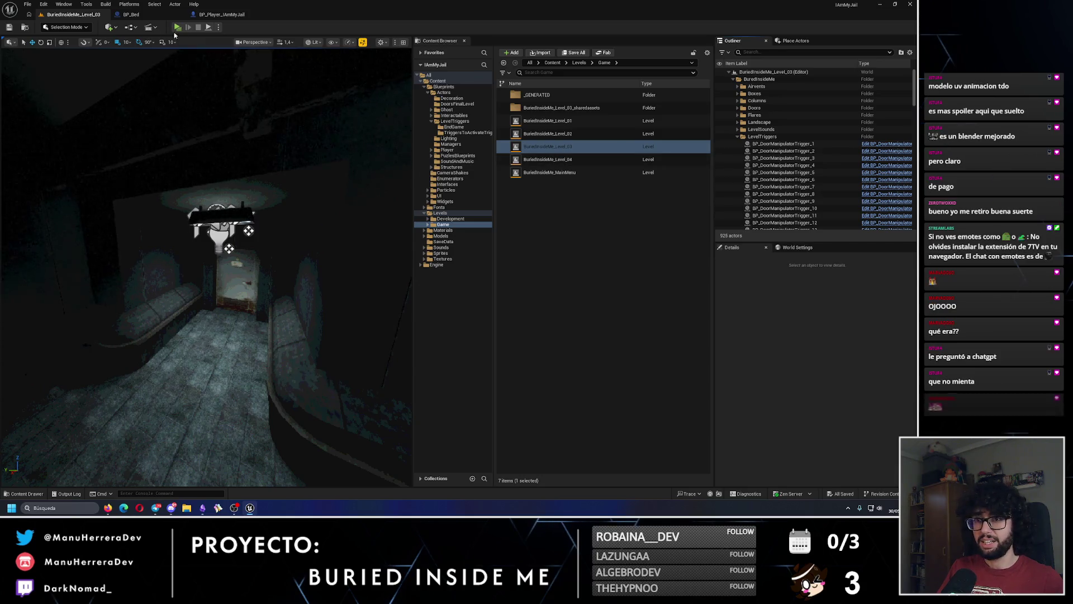
key(shift+w)
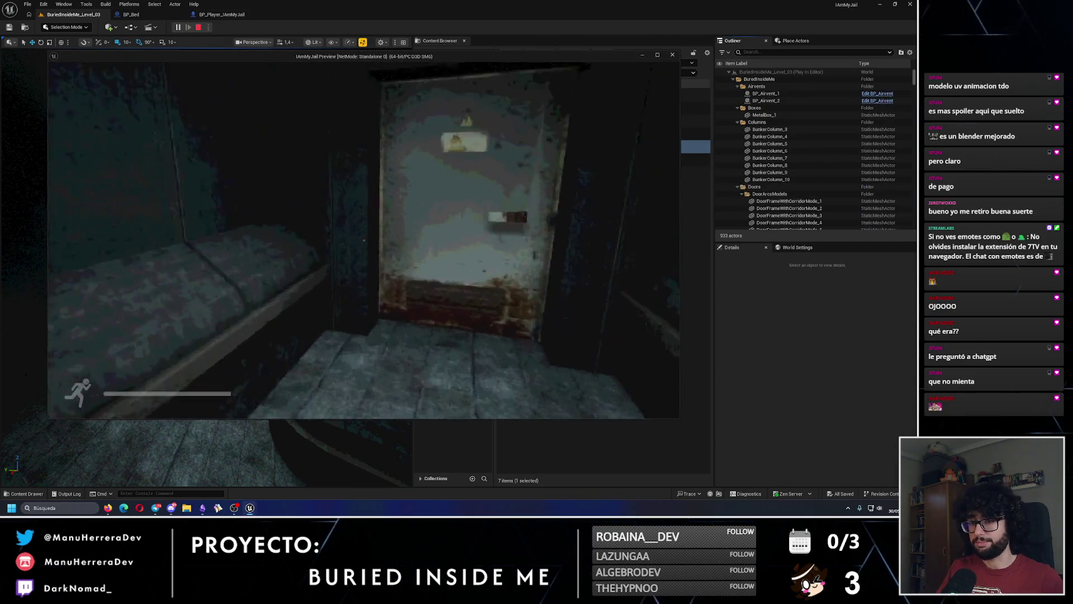
key(shift+w)
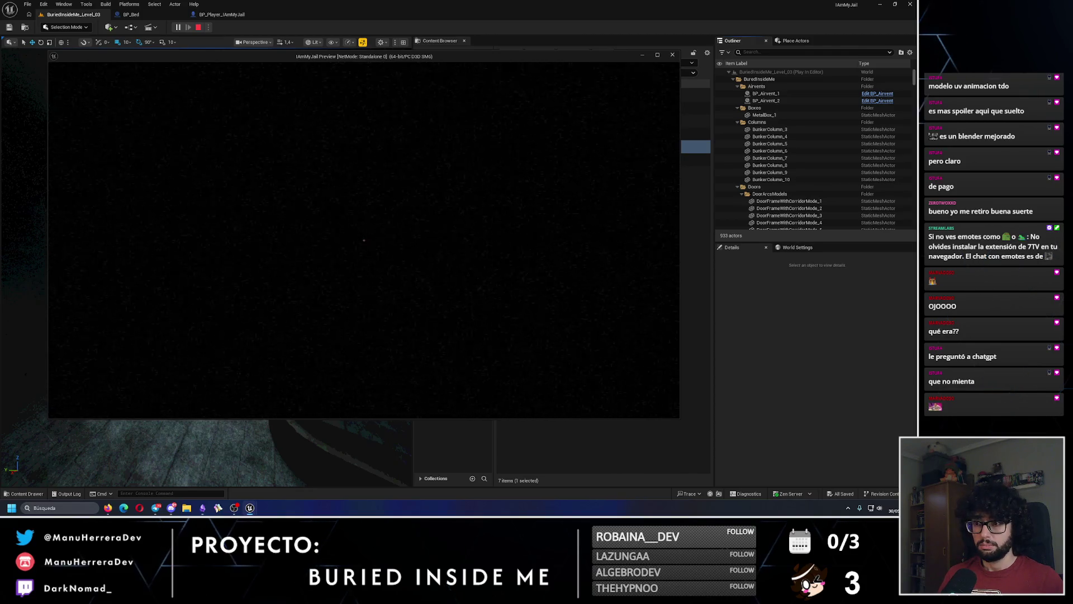
key(shift)
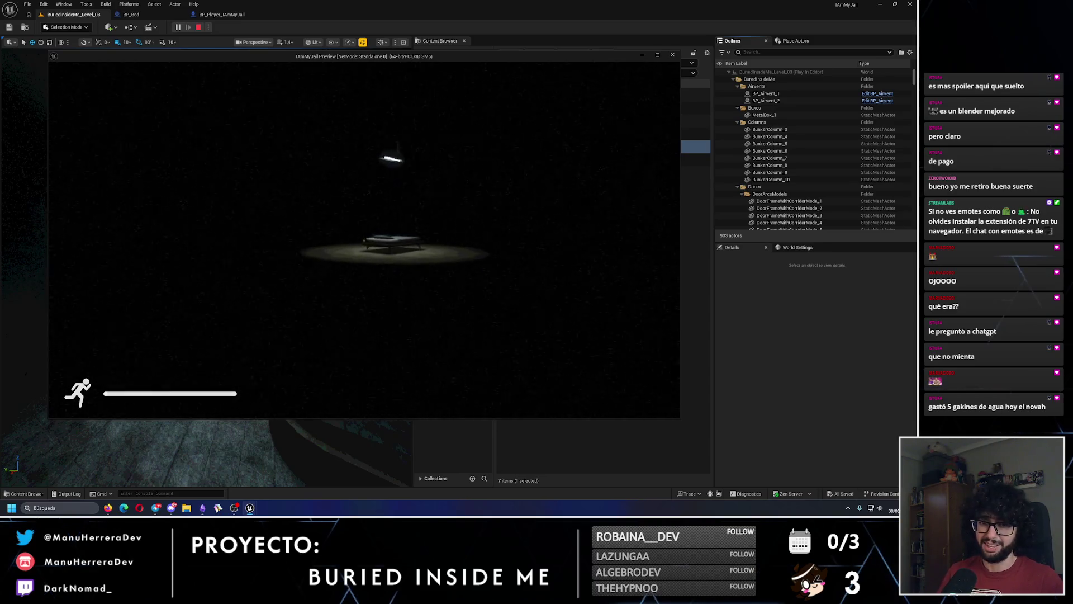
key(shift)
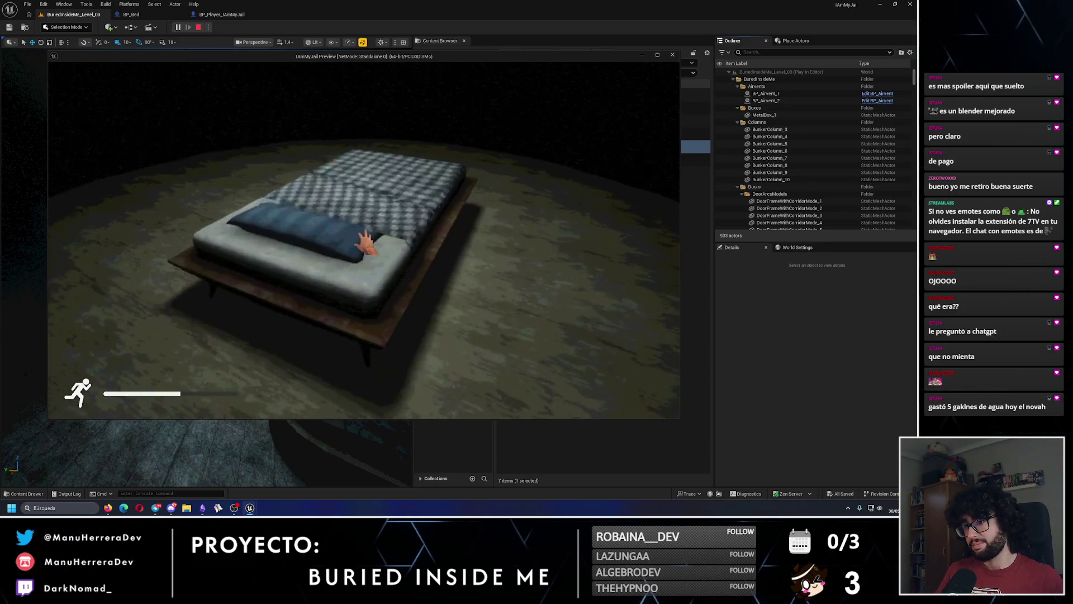
key(Escape)
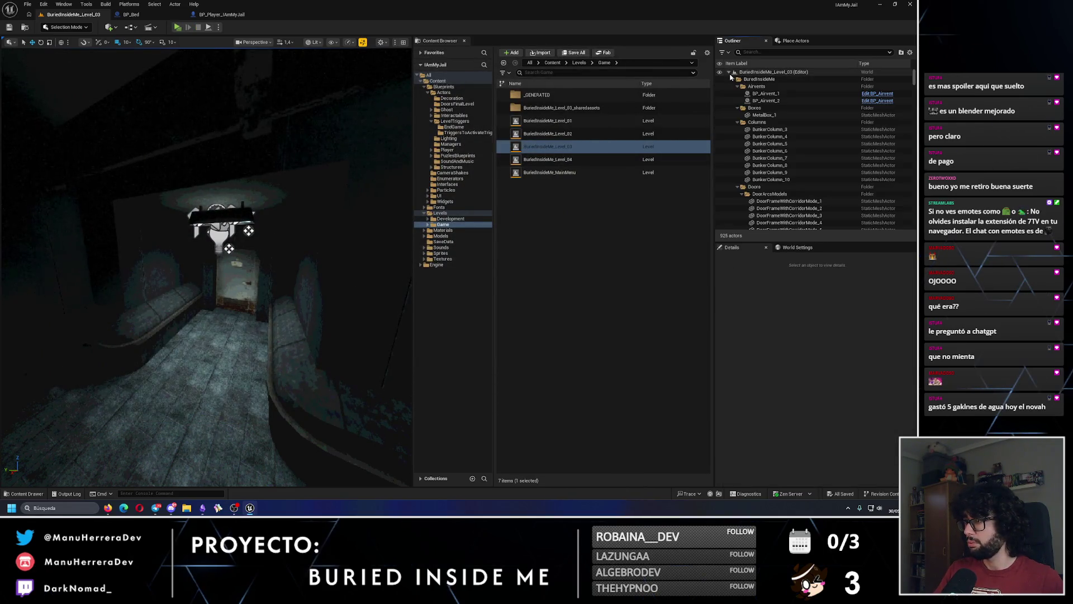
Step: Enable 'Player Starts in This Bed' on BP_Bed_1 in the bedroom
click(730, 73)
click(729, 72)
key(alt+3)
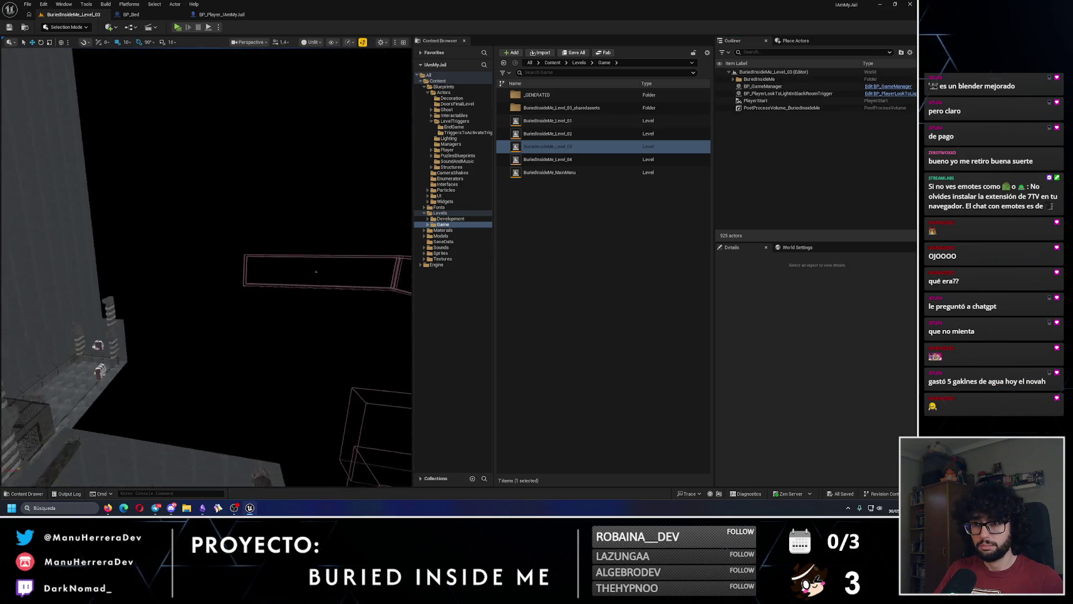
key(w)
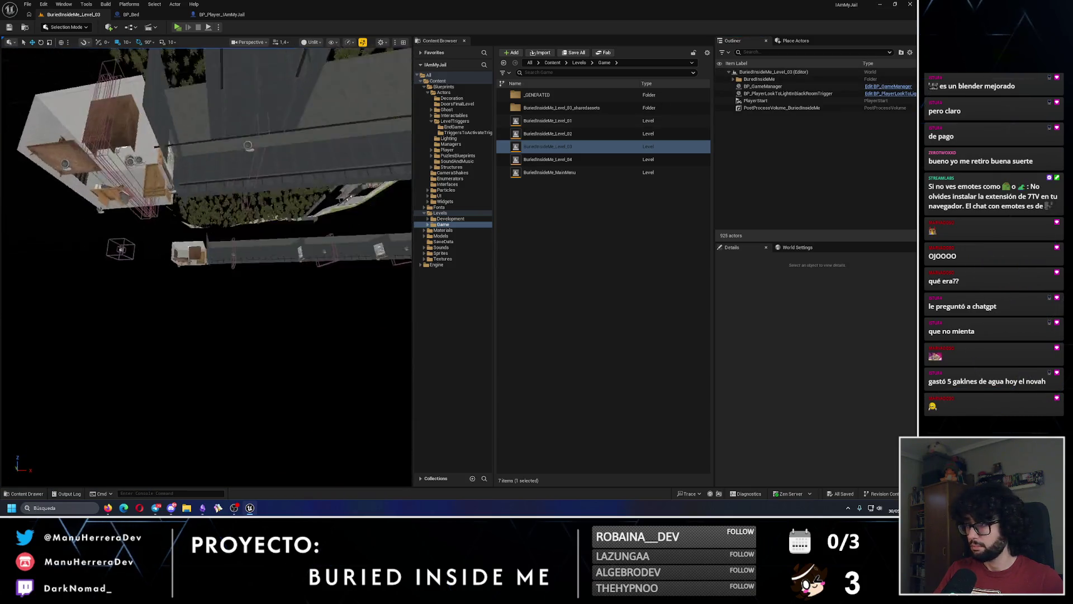
key(s)
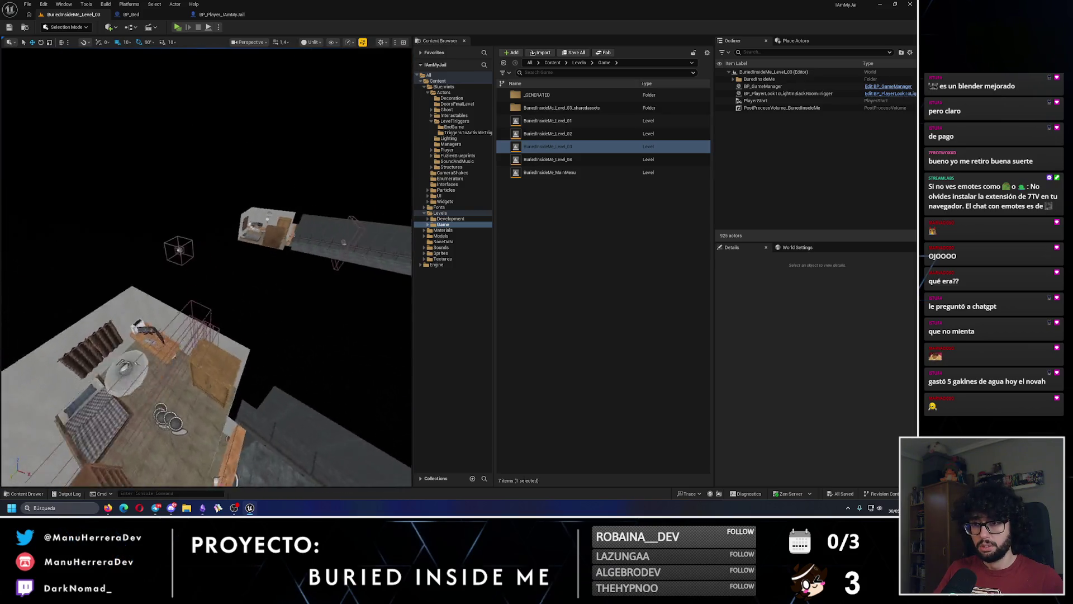
click(174, 245)
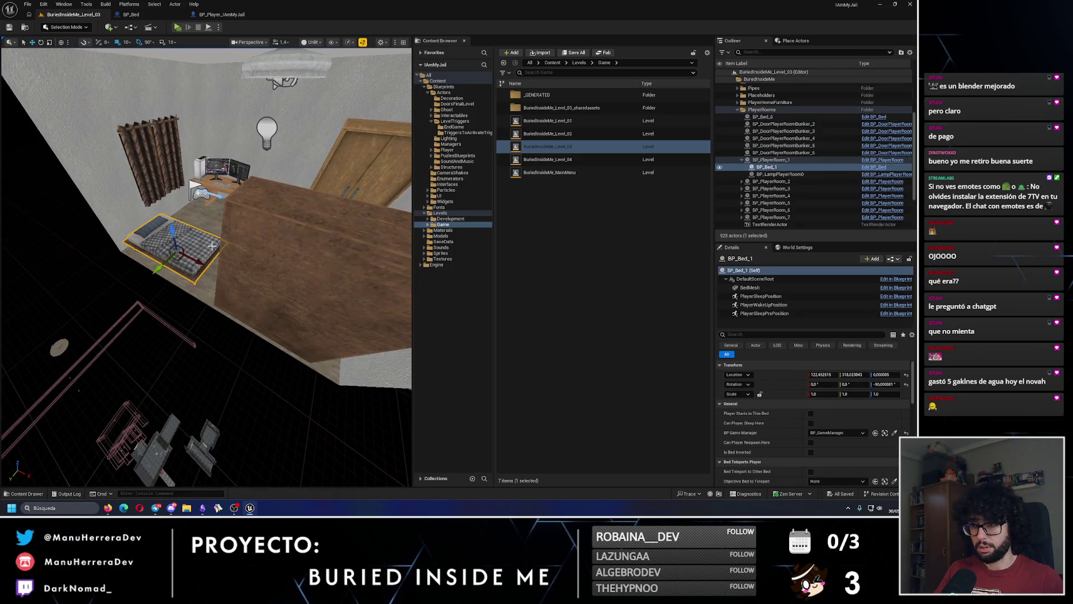
click(810, 413)
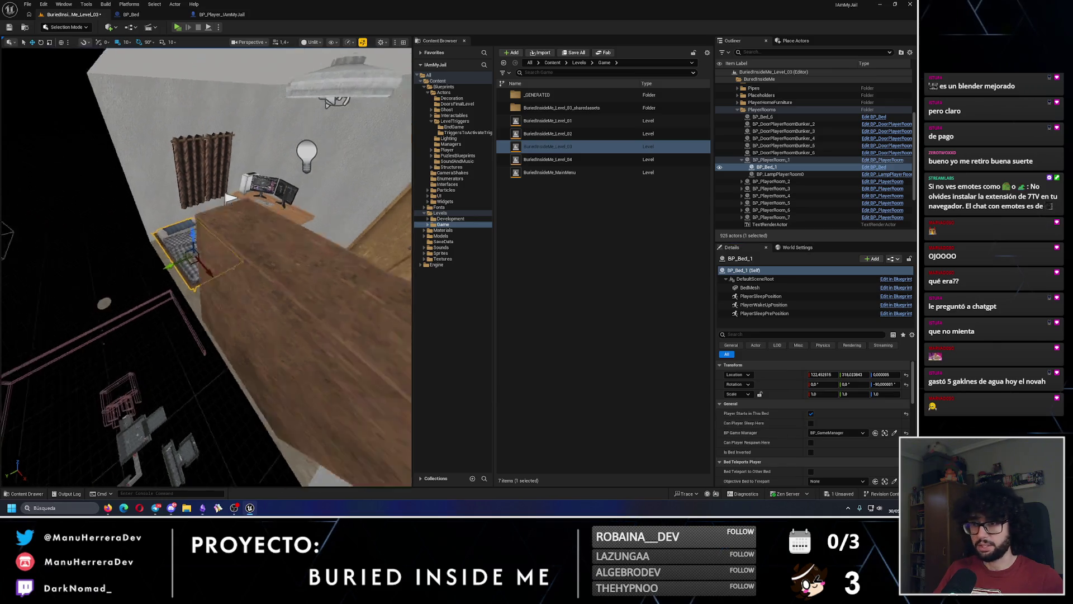
Step: Save BuriedInsideMe_Level_03 and play-test walking around the bedroom with the flashlight
key(s)
key(ctrl+s)
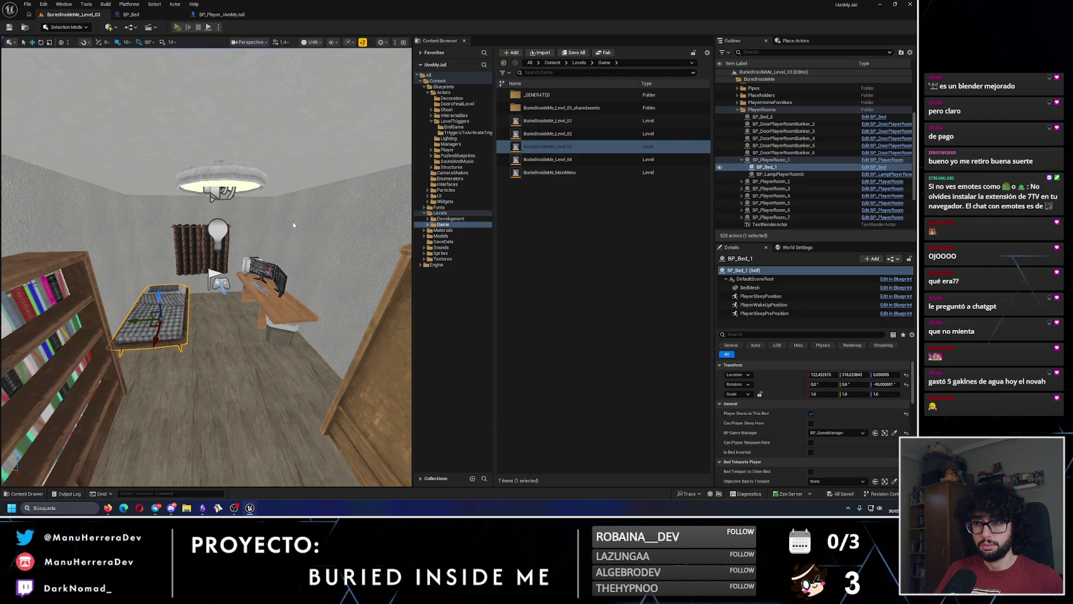
key(alt+p)
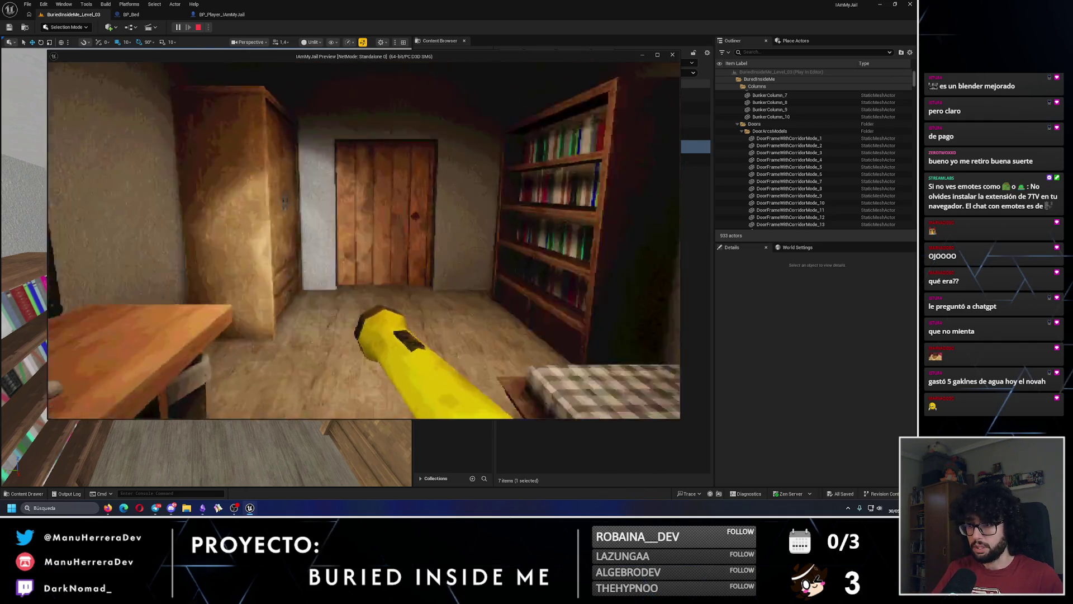
key(shift+w)
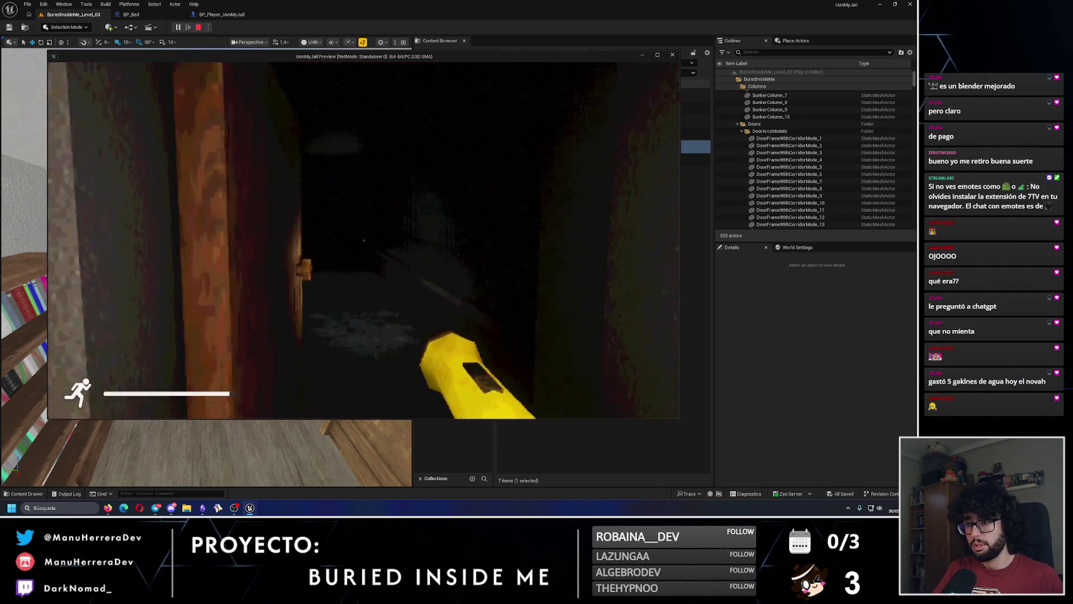
key(Escape)
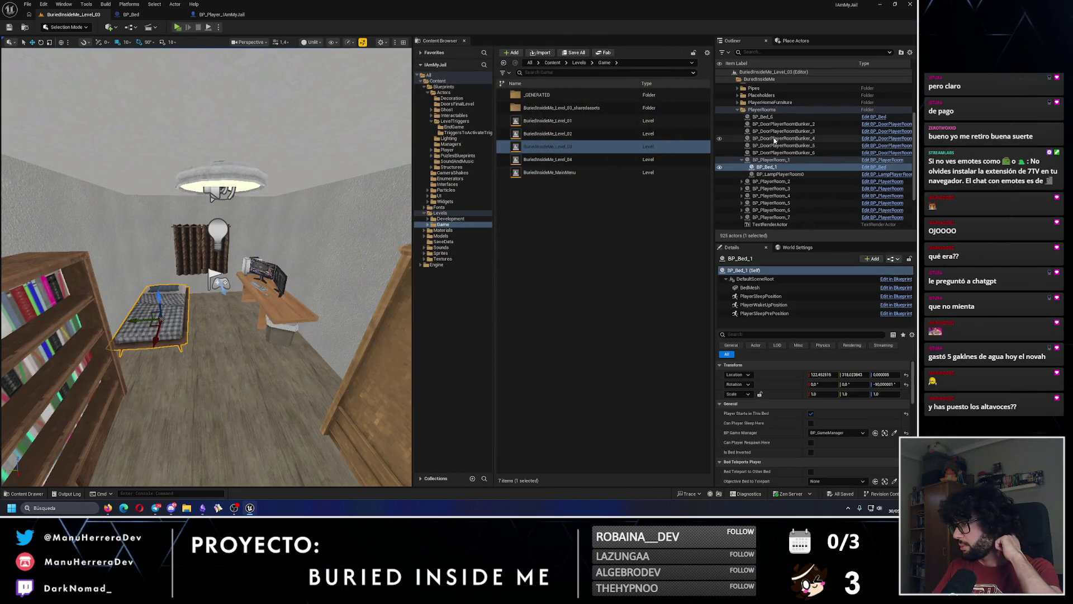
click(738, 110)
Step: Move BP_PlayerLookToLightInBlackRoomTrigger into the LevelTriggers Outliner folder and save
scroll(782, 140, up, 5)
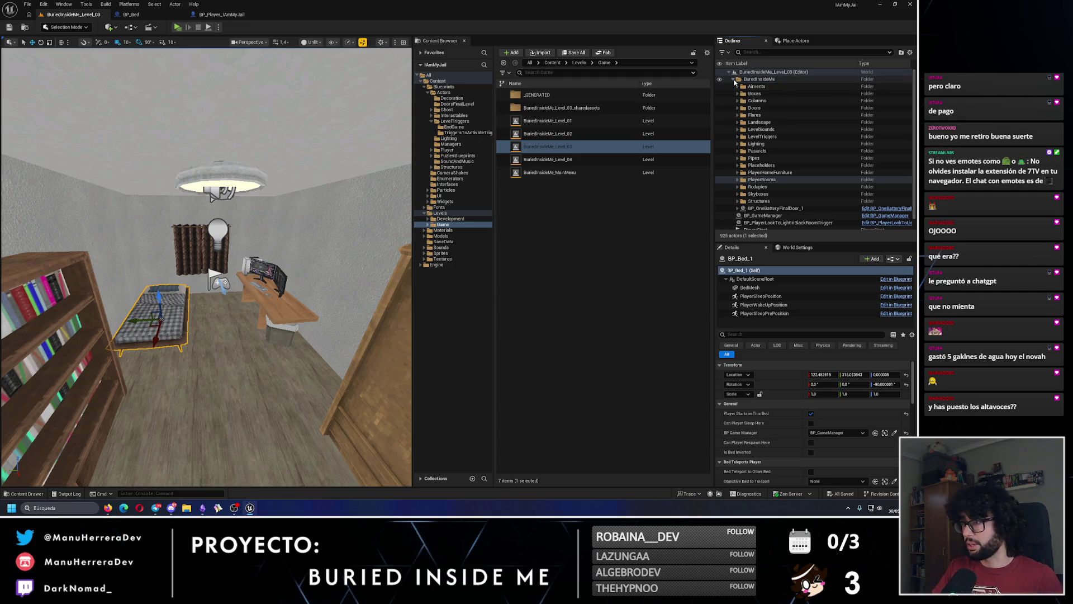
click(735, 80)
click(763, 86)
click(780, 94)
right_click(779, 95)
mouse_move(799, 318)
text(leveltri)
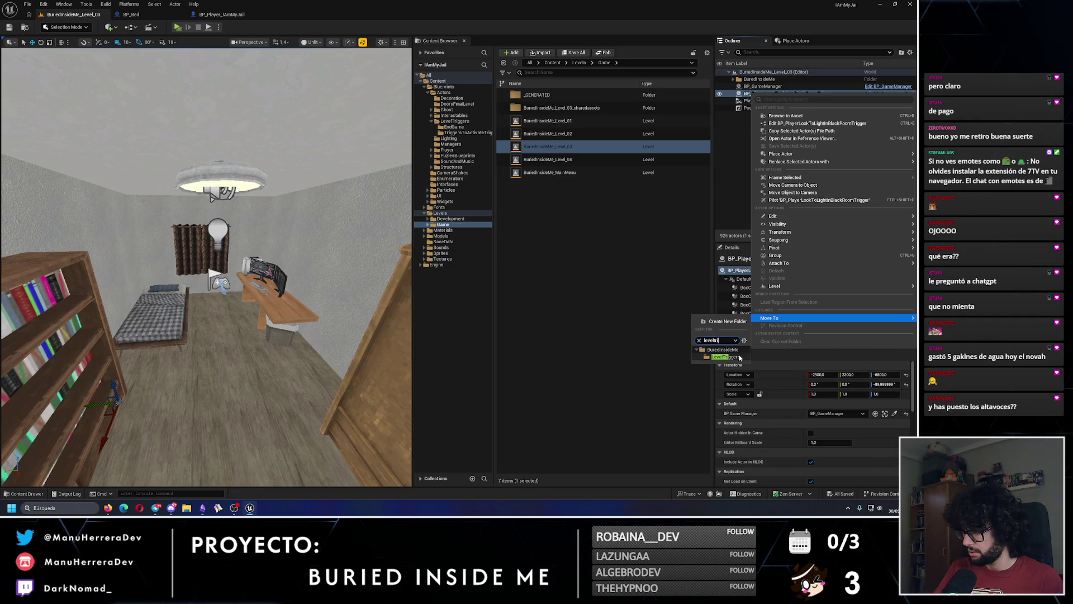
click(725, 356)
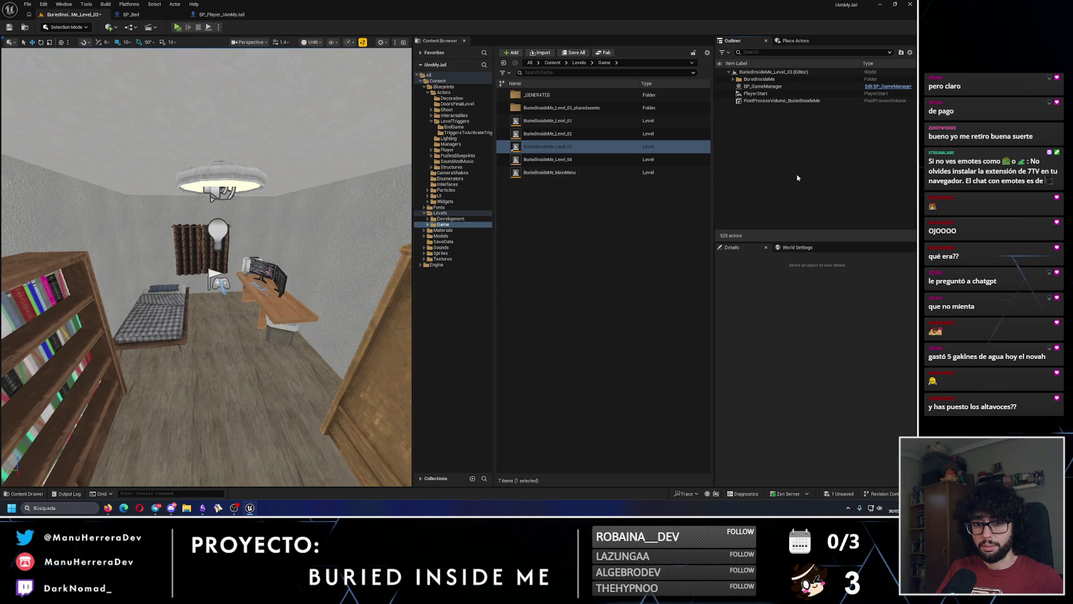
click(9, 26)
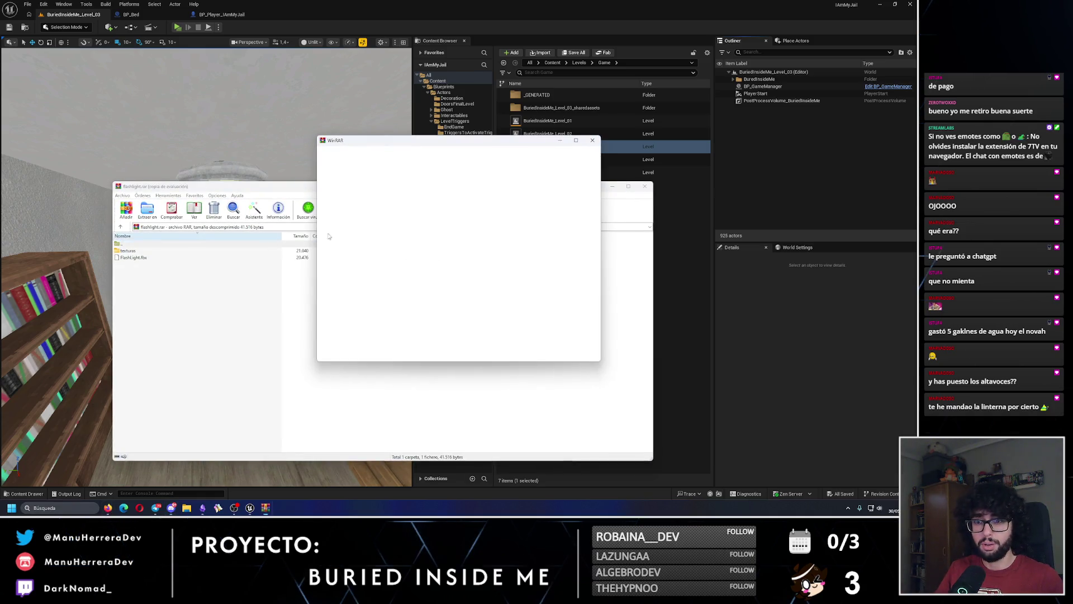
Step: Drag FlashLight_Texture.png from flashlight.rar's texturas folder into the Descargas window
click(592, 141)
double_click(128, 250)
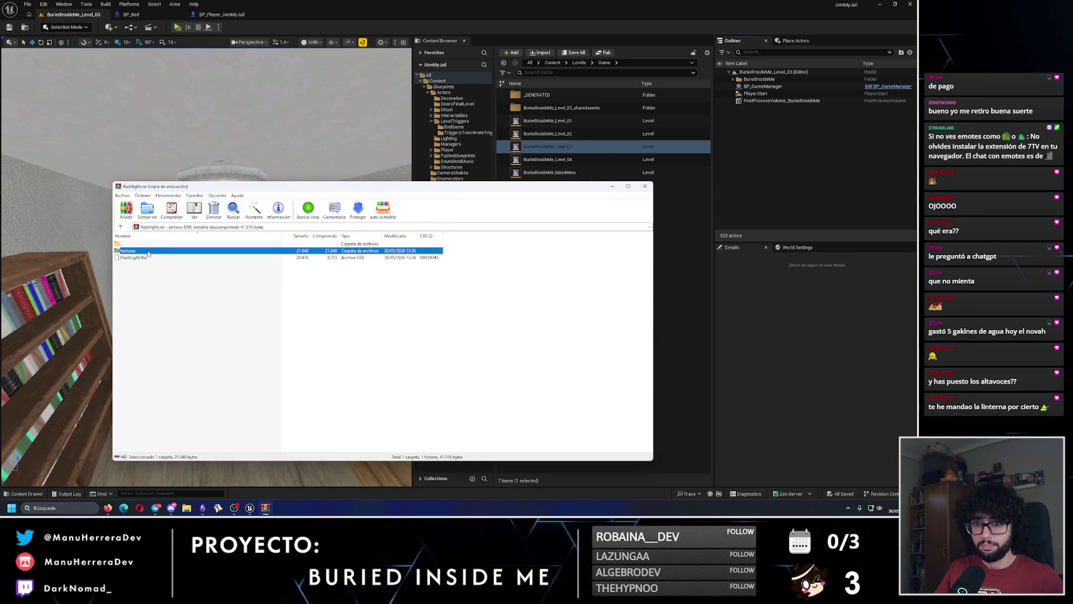
click(151, 251)
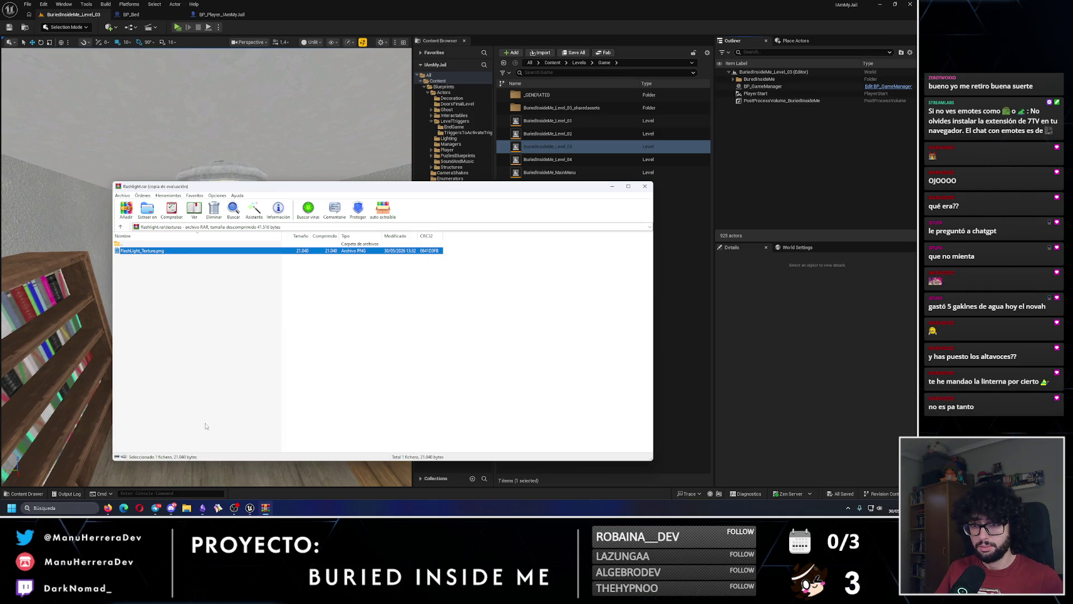
click(193, 510)
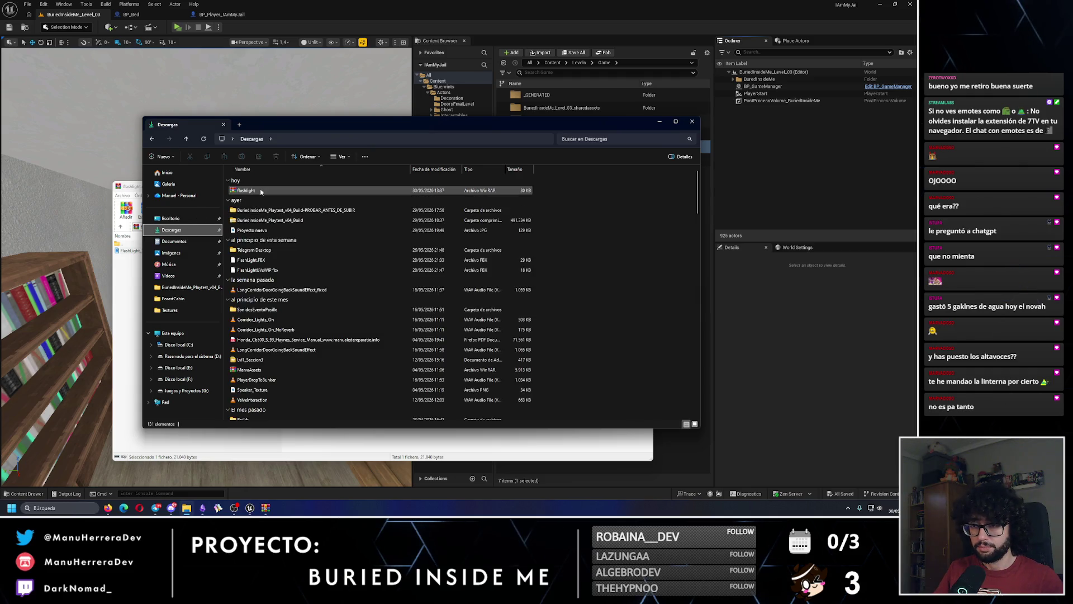
double_click(260, 191)
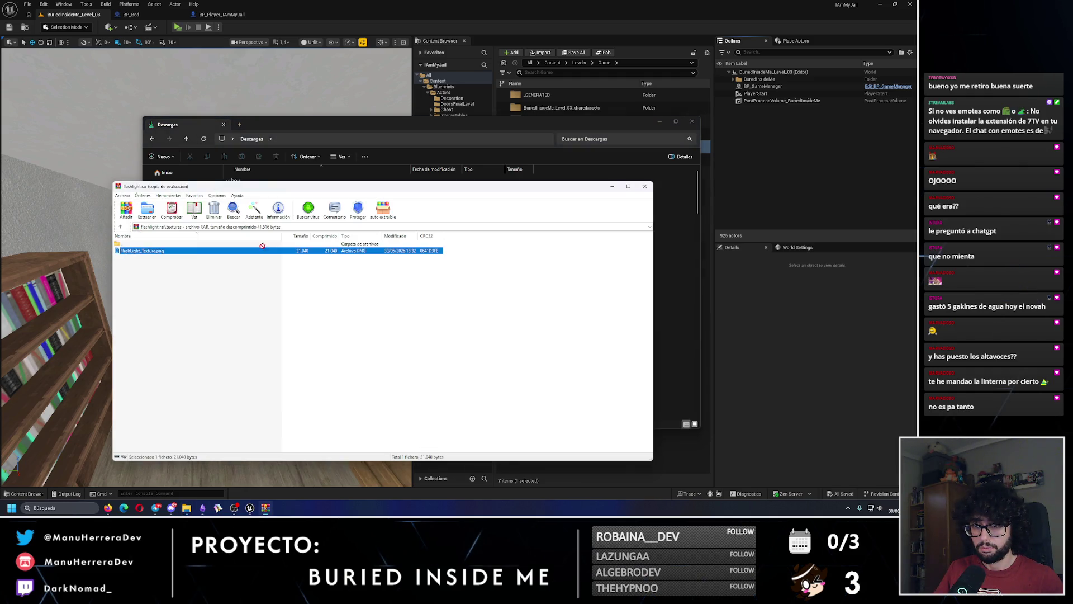
drag(670, 192, 646, 221)
click(609, 3)
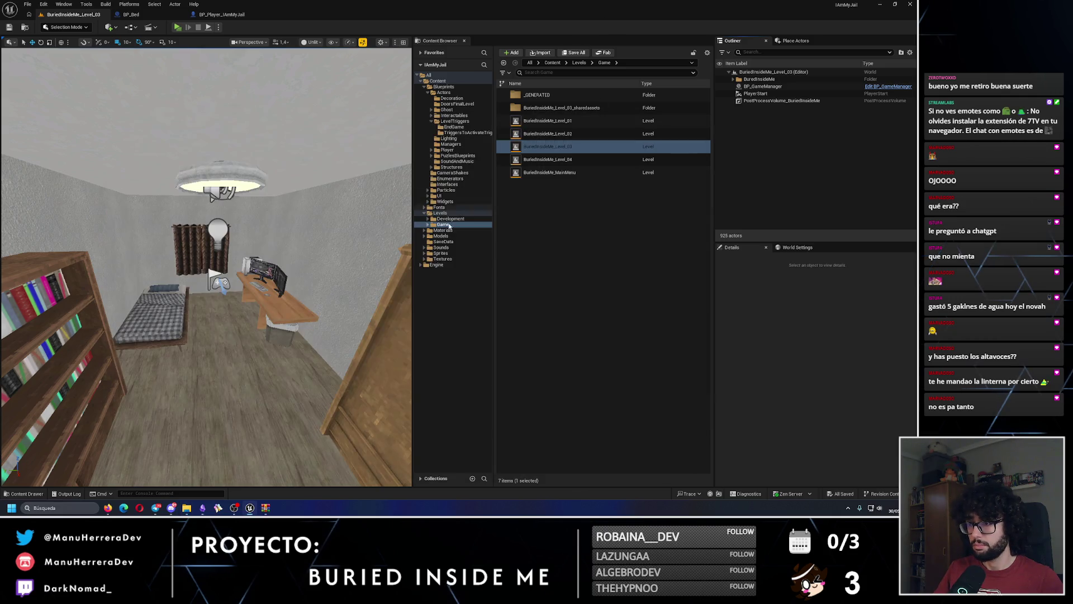
Step: Expand and browse the Models folder in the Content Browser, then bring Descargas back up
click(424, 237)
scroll(450, 352, down, 2)
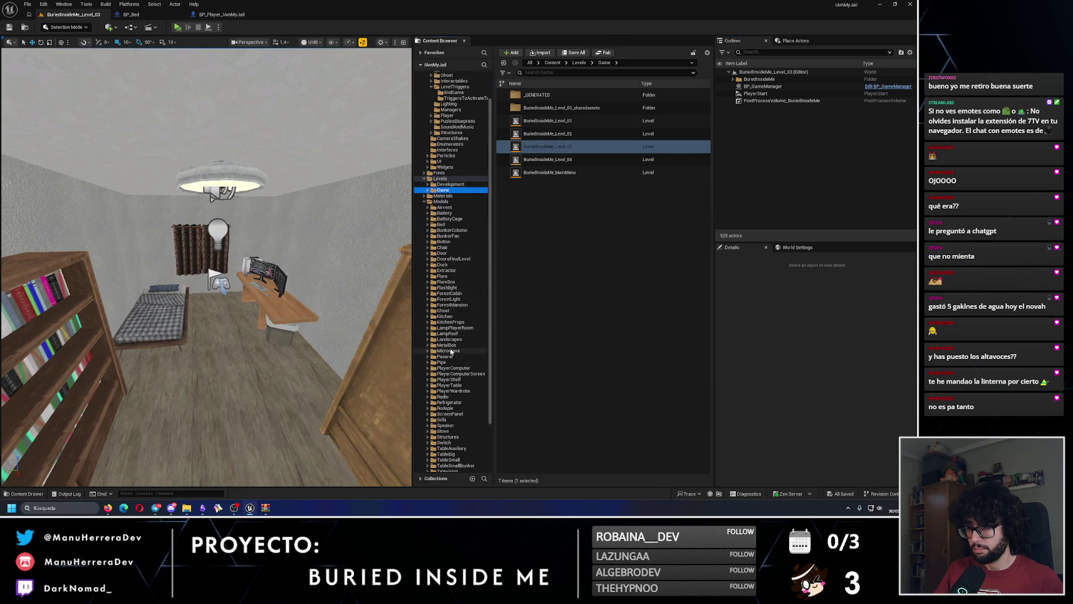
scroll(447, 280, down, 4)
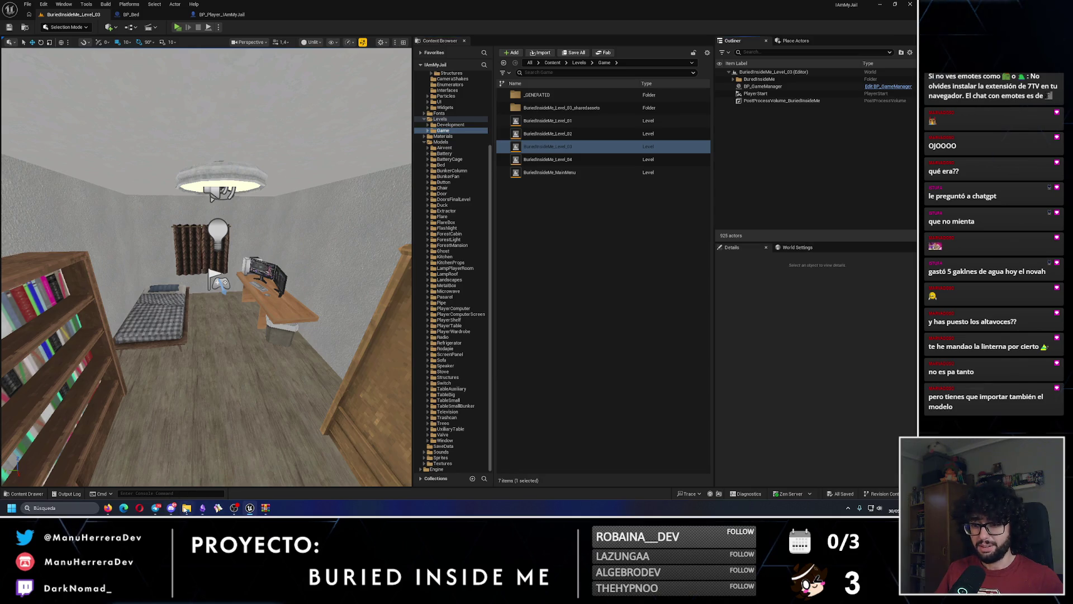
click(186, 508)
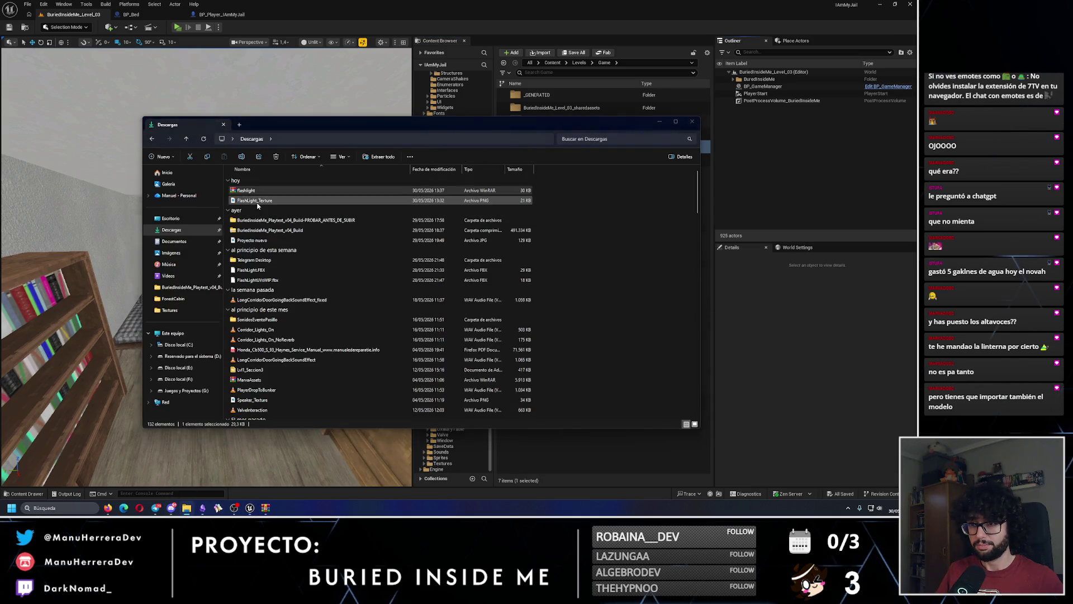
Step: Extract FlashLight.fbx from flashlight.rar into Descargas, replacing the existing file
key(Return)
click(134, 258)
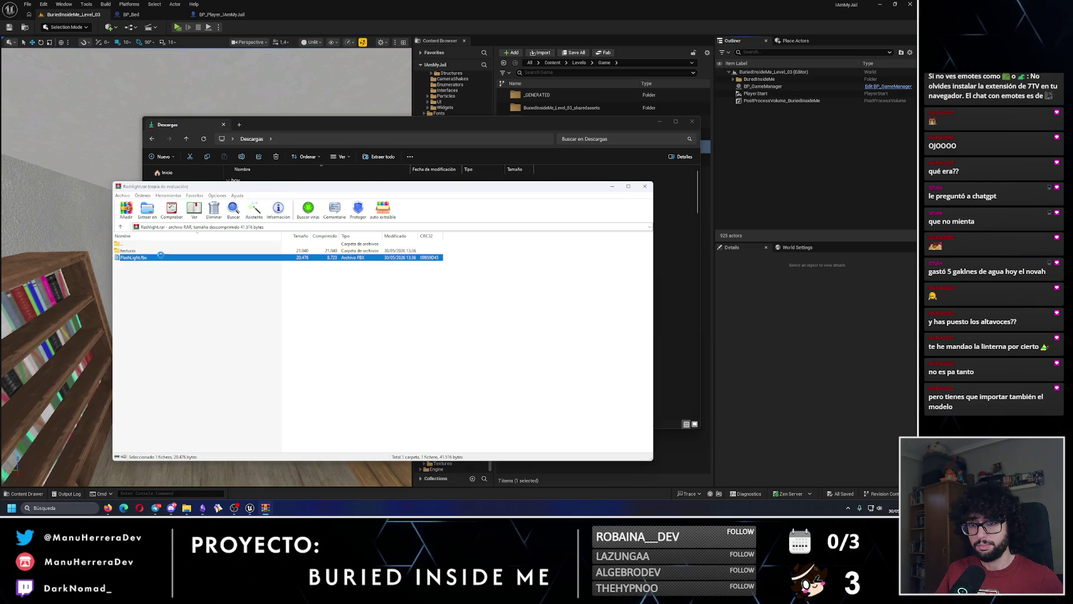
click(439, 295)
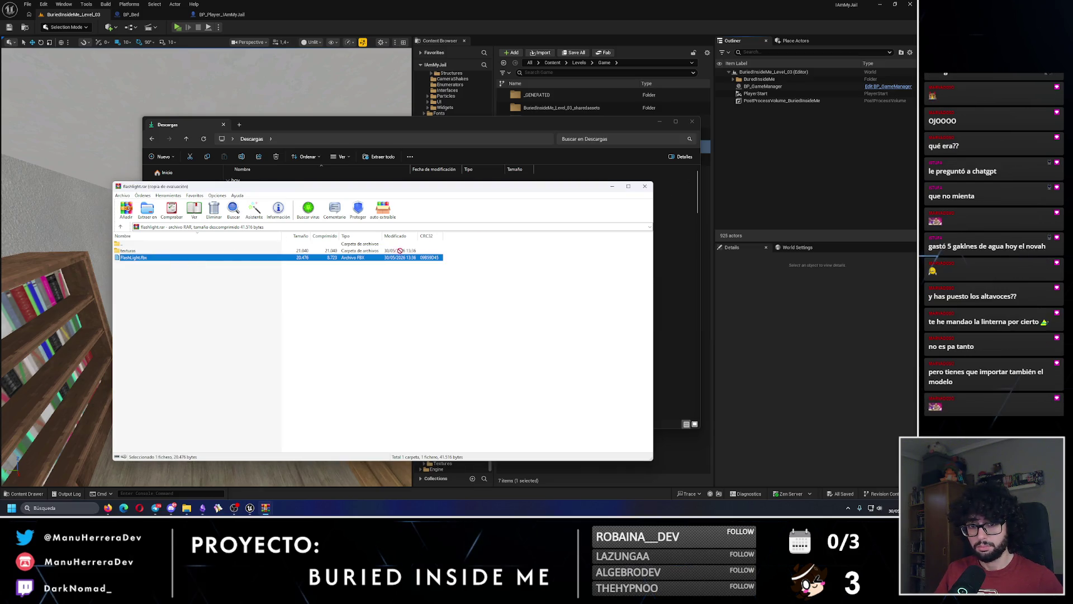
drag(680, 211, 679, 212)
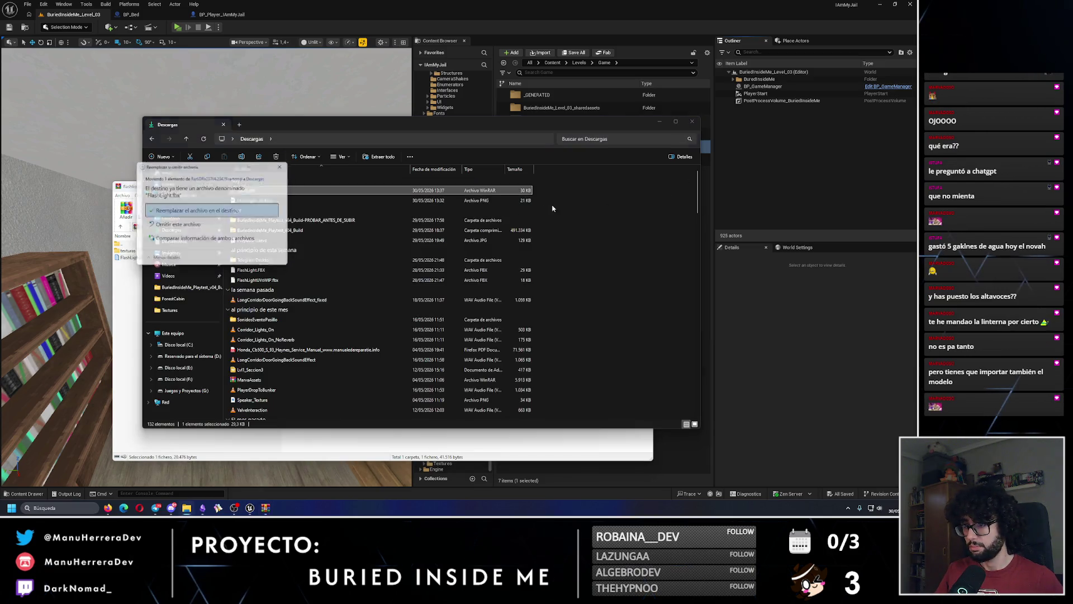
click(222, 204)
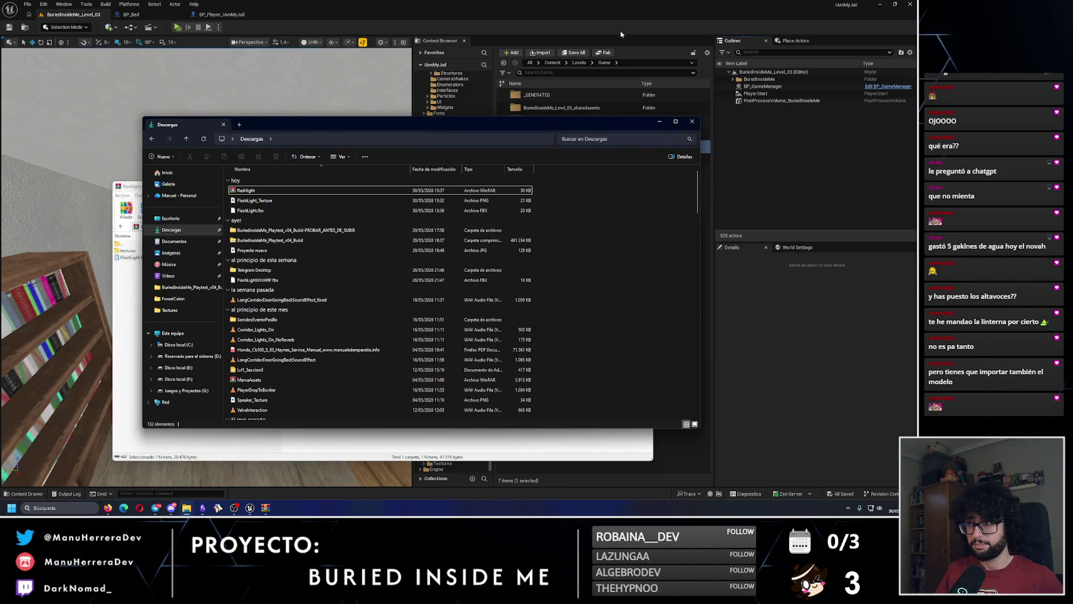
key(alt+Tab)
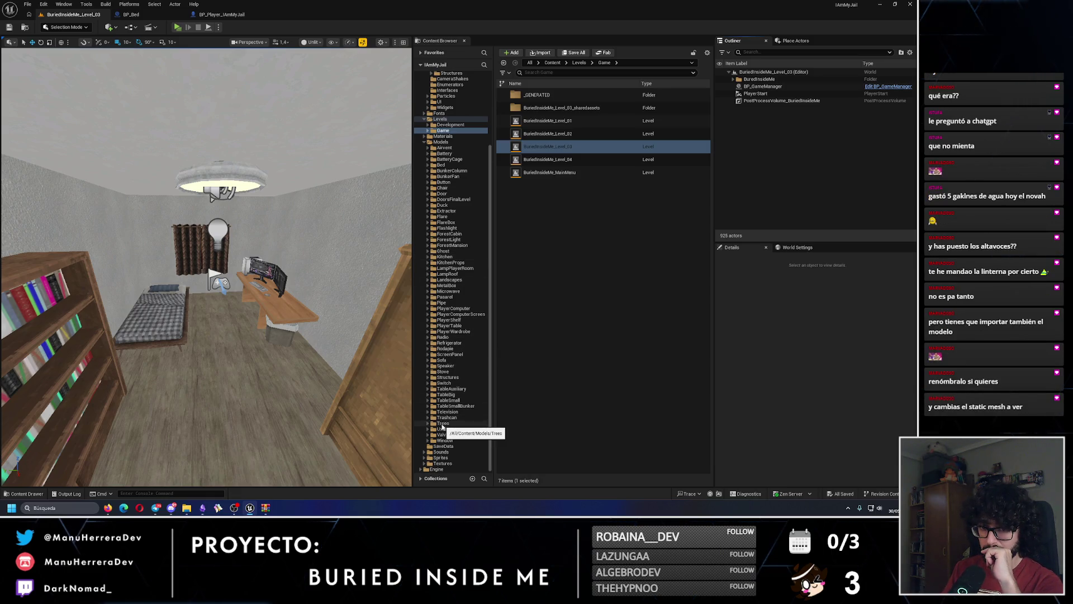
Step: Open the Models > Flashlight > Model folder in the Content Browser
click(446, 228)
click(428, 228)
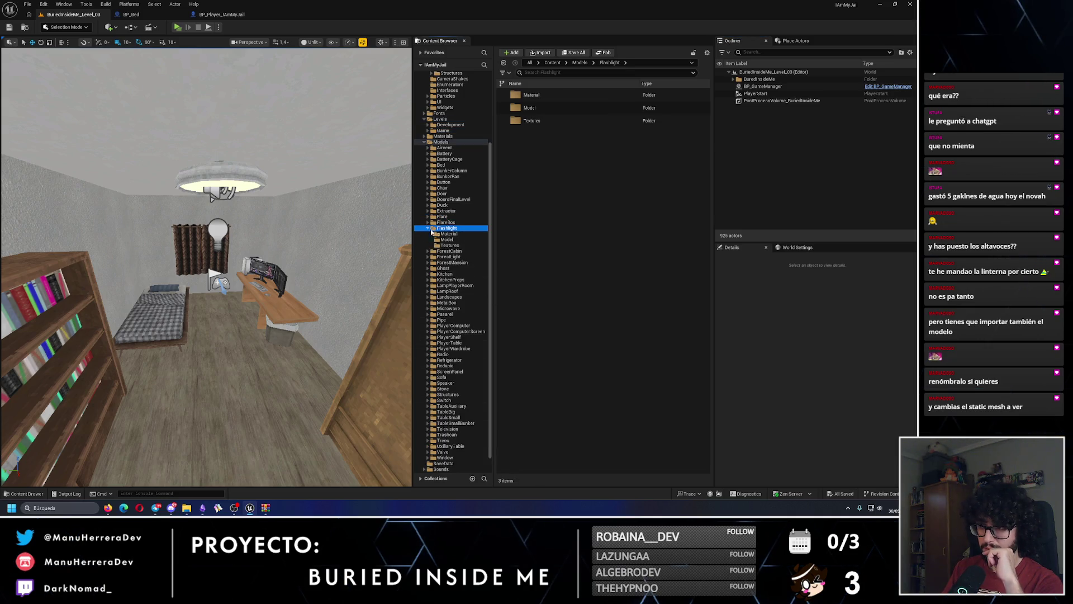
click(452, 239)
Step: Rename FlashLight.fbx to FlashLight_v2.fbx and the texture to FlashLight_Texture_v2 in Descargas
key(alt+Tab)
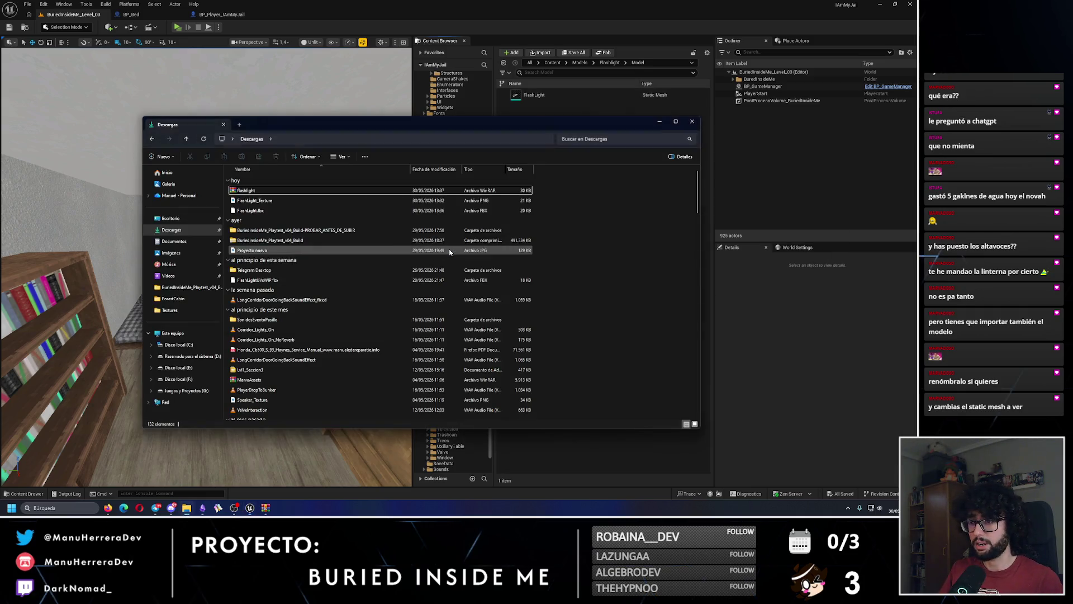
click(285, 210)
key(F2)
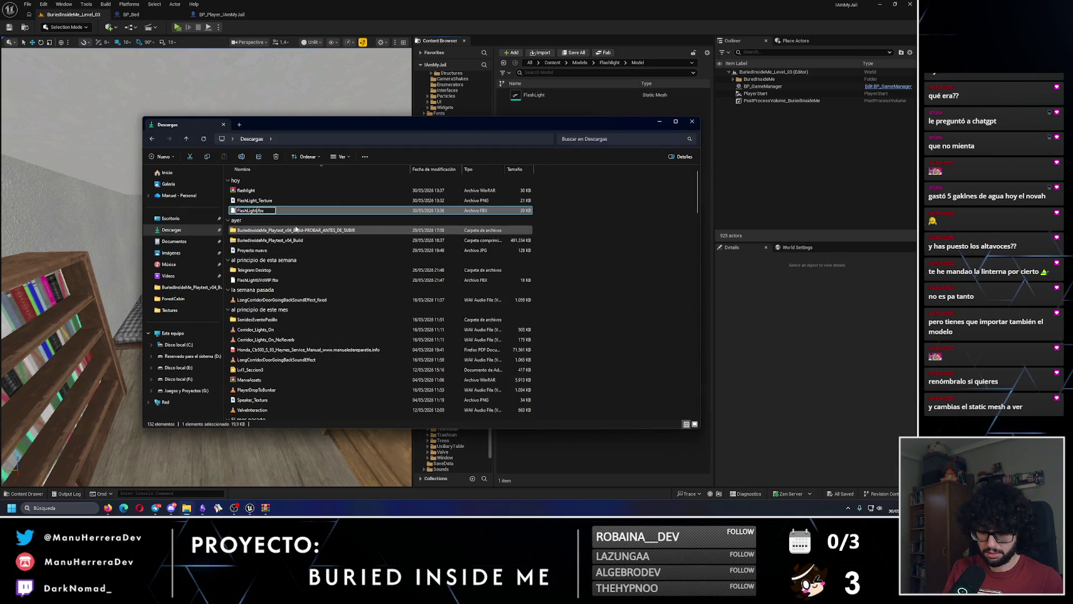
text(_v2)
key(Return)
key(Up)
key(F2)
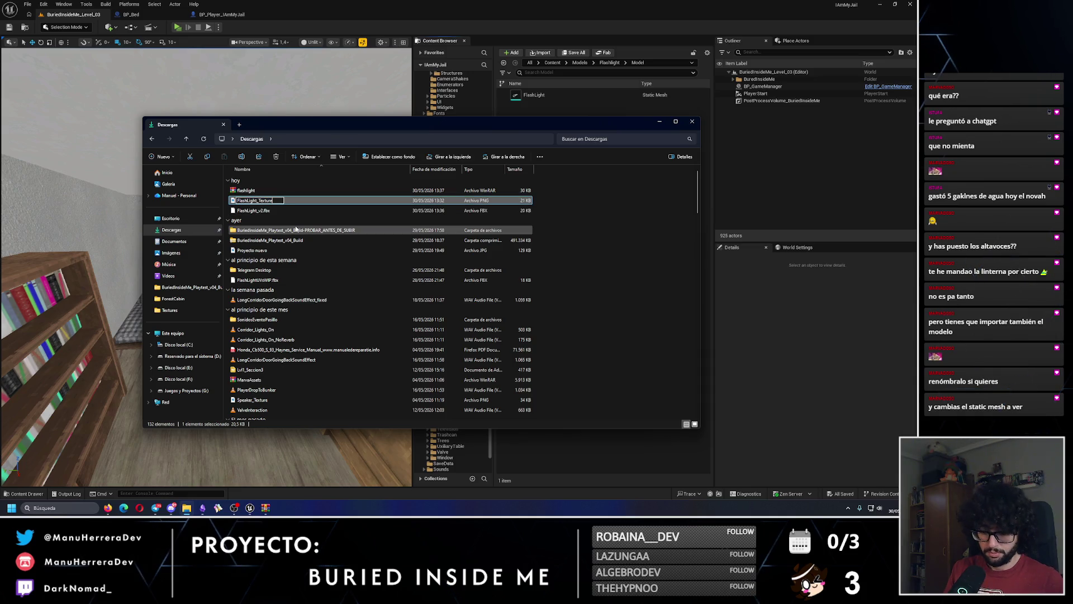
key(Return)
click(546, 4)
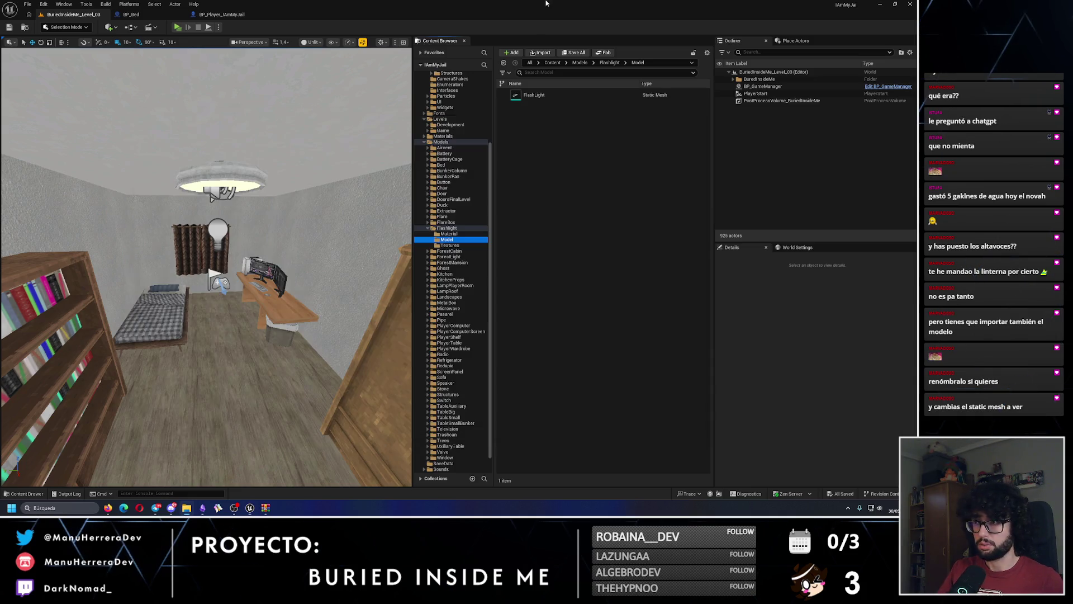
Step: Import Descargas/FlashLight_v2.fbx into the Model folder with default settings, overriding the existing asset
click(540, 52)
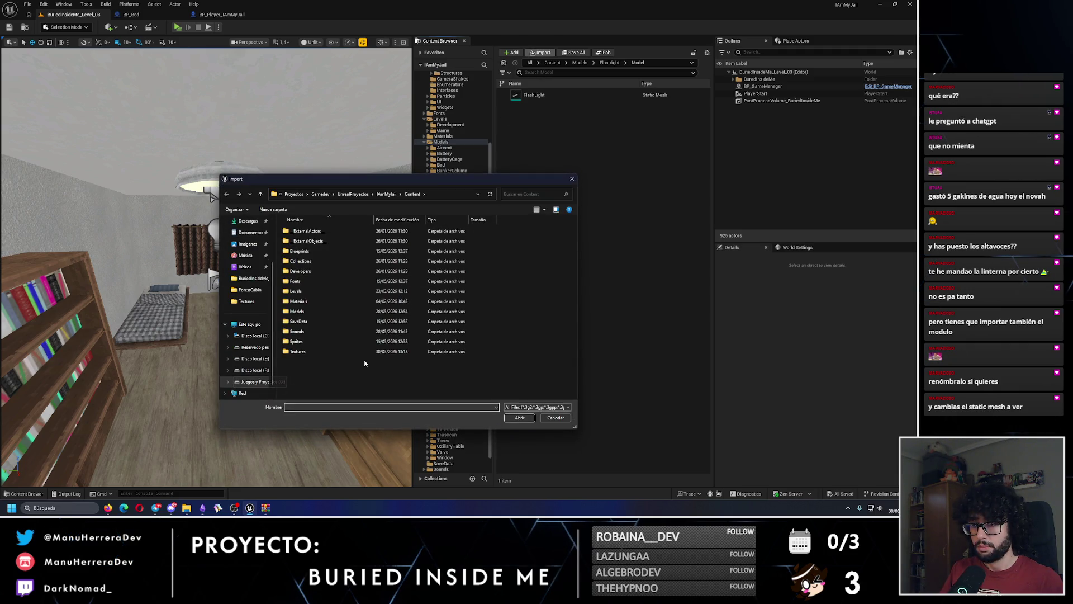
scroll(245, 335, up, 2)
click(248, 280)
click(335, 241)
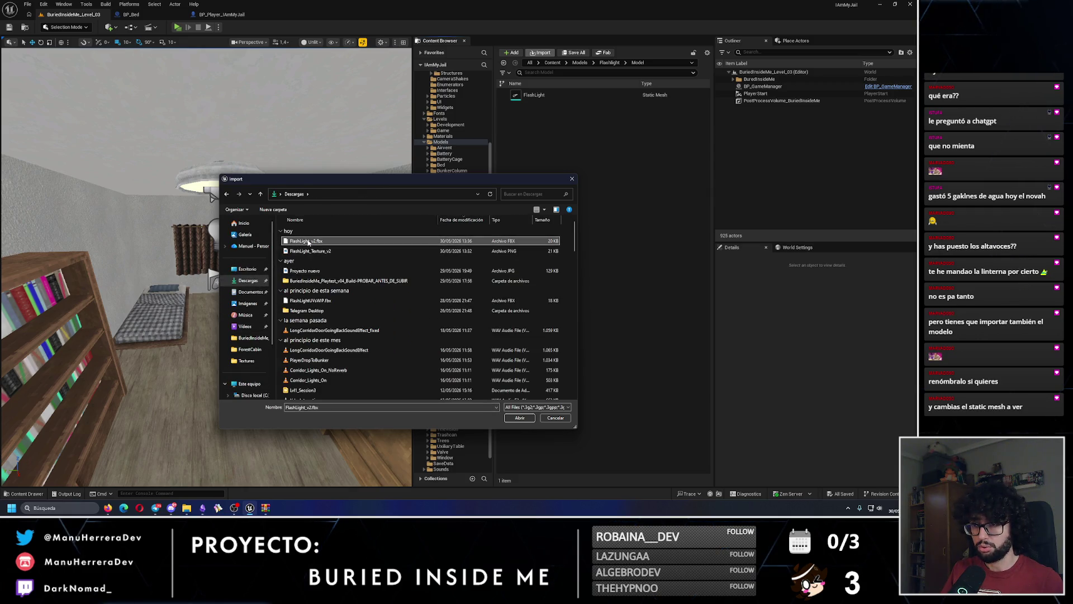
click(519, 418)
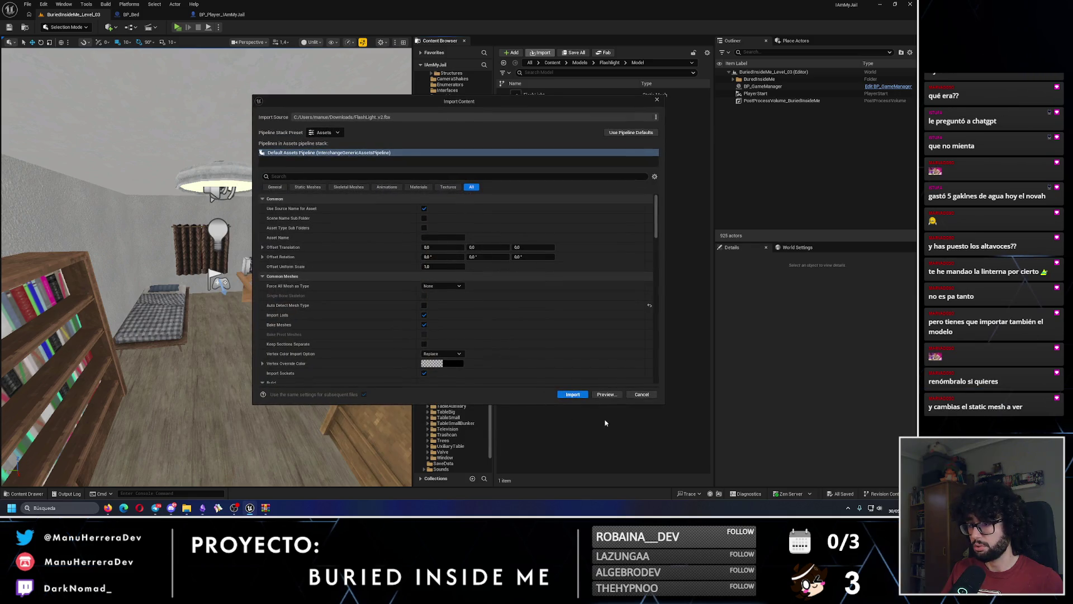
click(573, 394)
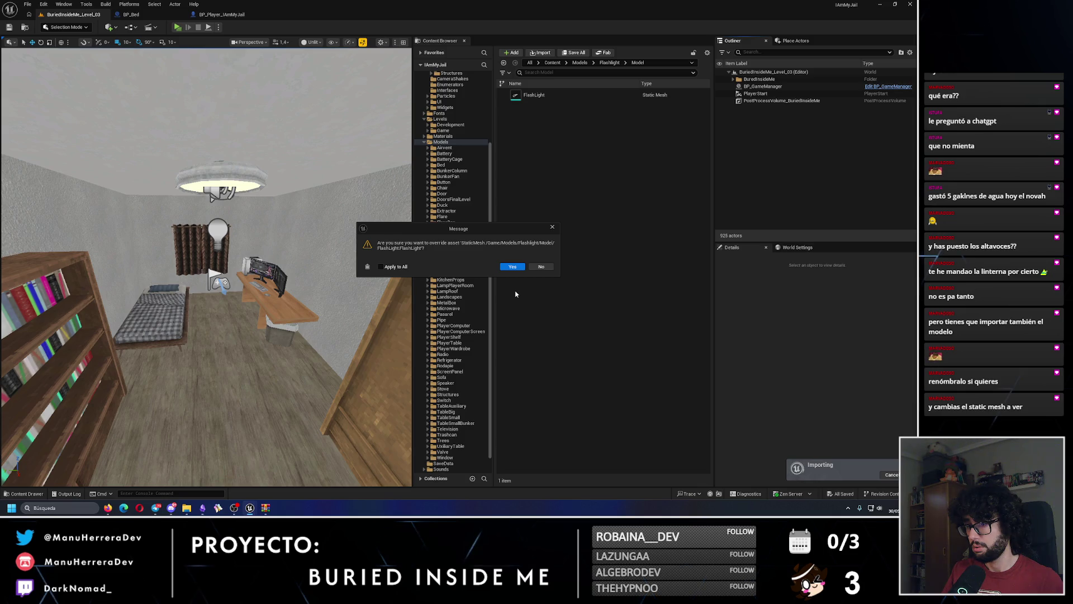
click(540, 268)
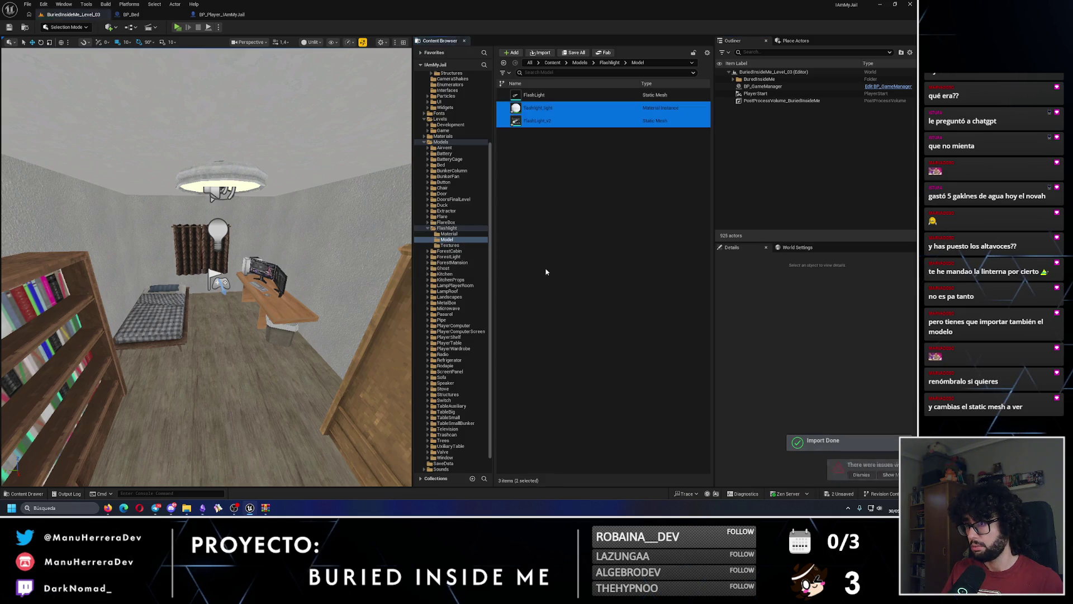
Step: Force delete the flashlight_light material
click(546, 272)
click(536, 107)
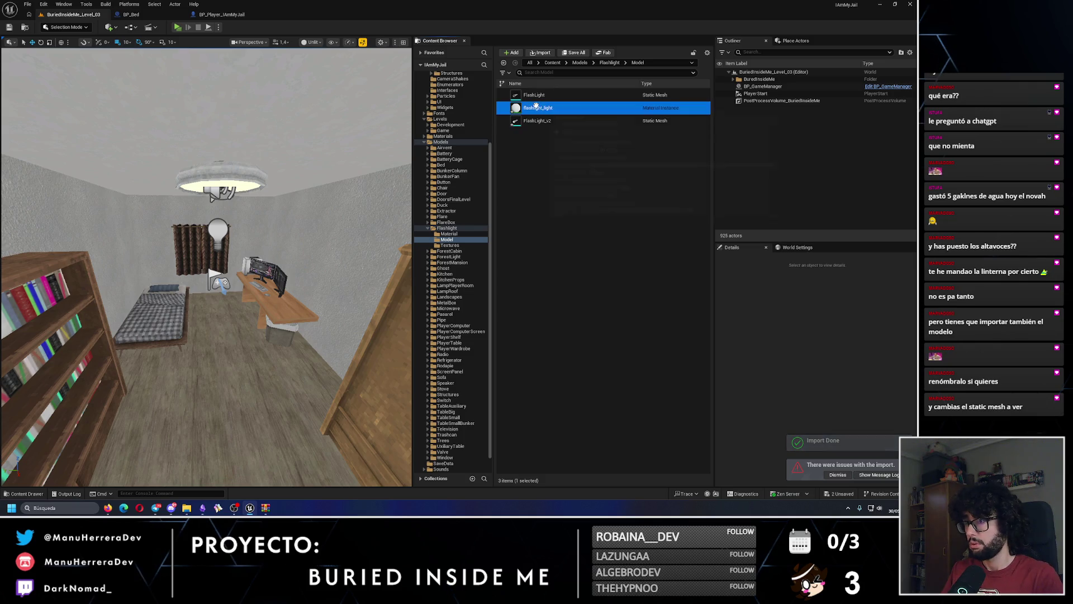
key(Delete)
click(436, 369)
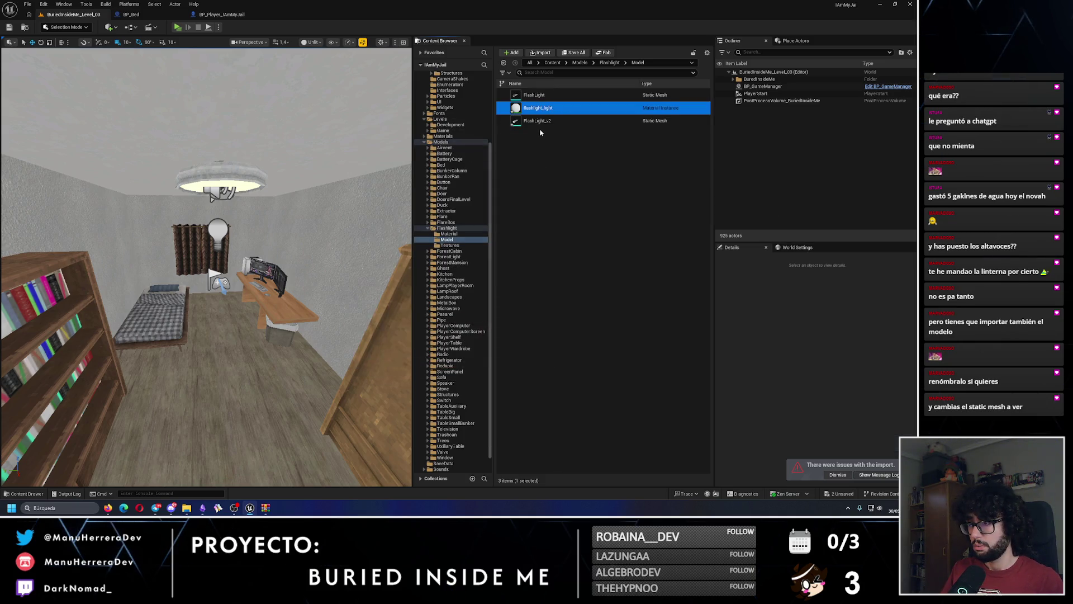
Step: Go to the Flashlight Textures folder and start a new import
right_click(539, 102)
click(456, 246)
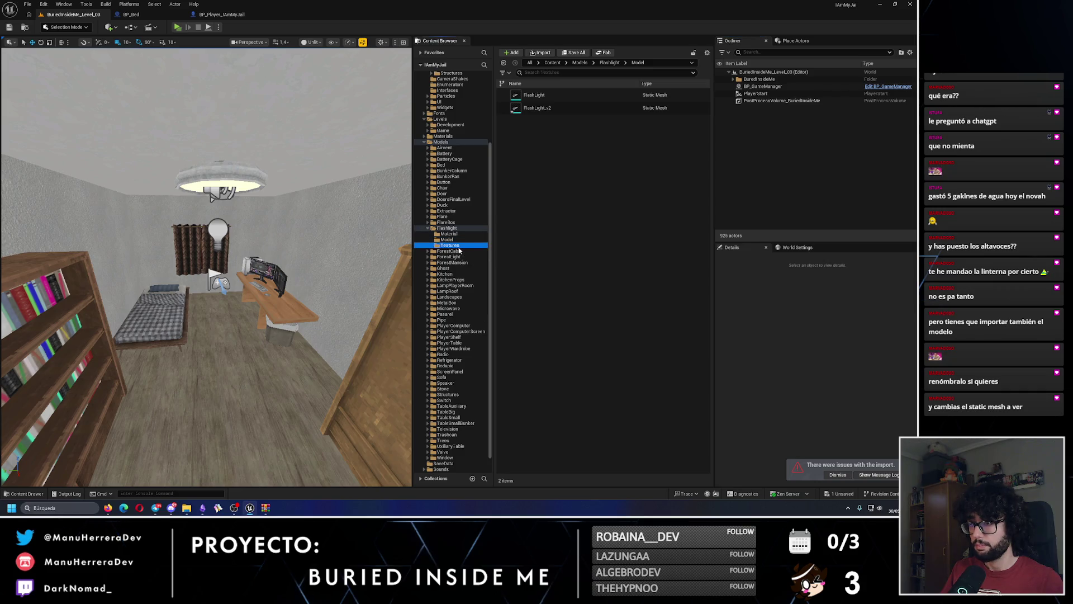
click(538, 54)
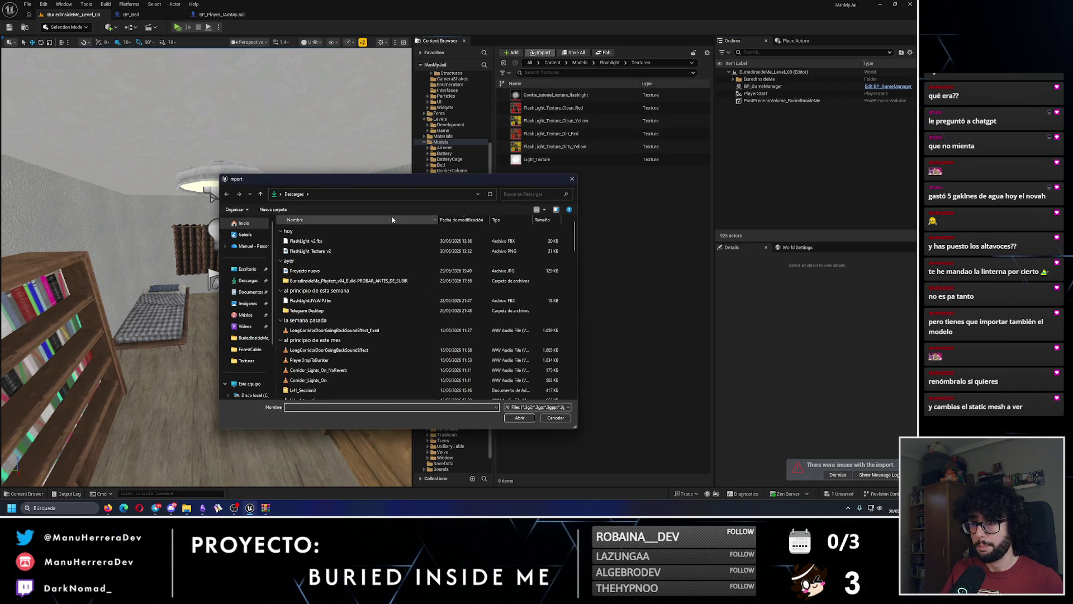
Step: Import FlashLight_Texture_v2 into Textures and open it in the texture editor
click(310, 251)
click(519, 418)
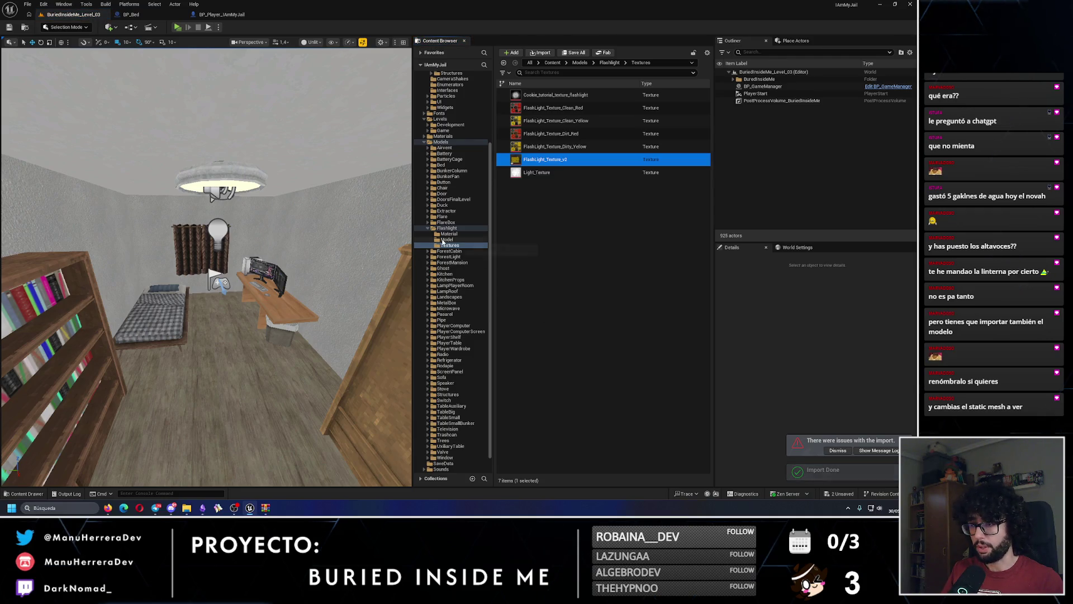
double_click(556, 163)
Step: Set FlashLight_Texture_v2's Filter to Nearest and close the texture editor
click(650, 197)
text(filter)
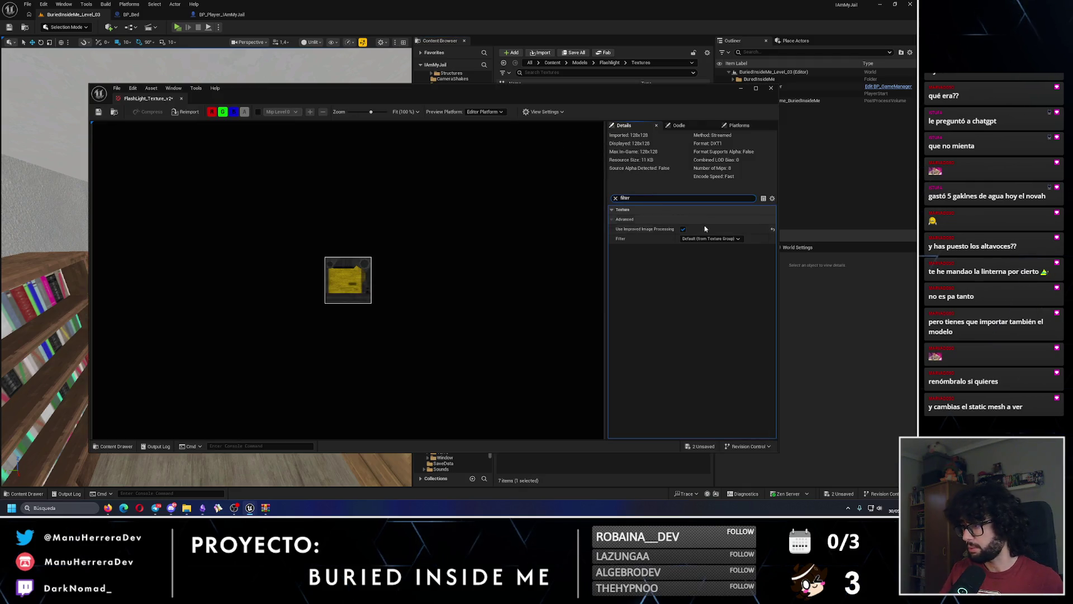
click(701, 238)
click(692, 252)
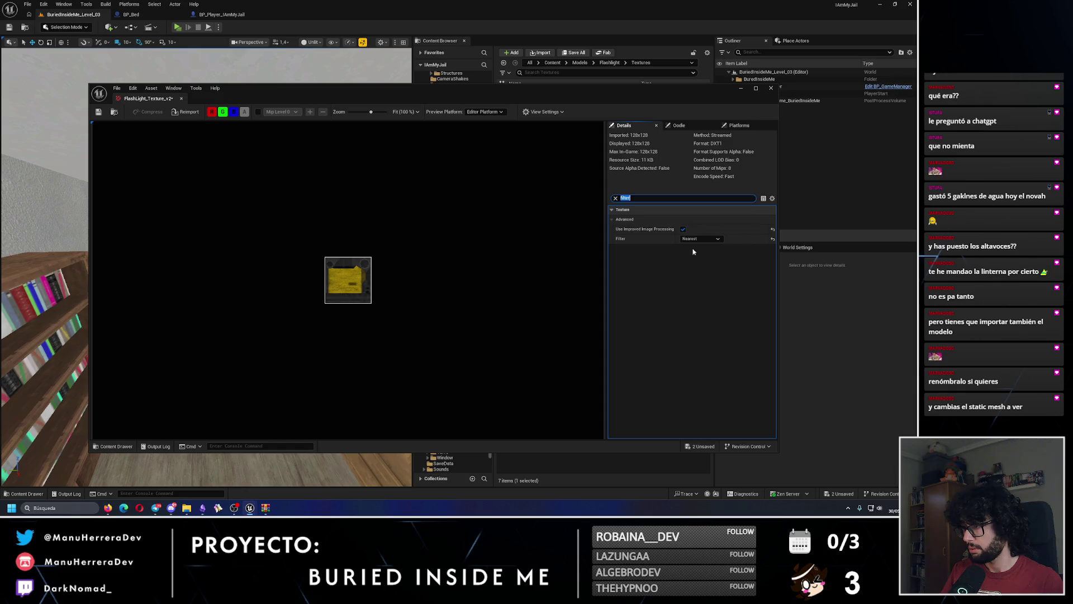
scroll(368, 273, up, 10)
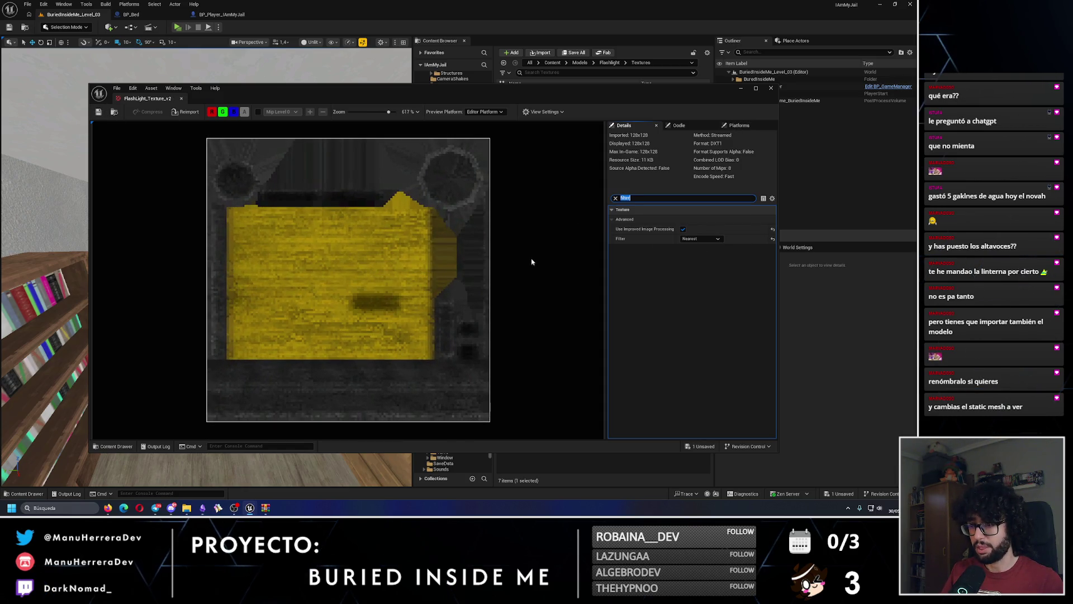
click(770, 88)
drag(207, 268, 207, 307)
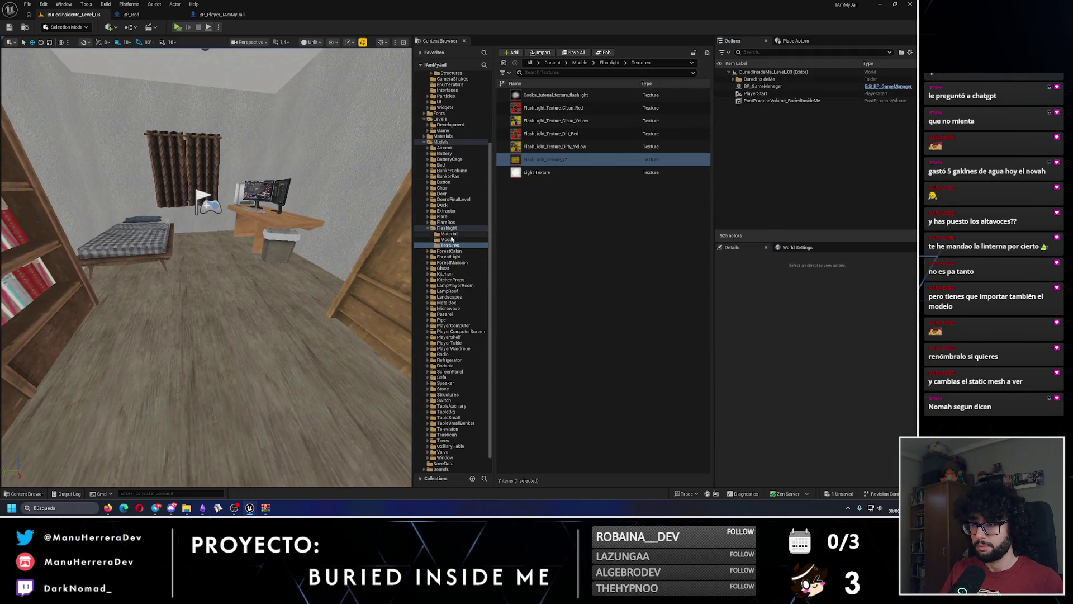
Step: Place the FlashLight_v2 mesh from the flashlight Model folder into the level
click(452, 239)
mouse_move(536, 107)
mouse_down()
mouse_move(357, 244)
mouse_move(276, 288)
mouse_up()
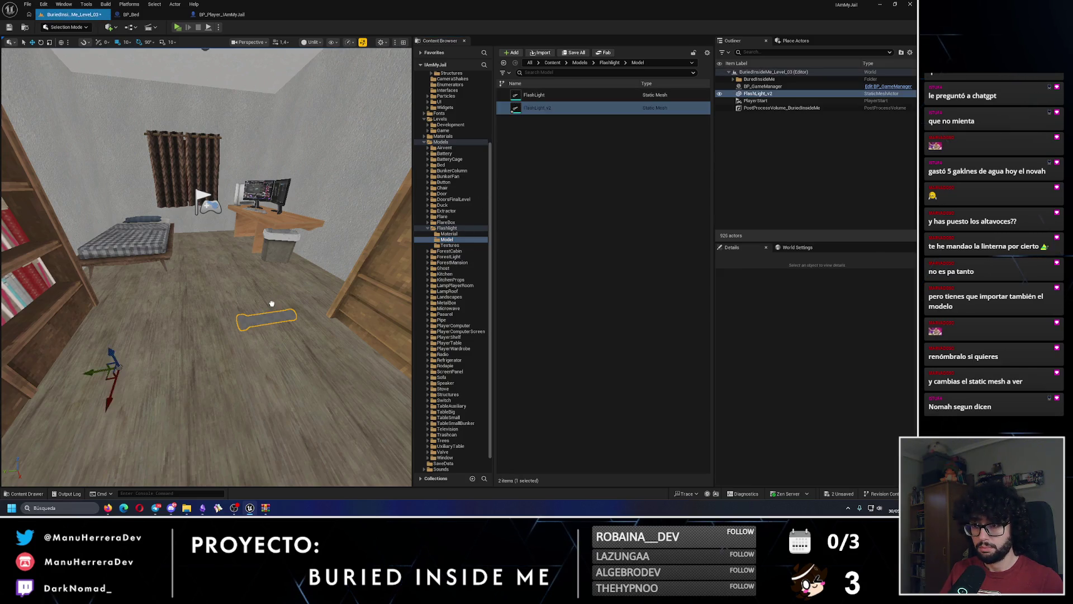
click(464, 234)
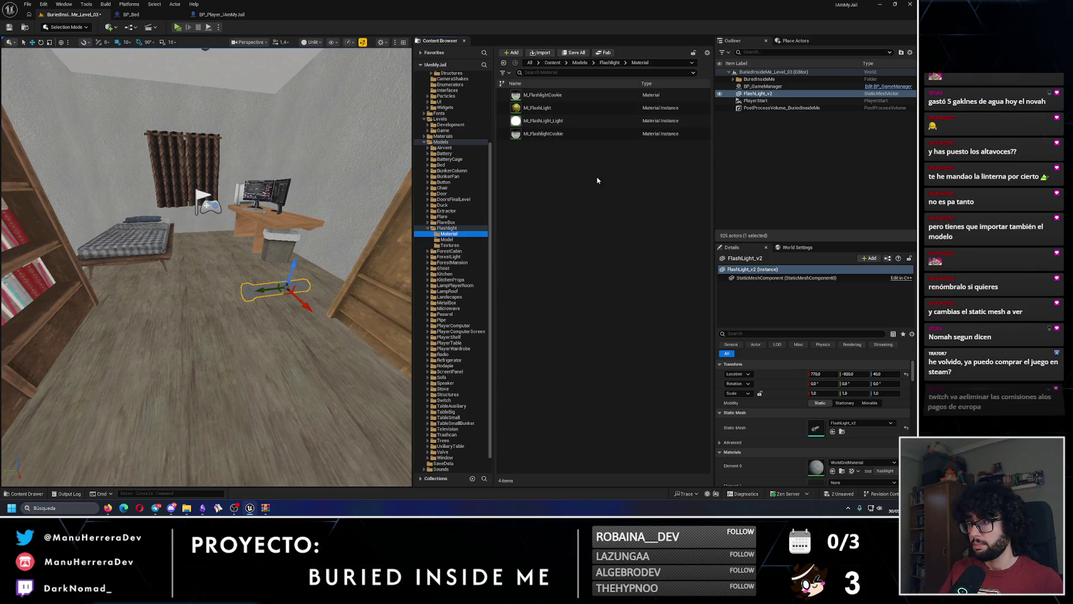
Step: Duplicate MI_FlashLight, name the copy MI_FlashLight_v2, and open it in the material instance editor
mouse_move(558, 110)
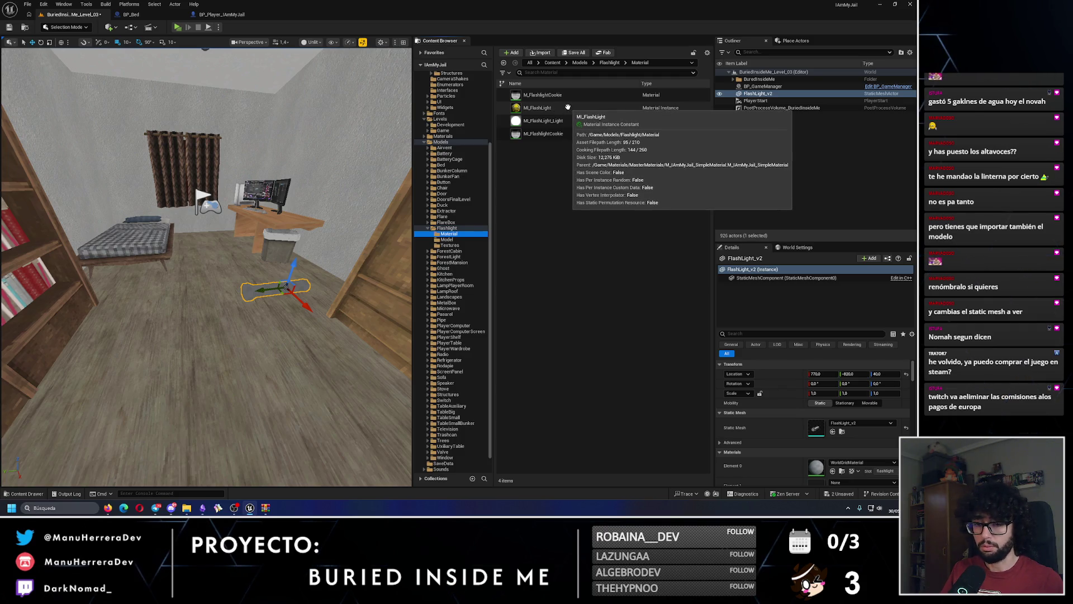
click(557, 108)
key(ctrl+d)
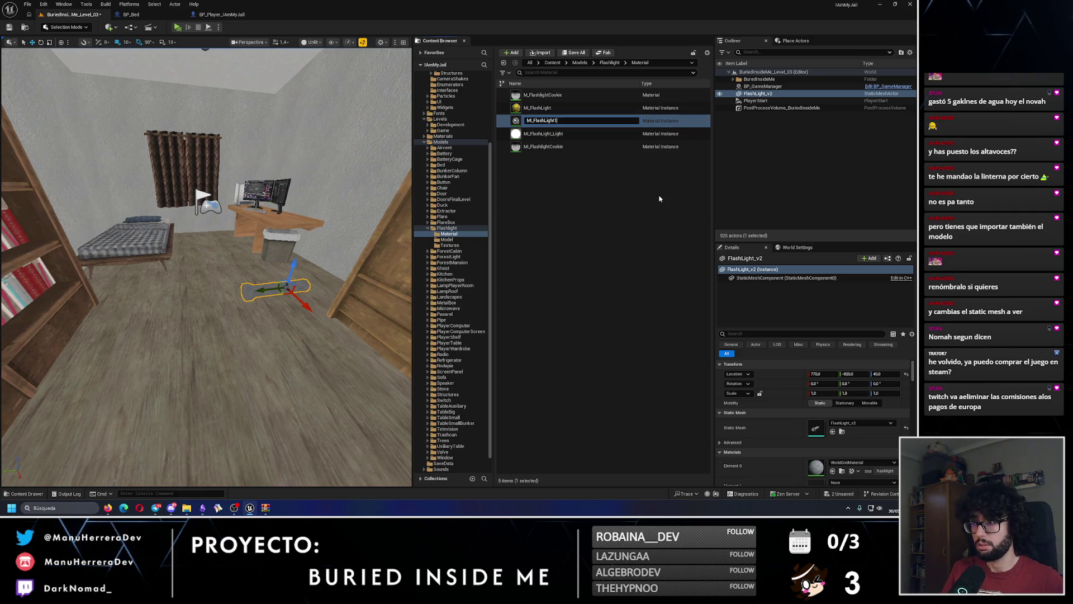
text(2)
key(Return)
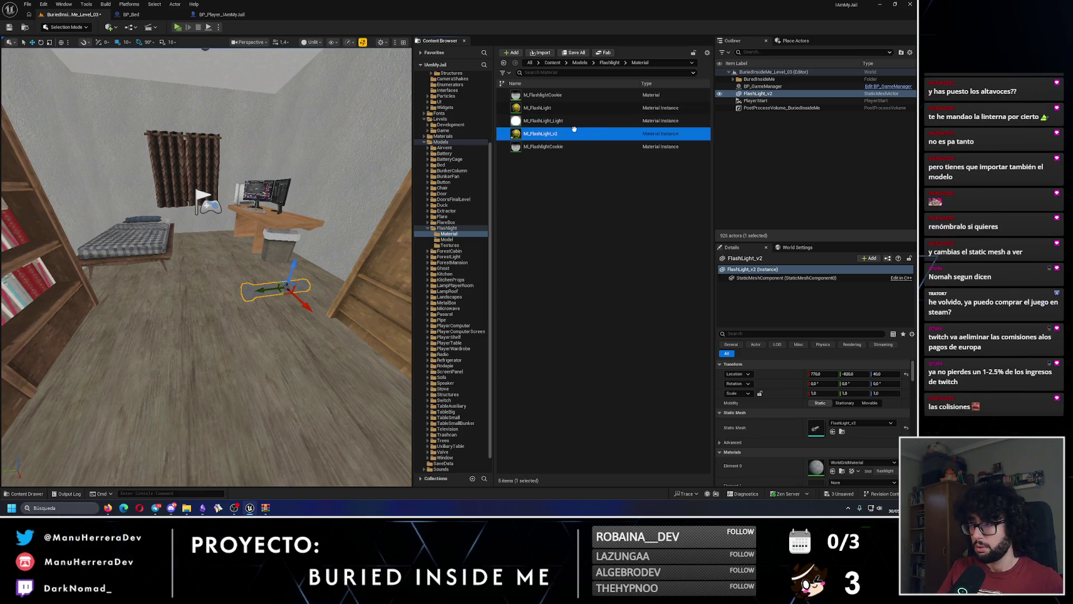
double_click(565, 133)
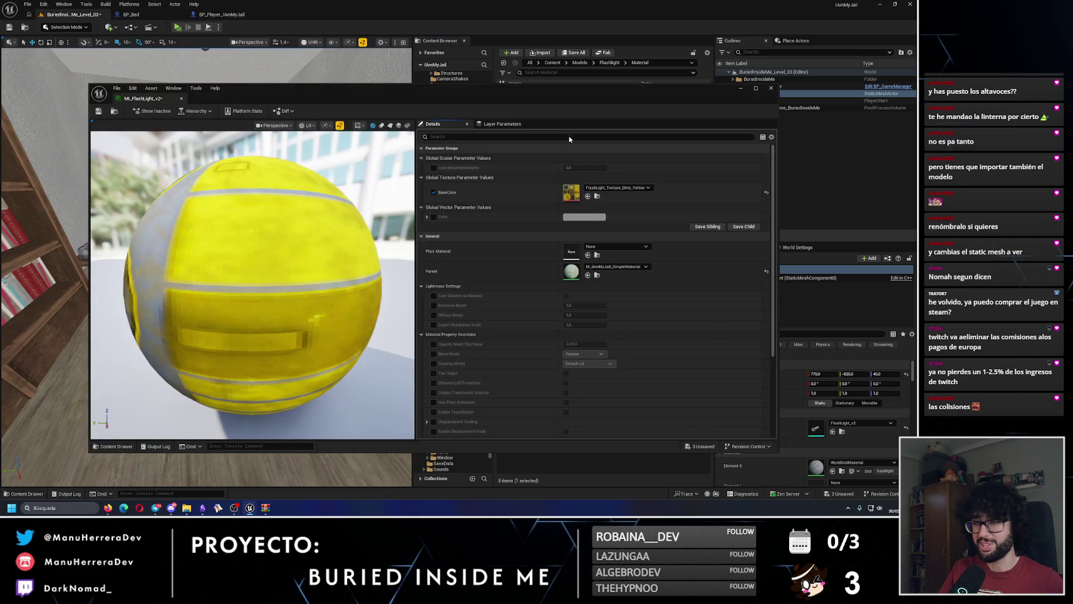
Step: Set MI_FlashLight_v2's base colour texture to FlashLight_Texture_v2, then save and close it
click(615, 190)
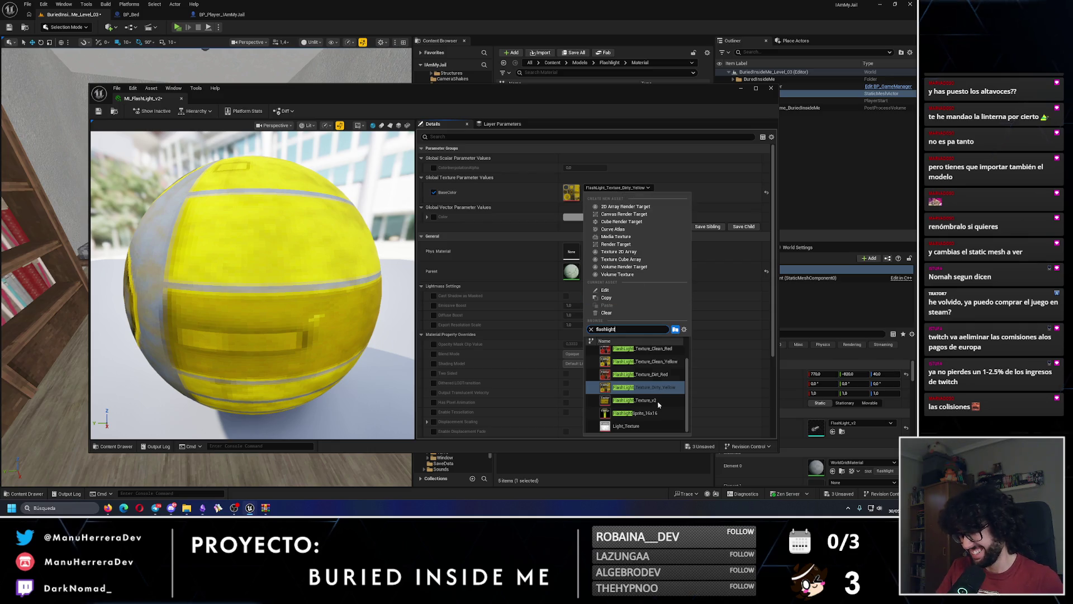
click(634, 400)
key(ctrl+s)
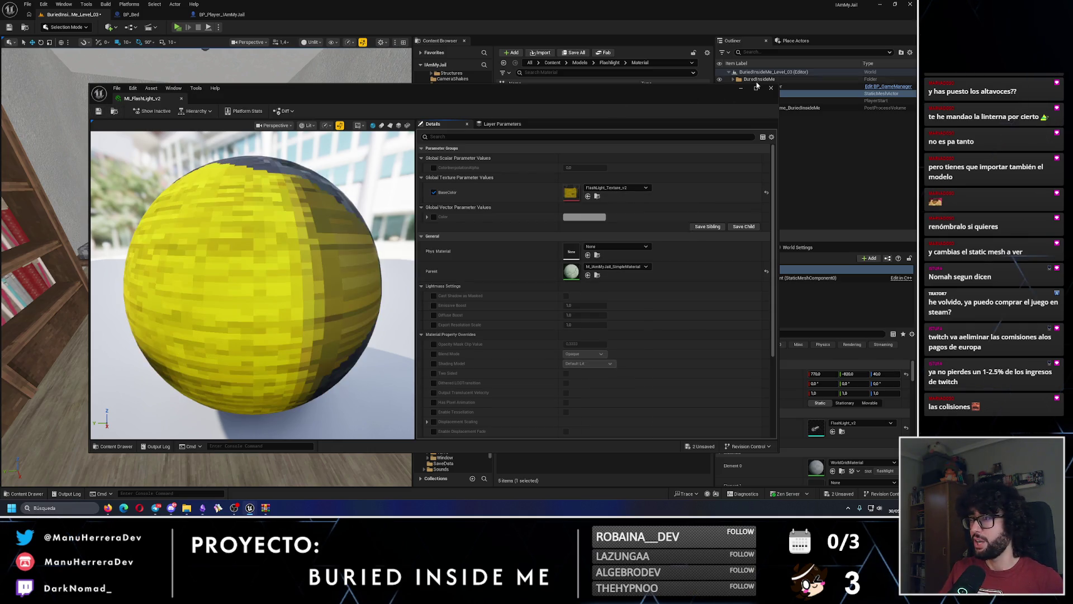
click(181, 98)
Step: Apply MI_FlashLight_v2 to the placed FlashLight_v2 actor
scroll(206, 266, down, 2)
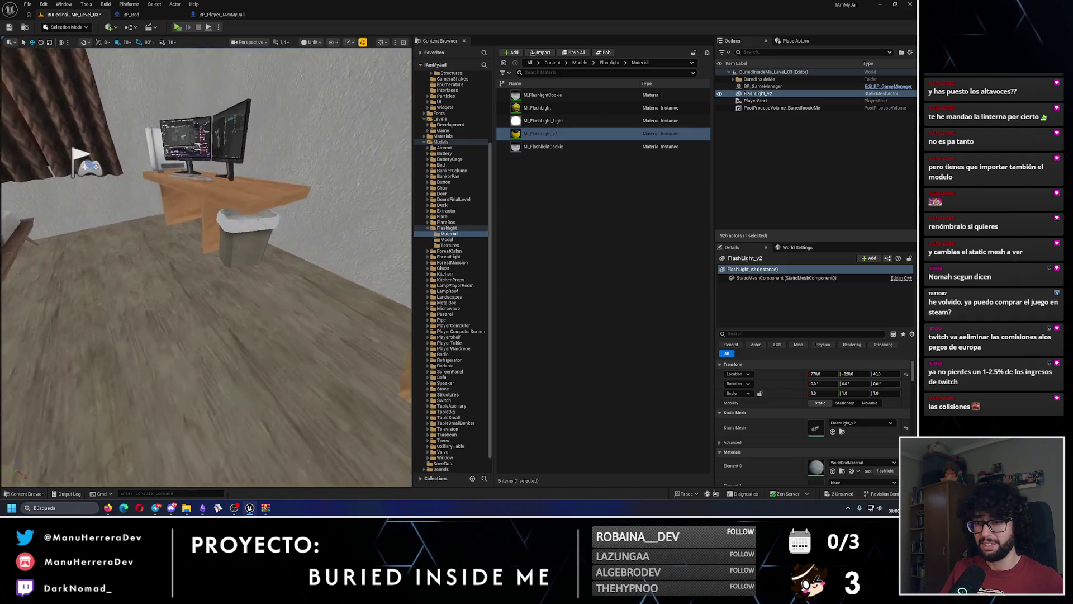
scroll(251, 222, down, 2)
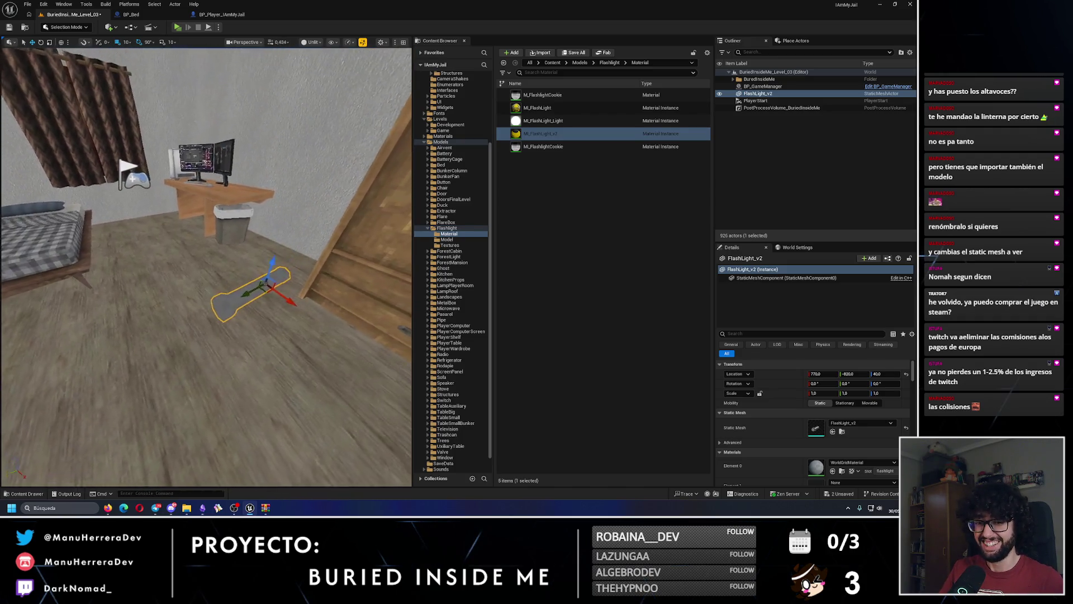
drag(540, 134, 282, 313)
drag(224, 269, 240, 263)
scroll(838, 435, down, 2)
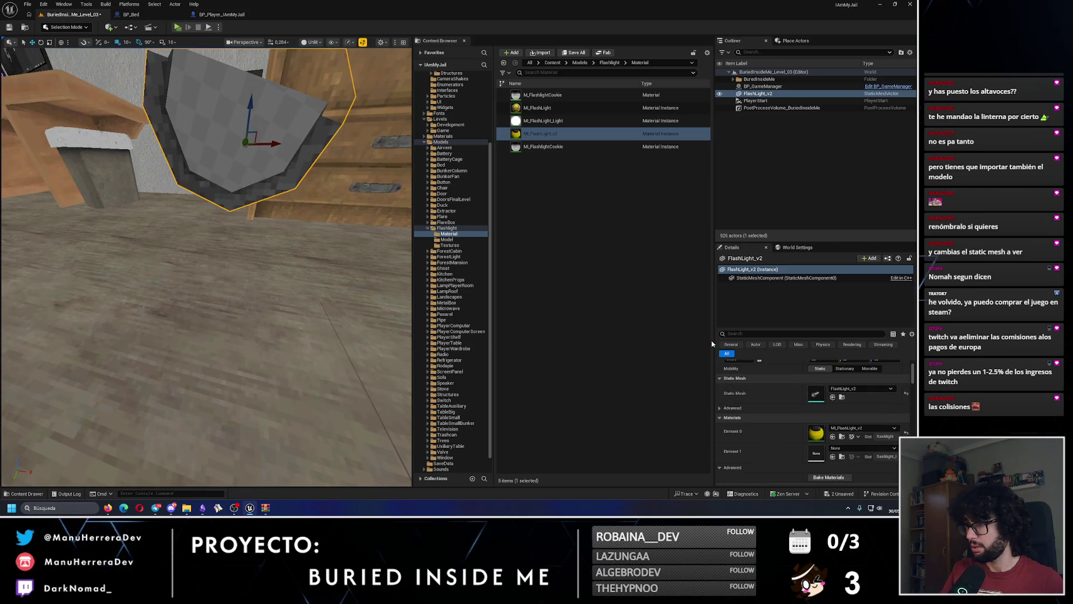
Step: Assign MI_FlashLight_Light to the flashlight's second material element, switch to lit view, and save the level
click(867, 451)
text(miflas)
key(BackSpace)
key(BackSpace)
key(BackSpace)
text(_flash)
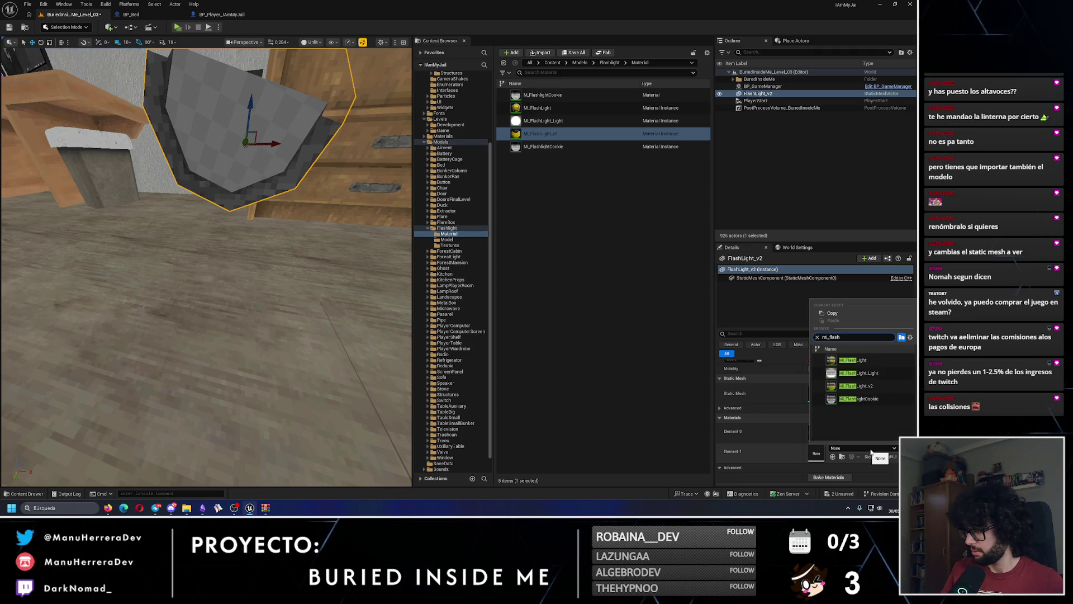
click(873, 373)
key(alt+4)
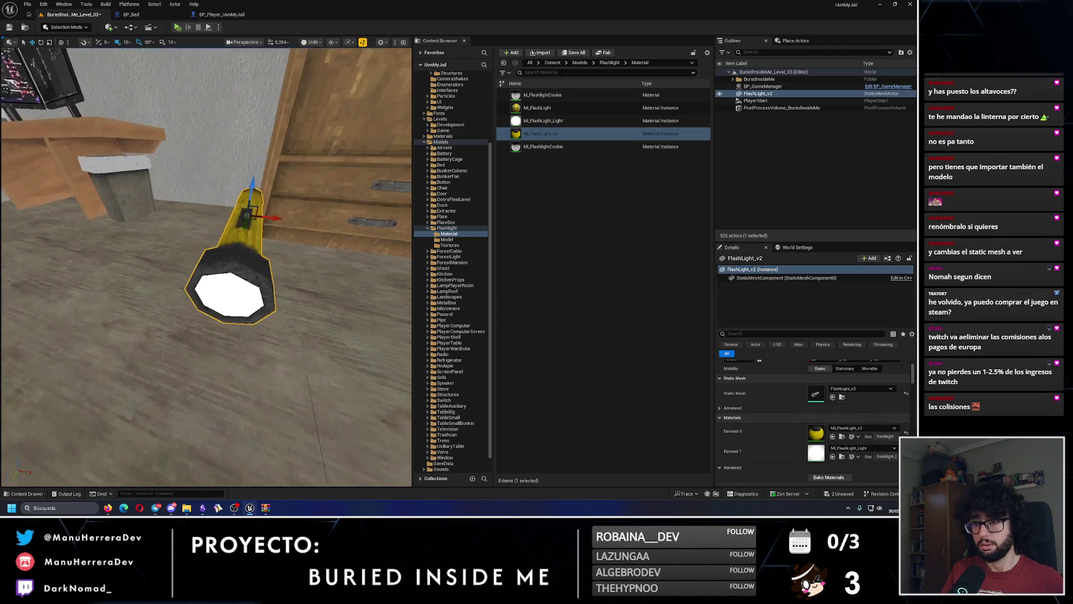
scroll(206, 267, down, 2)
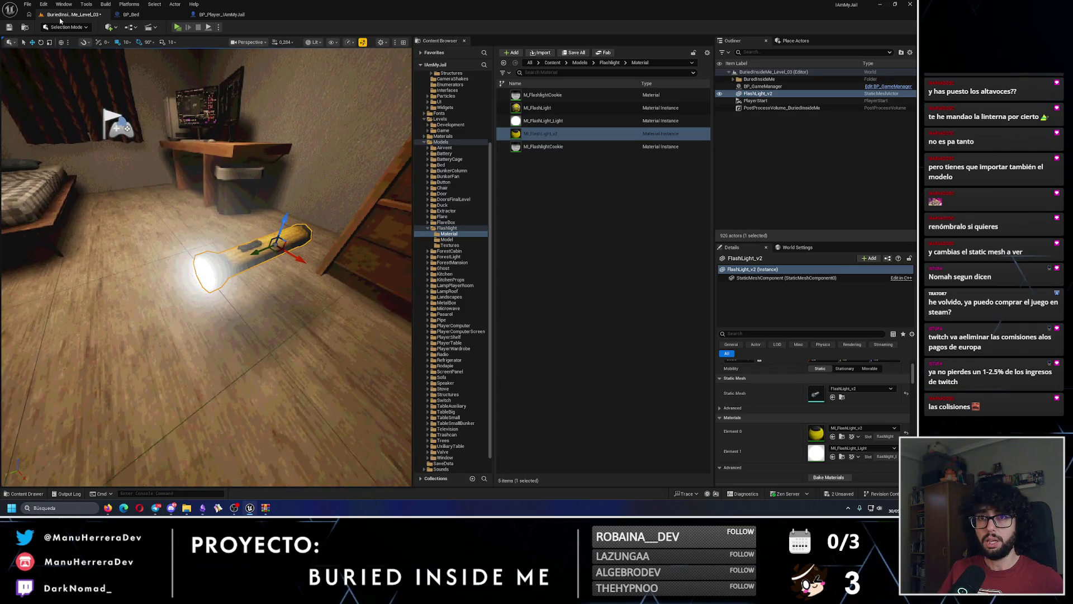
key(ctrl+s)
Step: Inspect the textured yellow flashlight up close, then from farther back in the room
drag(186, 188, 190, 114)
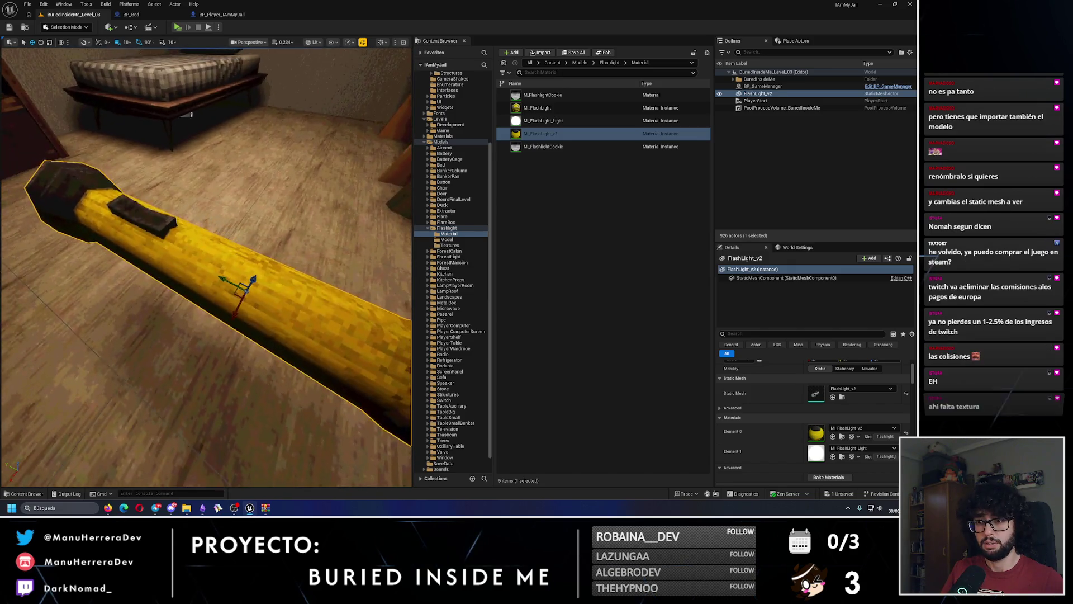
scroll(191, 114, down, 3)
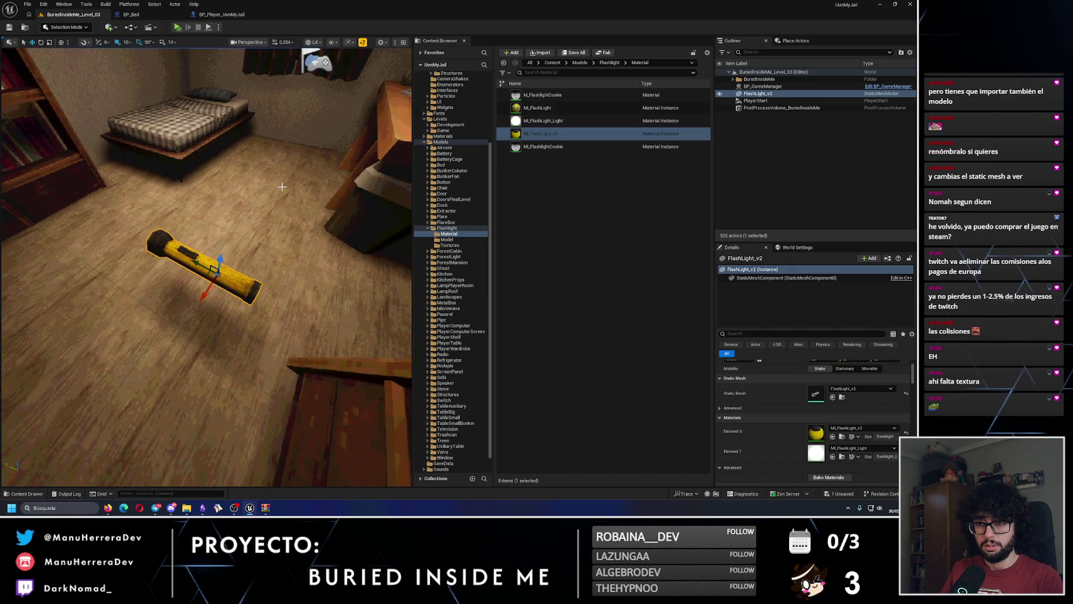
drag(191, 114, 196, 105)
drag(232, 226, 232, 226)
Step: Delete the placed FlashLight_v2 actor from the level
click(760, 94)
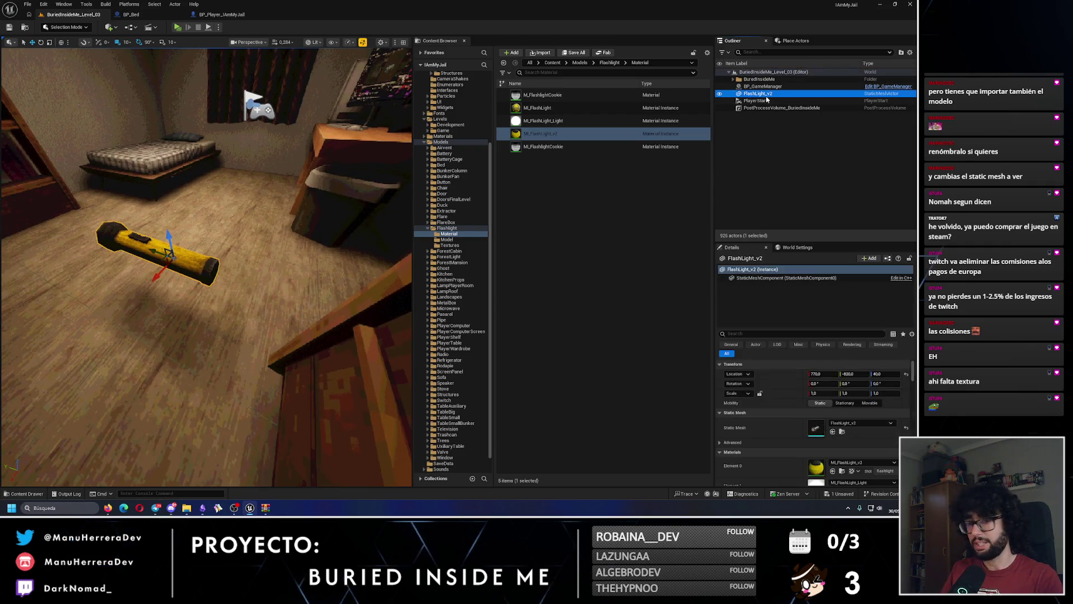
key(Delete)
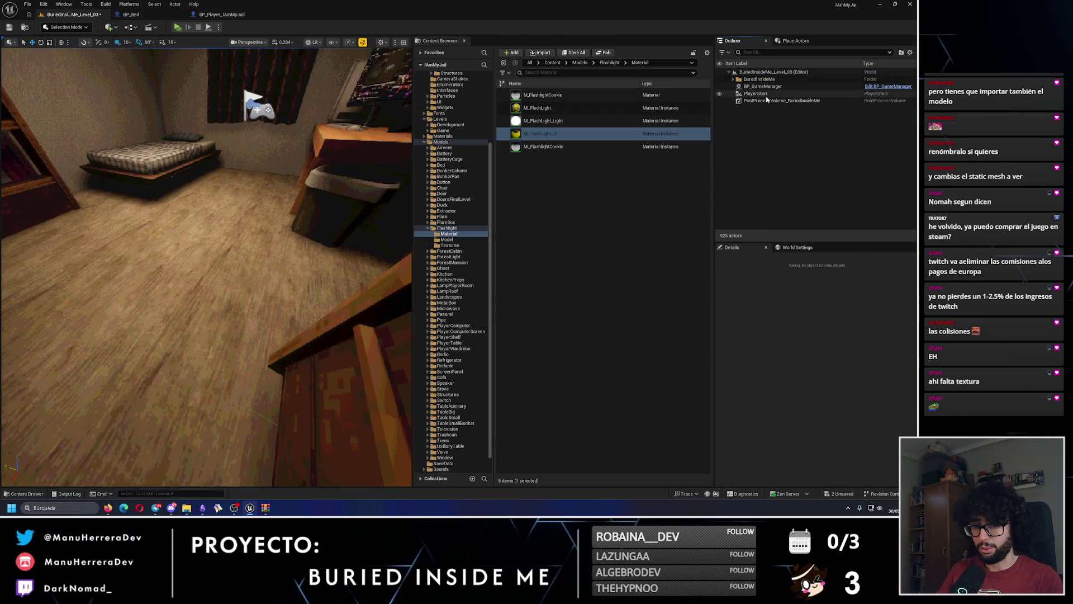
click(227, 13)
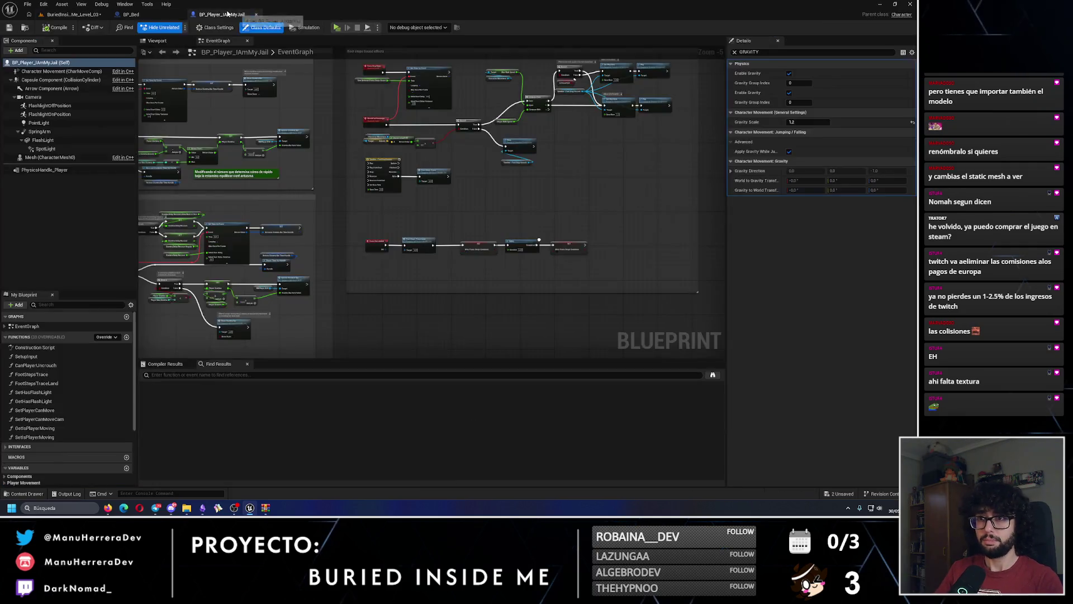
Step: Set Element 0 of BP_Player_IAmMyJail's FlashLight component to MI_FlashLight_v2
click(158, 41)
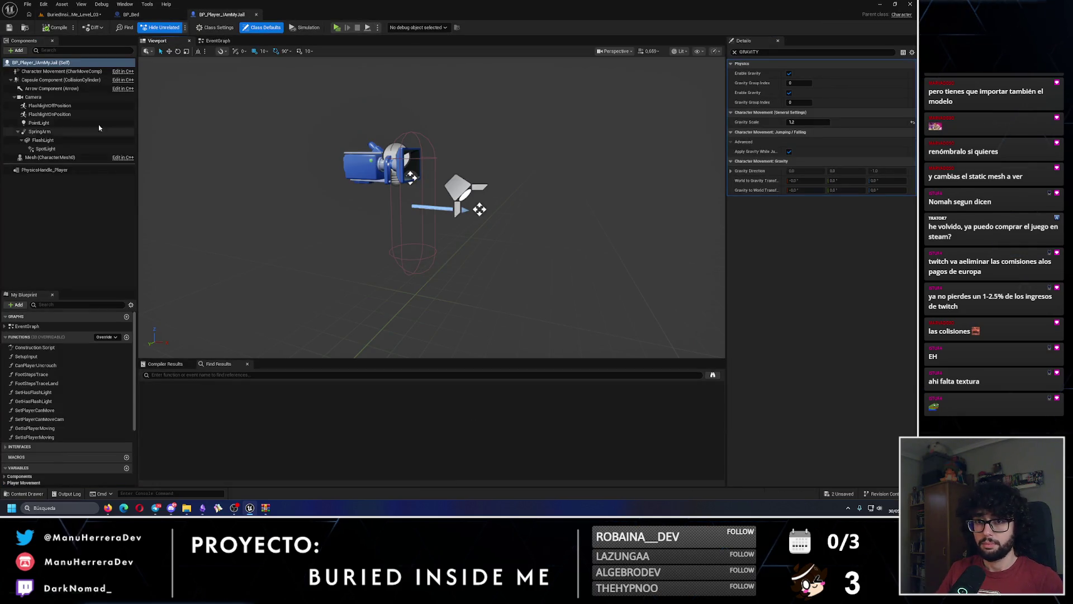
click(50, 139)
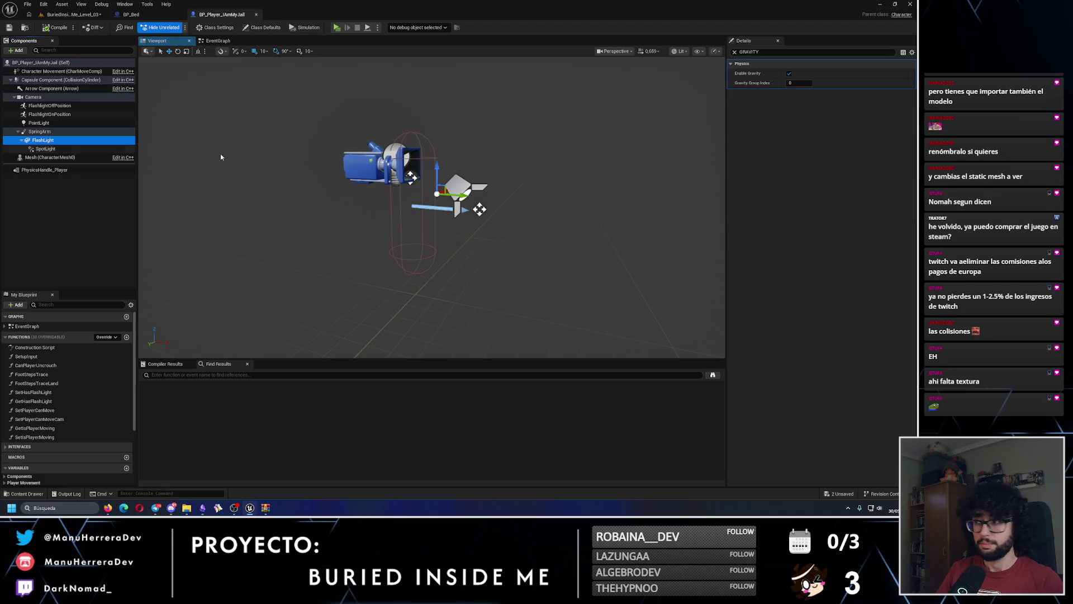
click(734, 52)
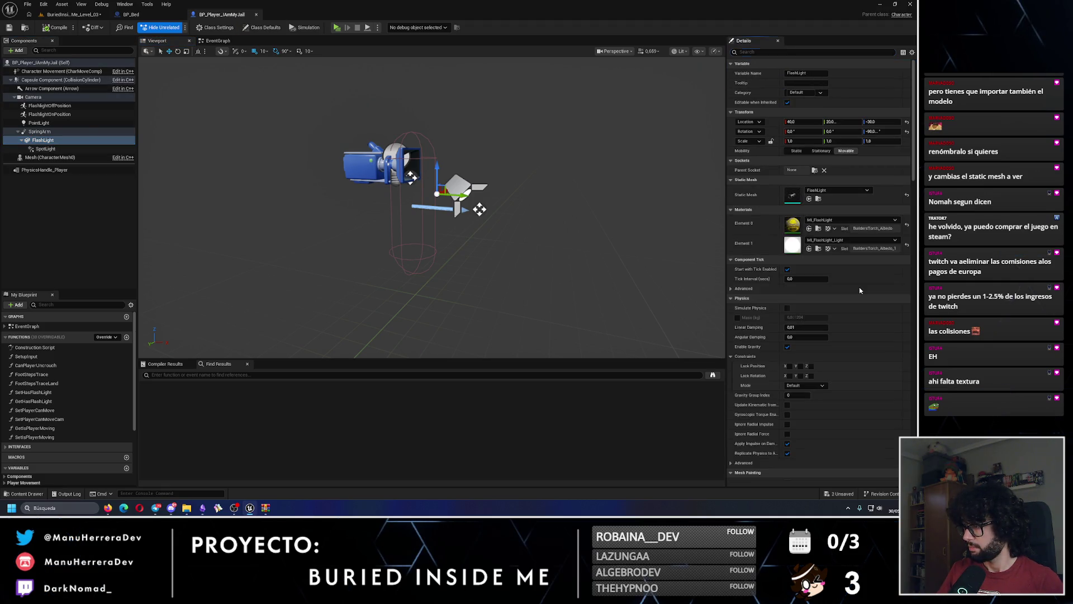
click(850, 220)
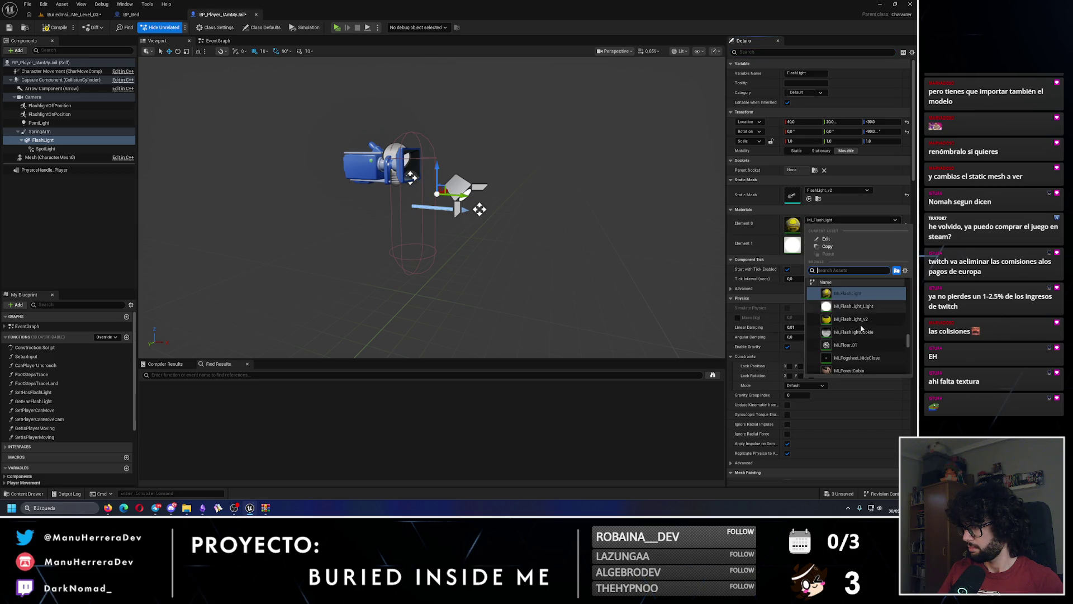
key(Escape)
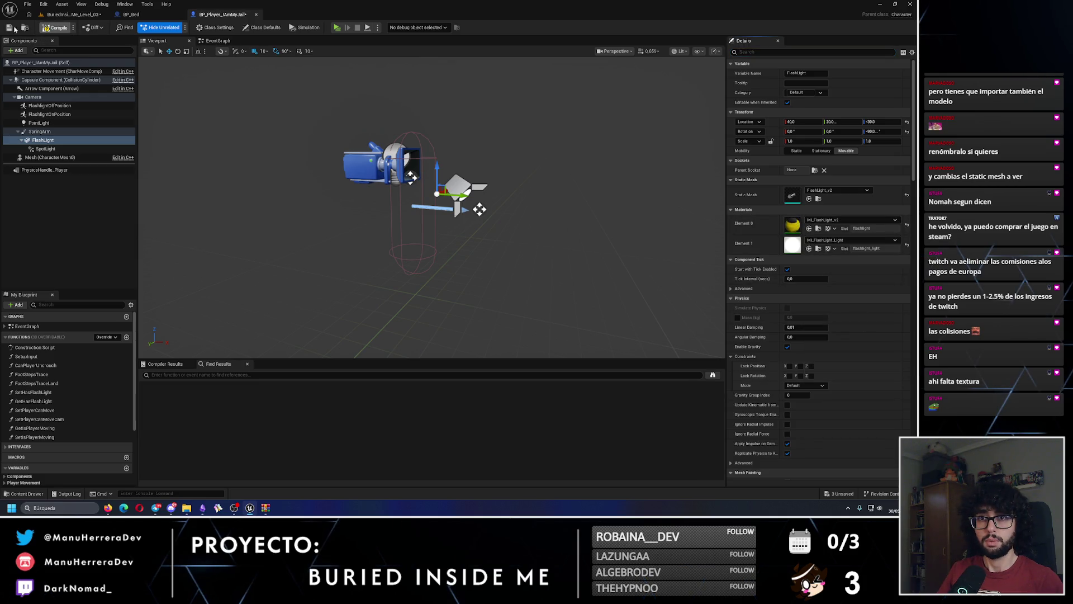
click(70, 14)
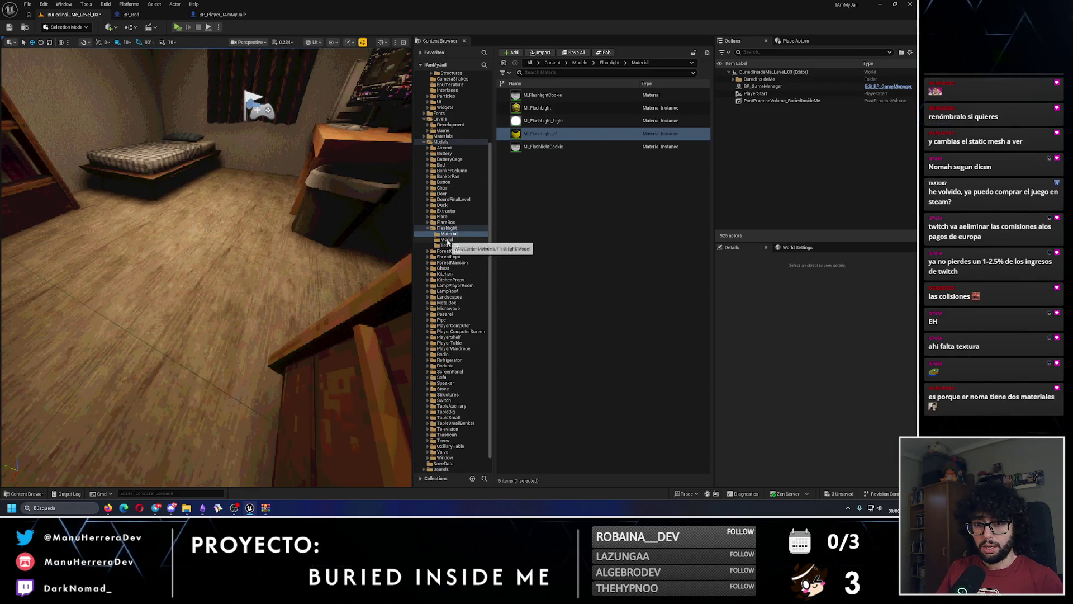
Step: Open IAmMyJail_Devroom from Levels/Development, saving pending changes, and select the BP_FlashLight pickup
scroll(453, 241, up, 4)
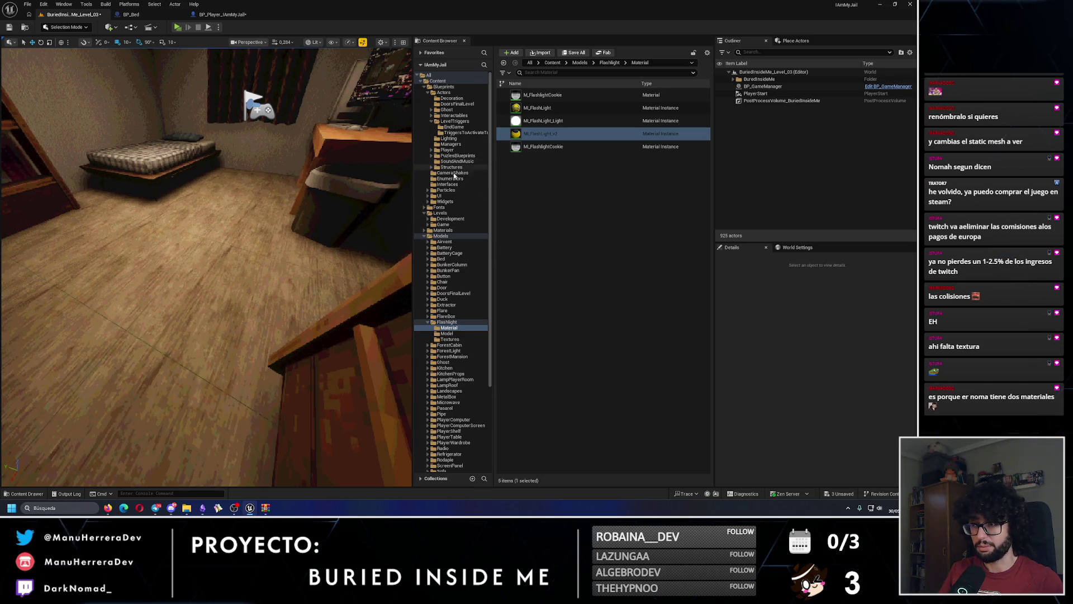
click(451, 219)
double_click(542, 121)
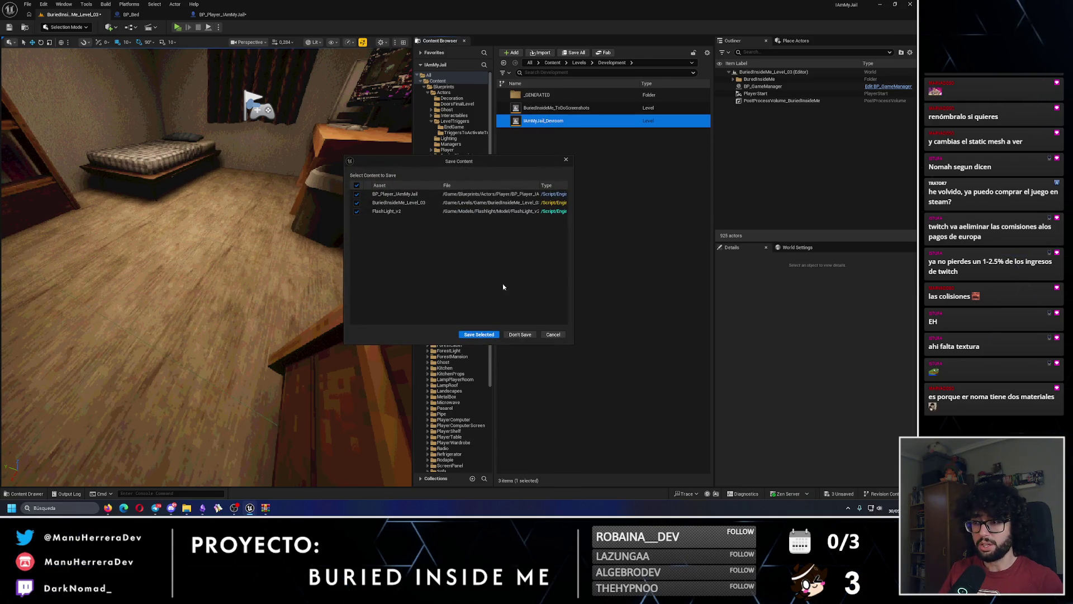
click(479, 335)
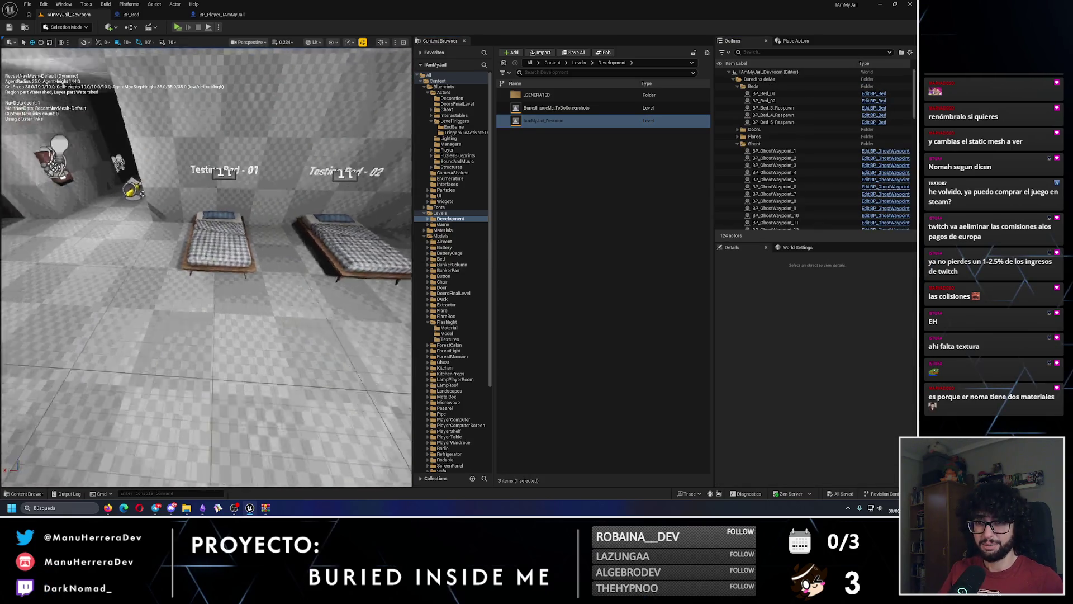
click(180, 276)
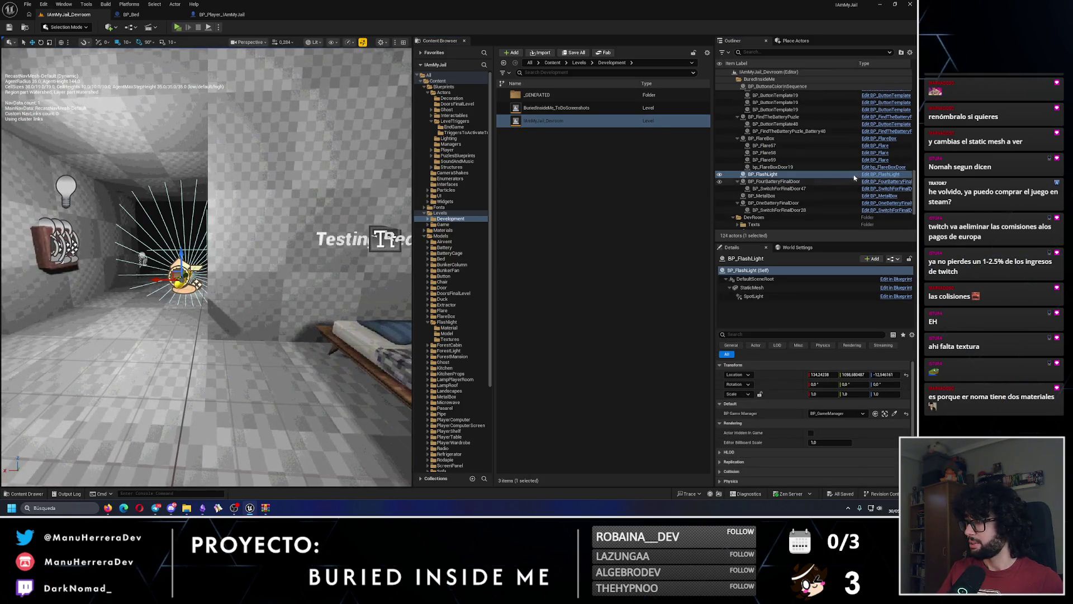
Step: In BP_FlashLight, set the mesh to FlashLight_v2 and Element 0 to MI_FlashLight_v2, then compile and save
click(870, 175)
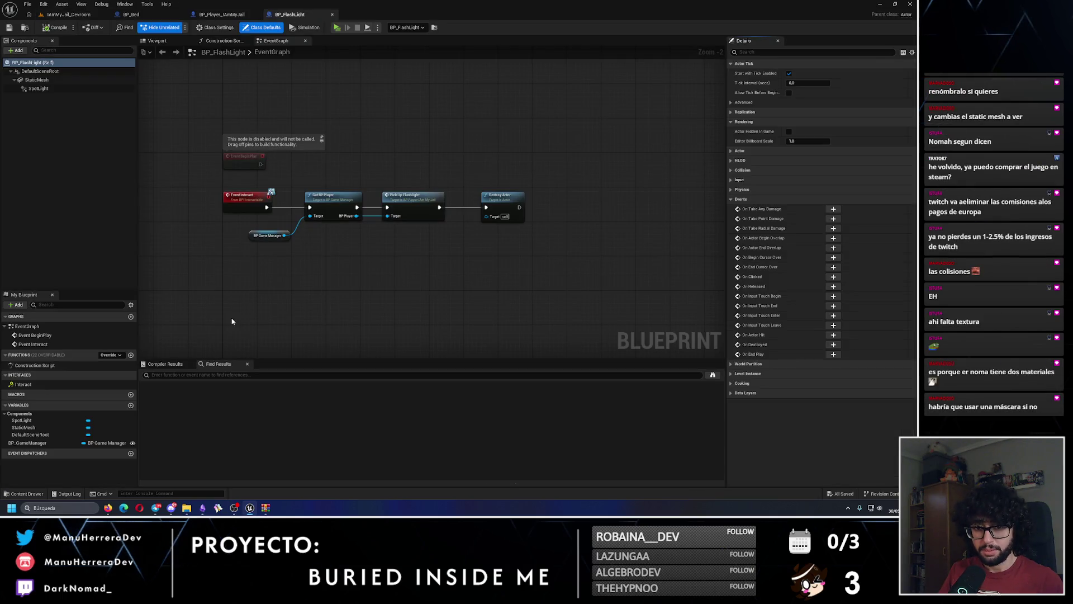
click(158, 41)
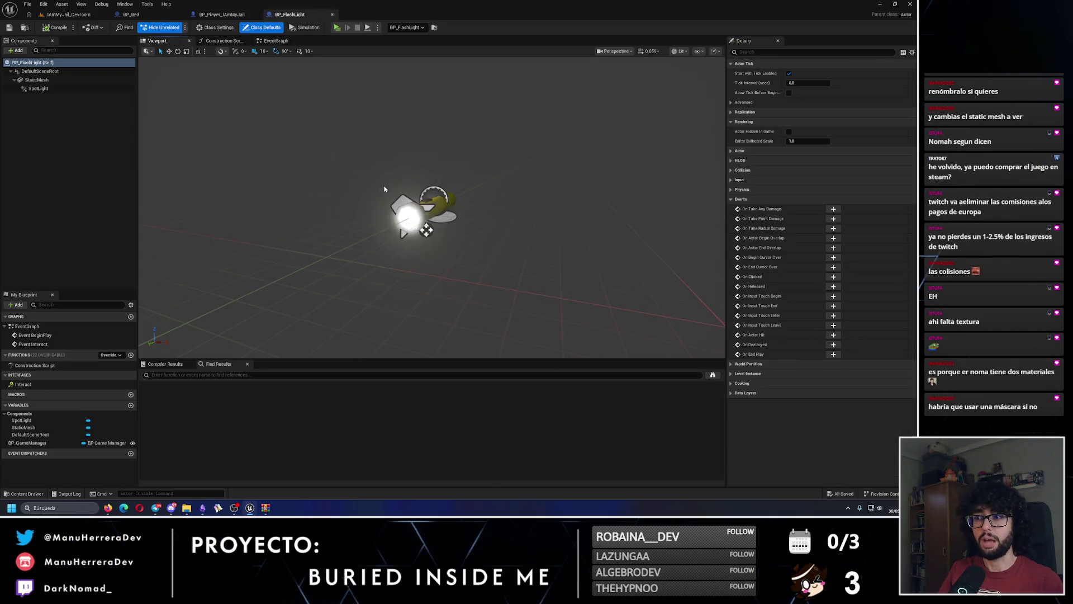
drag(424, 229, 402, 221)
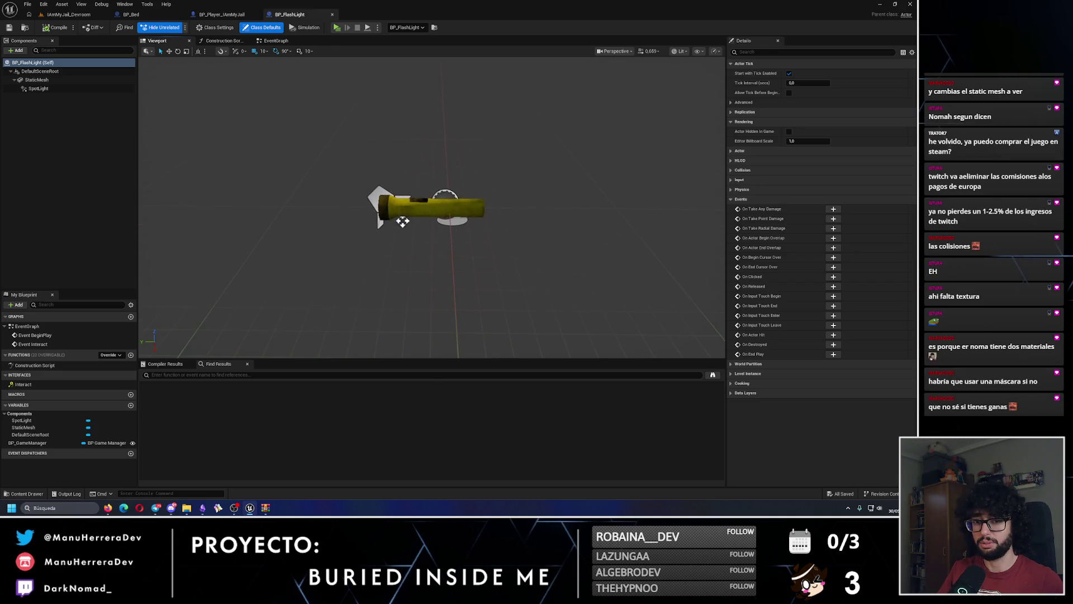
click(470, 197)
click(836, 190)
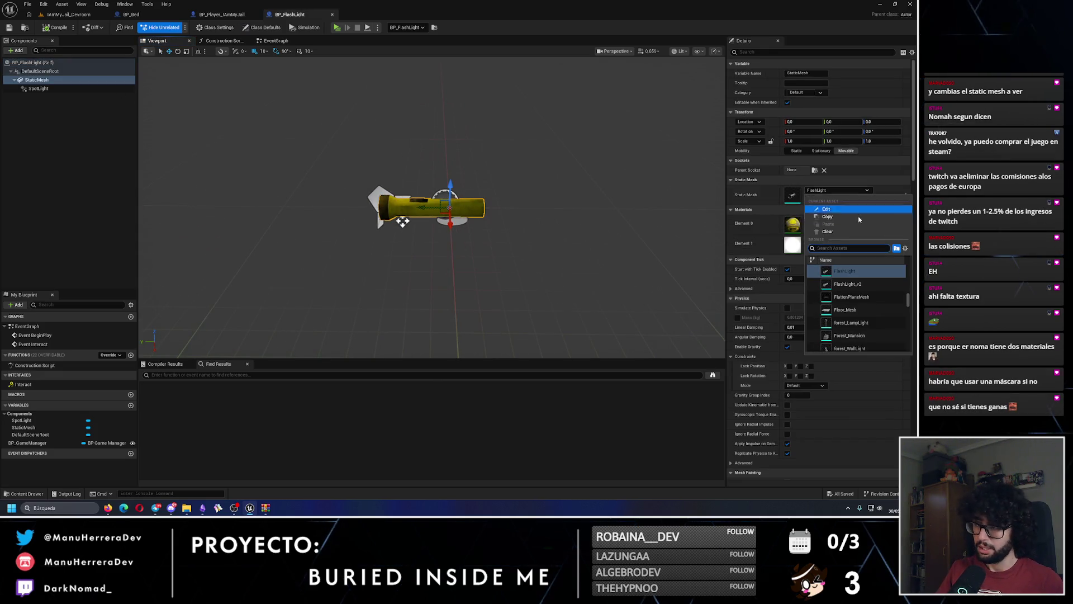
click(847, 283)
click(829, 219)
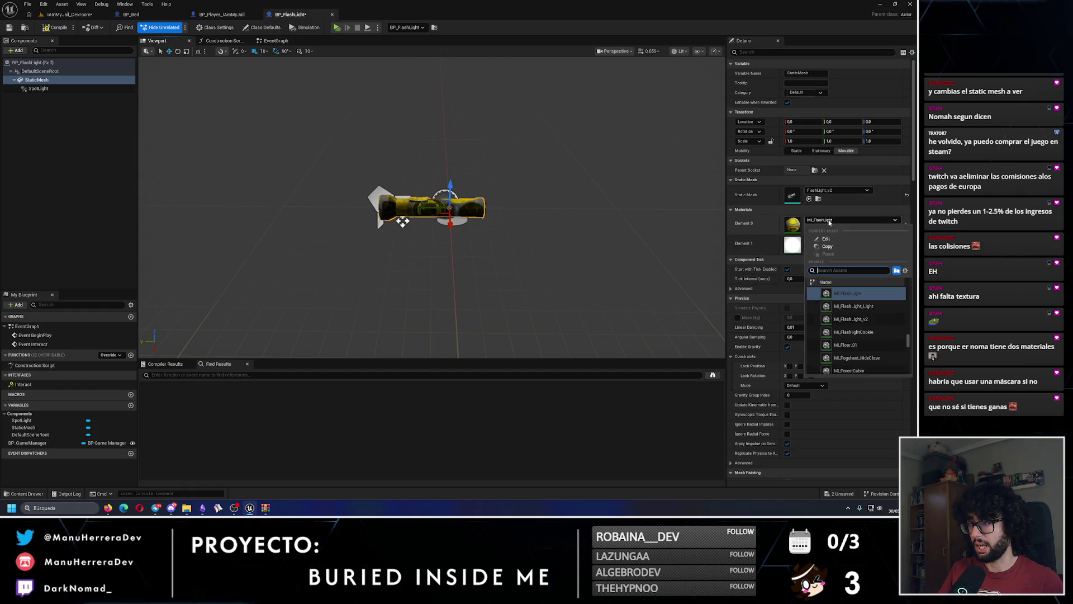
click(851, 318)
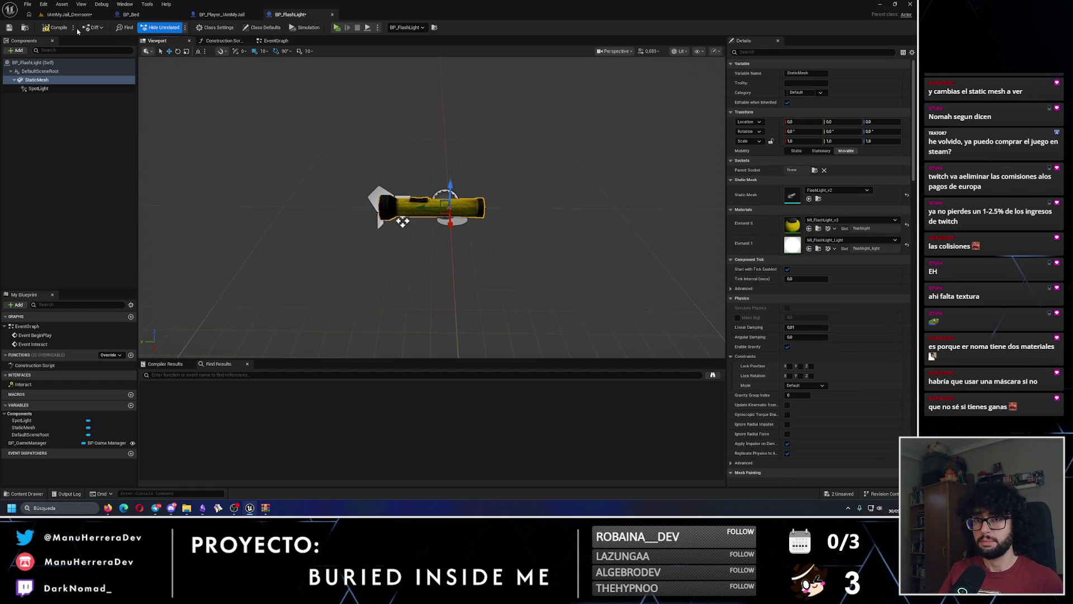
key(ctrl+s)
Step: Play-test the level, walking to the flashlight and picking it up
key(alt+p)
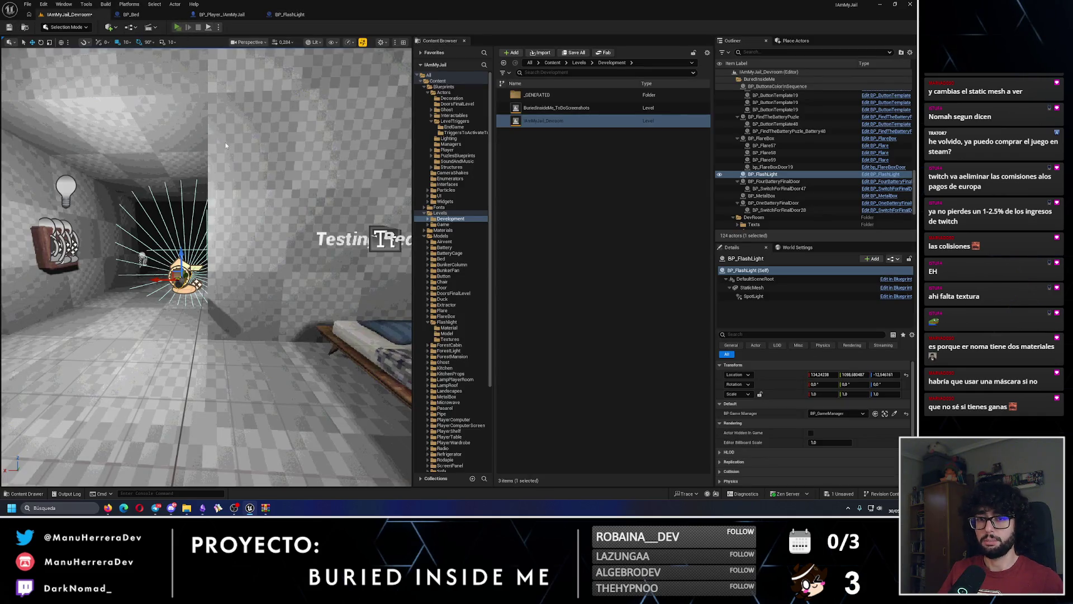
key(w)
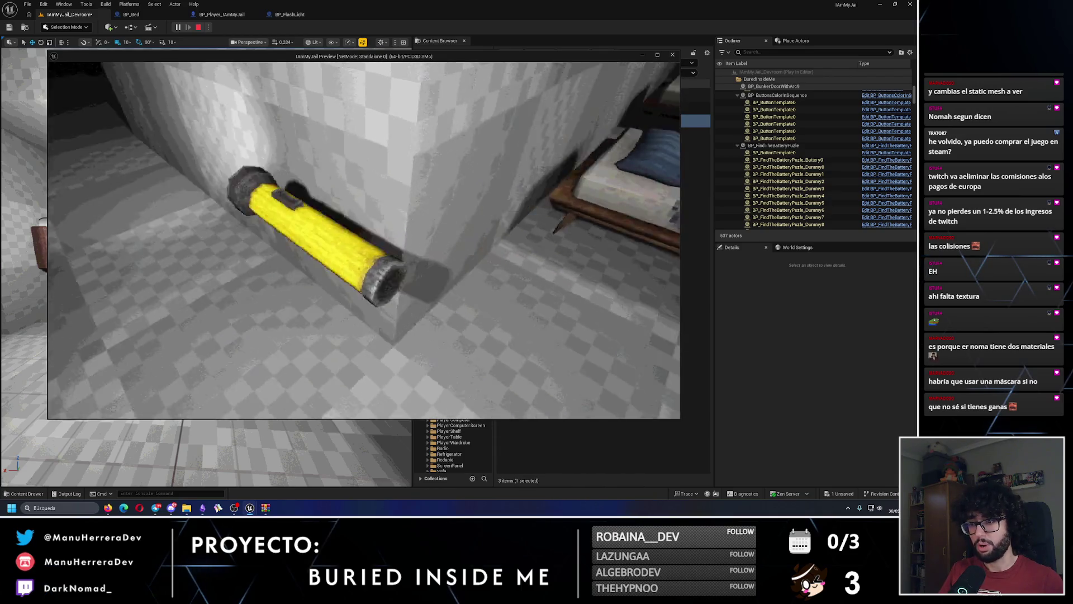
key(e)
key(Escape)
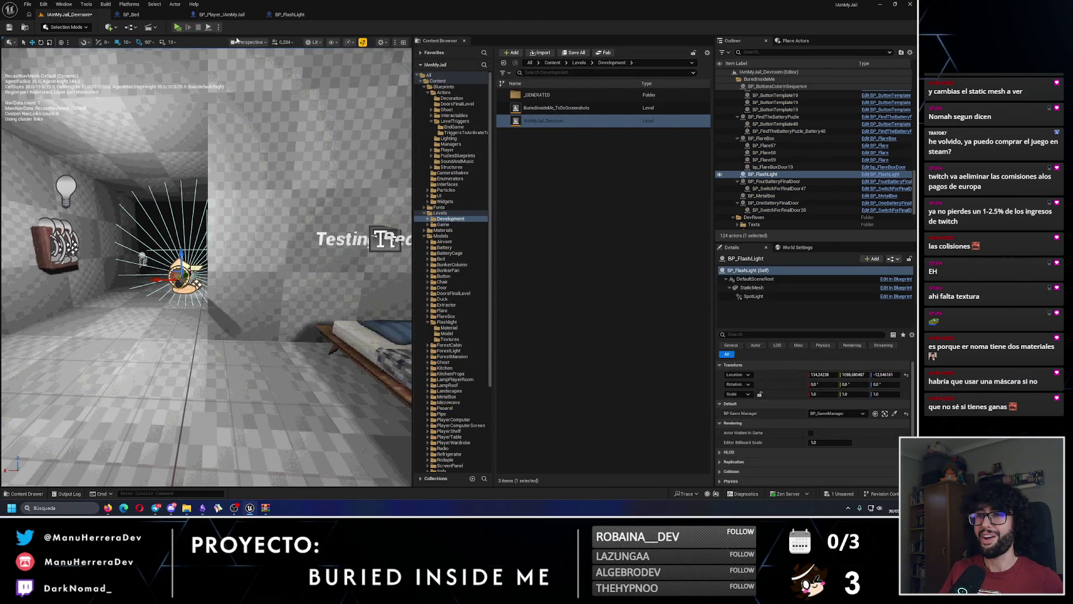
Step: Set FlashLight_v2's Collision Complexity to Use Complex Collision As Simple, save, and close the mesh editor
click(447, 334)
click(542, 108)
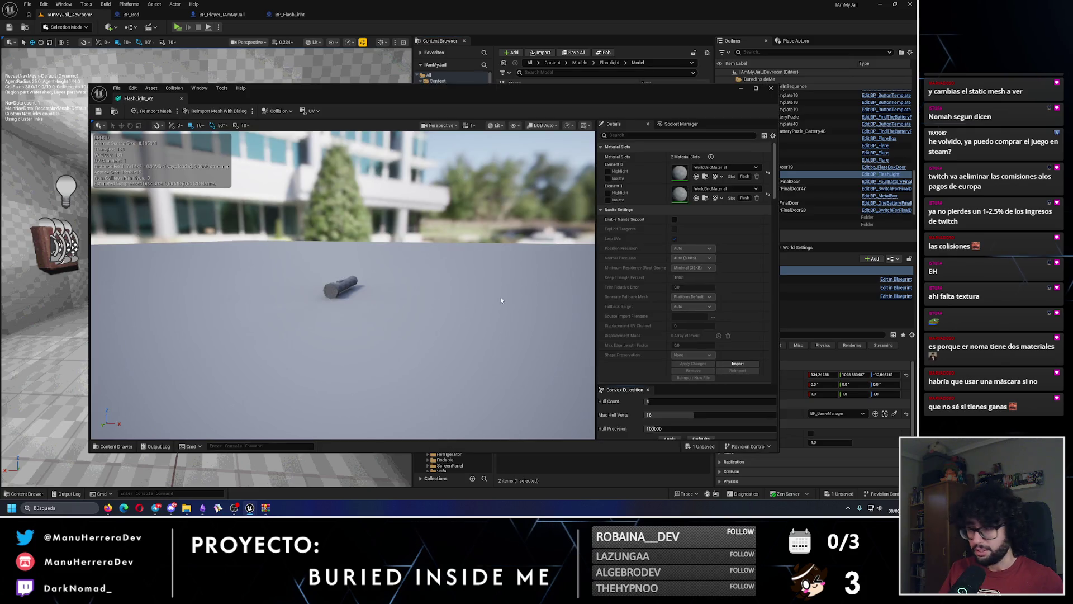
scroll(687, 321, down, 2)
drag(454, 95, 437, 84)
scroll(653, 317, down, 5)
scroll(653, 319, down, 10)
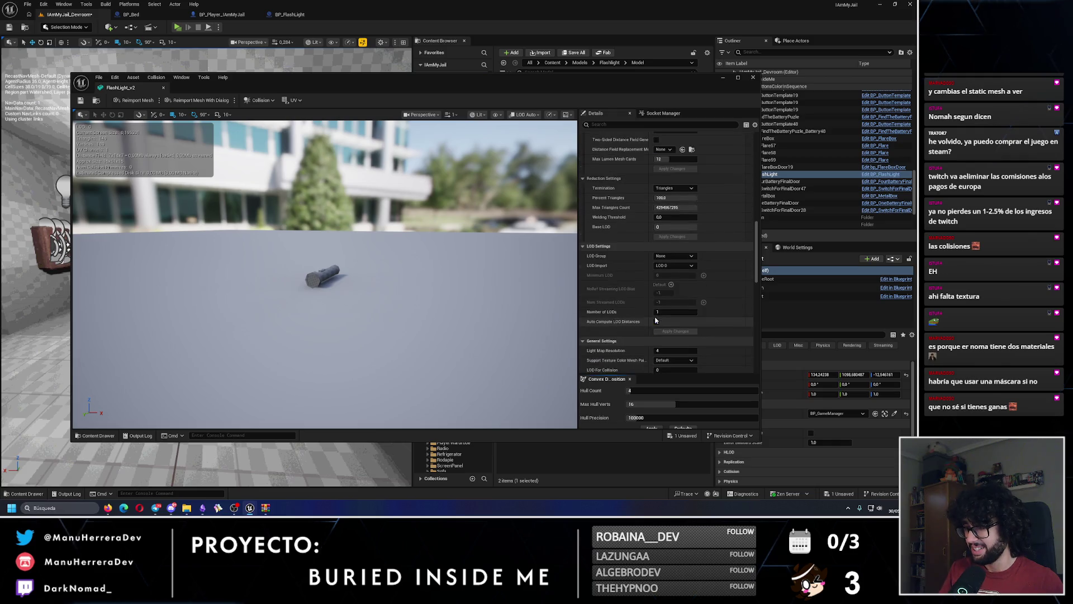
click(689, 326)
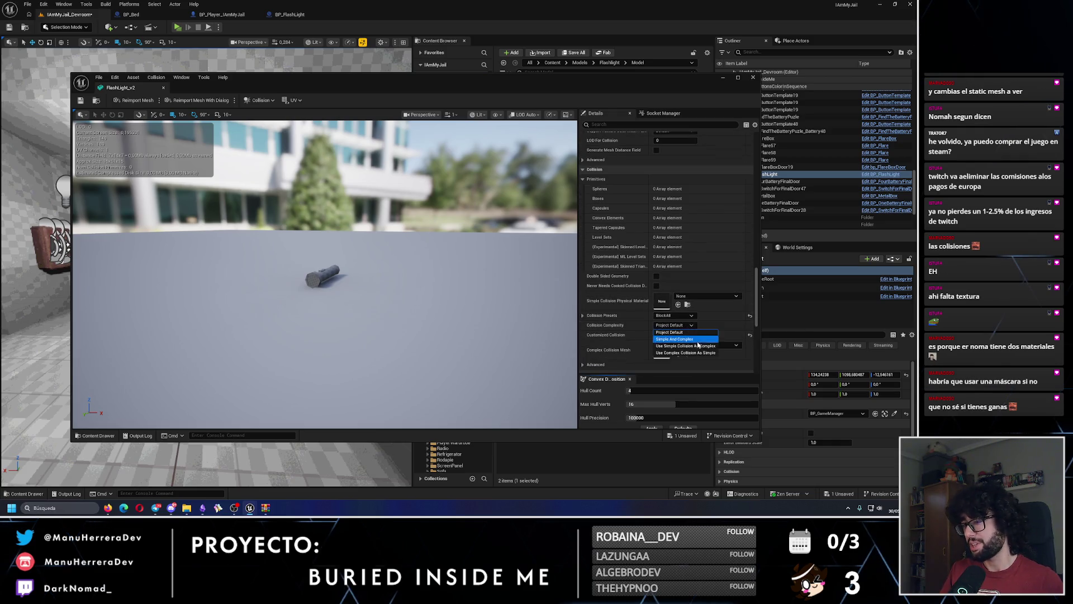
click(679, 353)
click(80, 100)
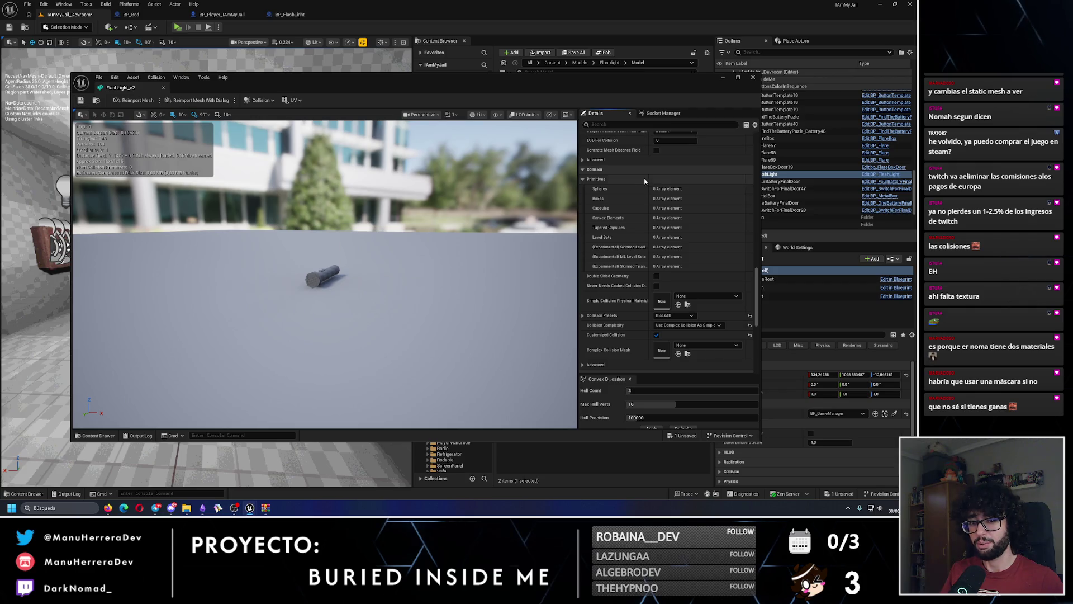
click(753, 77)
Step: Play-test again, walking to the flashlight by the wall and picking it up
key(alt+p)
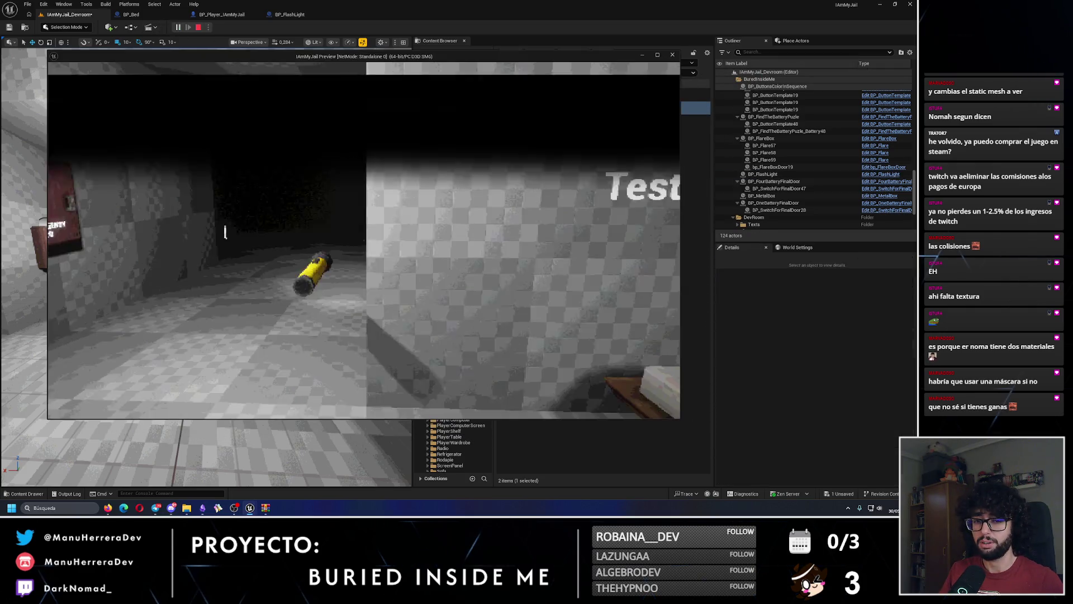
click(225, 232)
key(w)
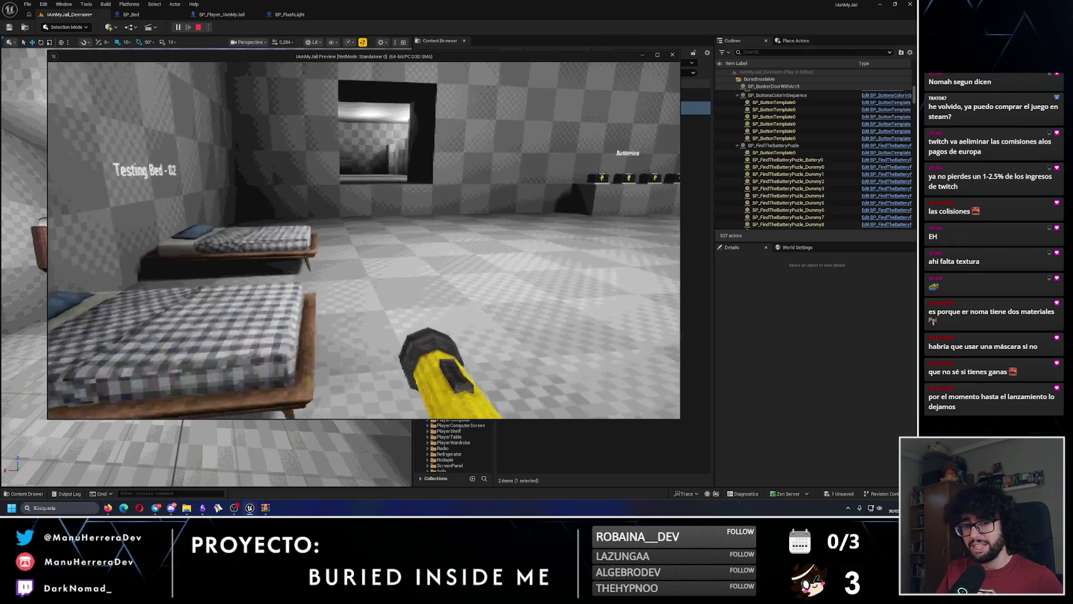
key(w)
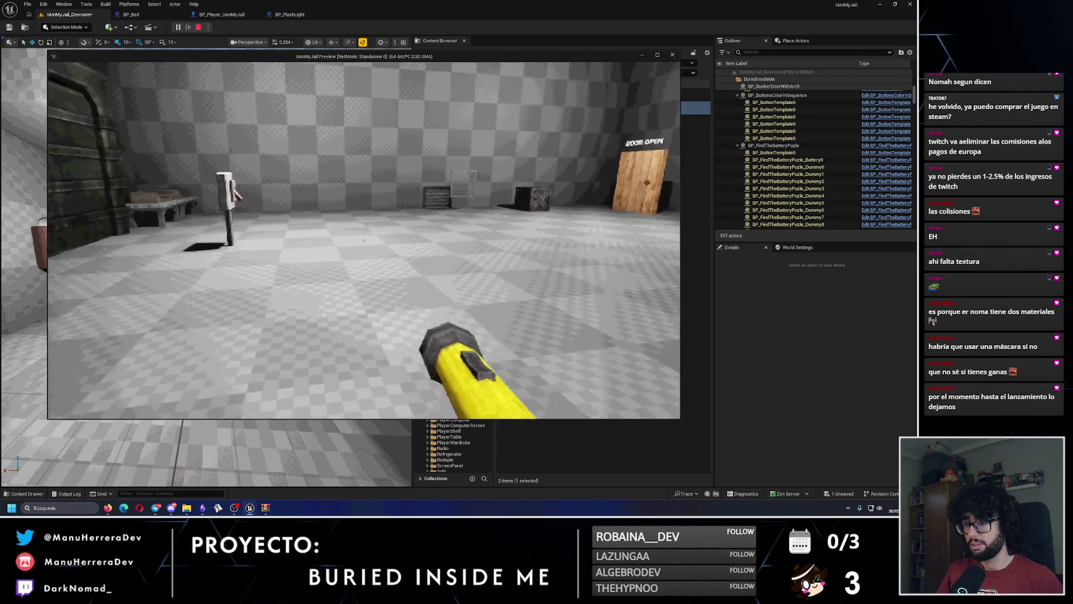
key(w)
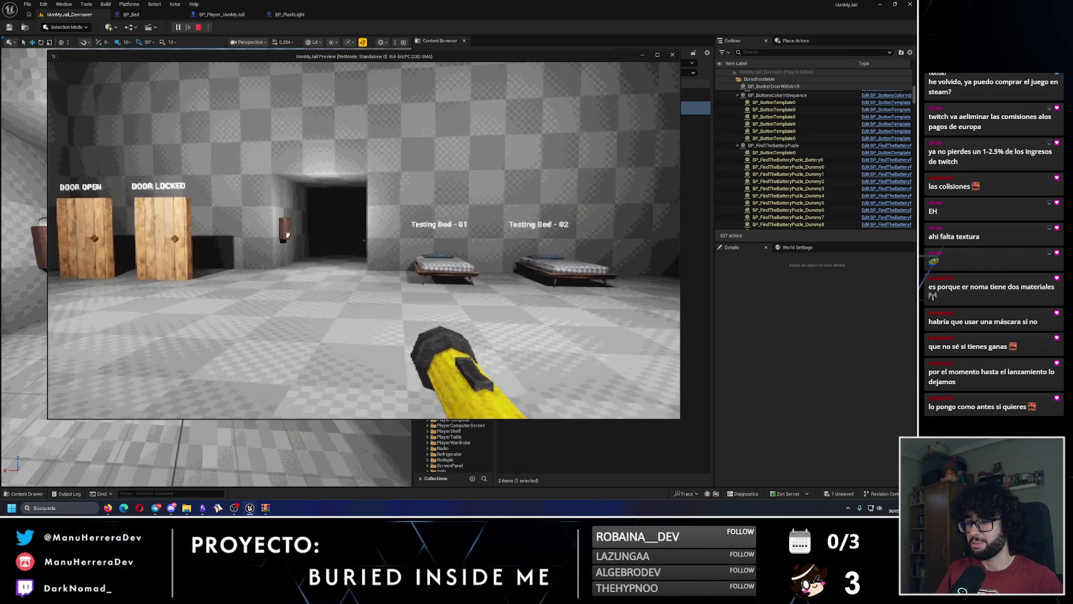
key(Escape)
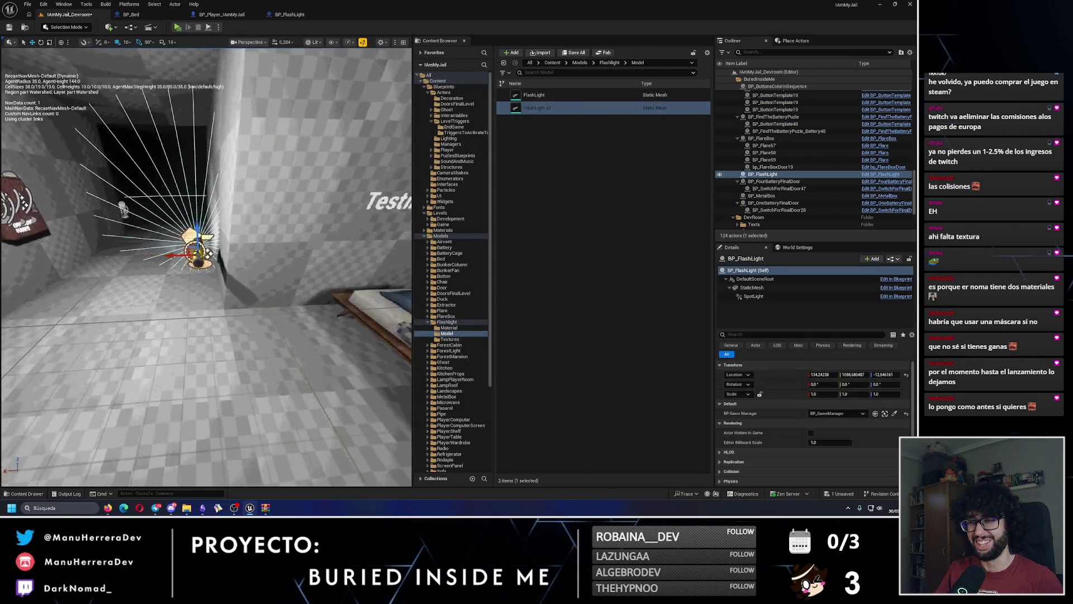
click(533, 95)
Step: Place the old FlashLight mesh beside FlashLight_v2 on the dev room floor and frame FlashLight_v2
drag(535, 108, 302, 374)
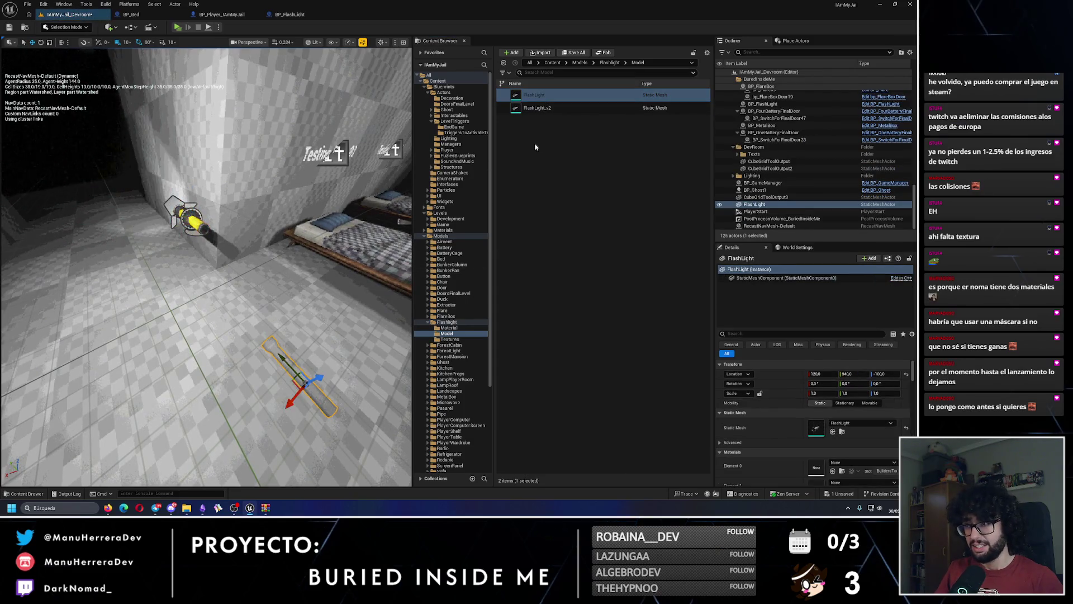
click(316, 362)
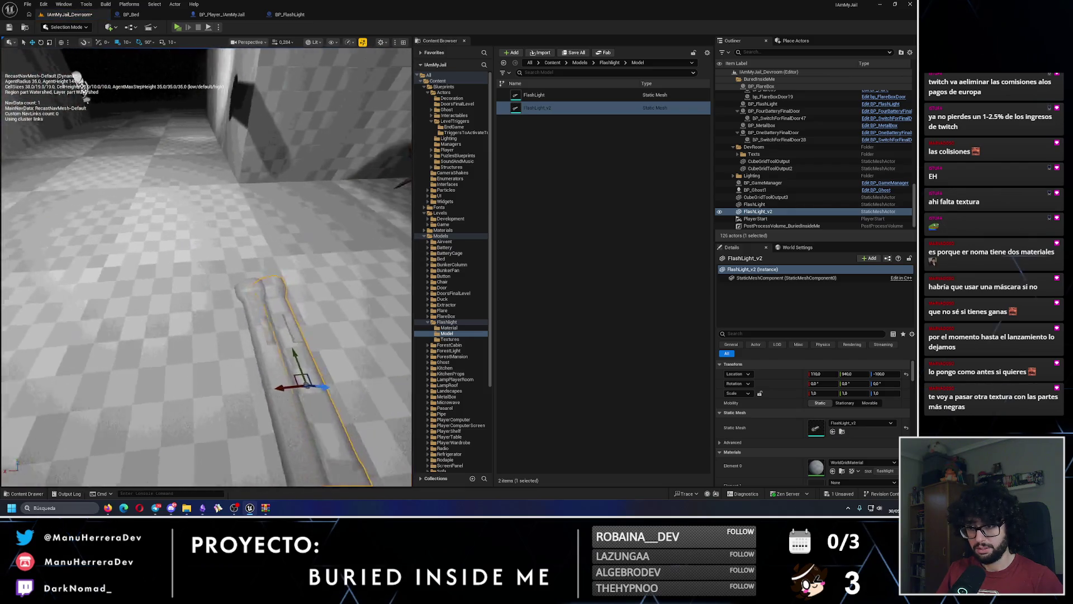
key(f)
ctrl+click(196, 285)
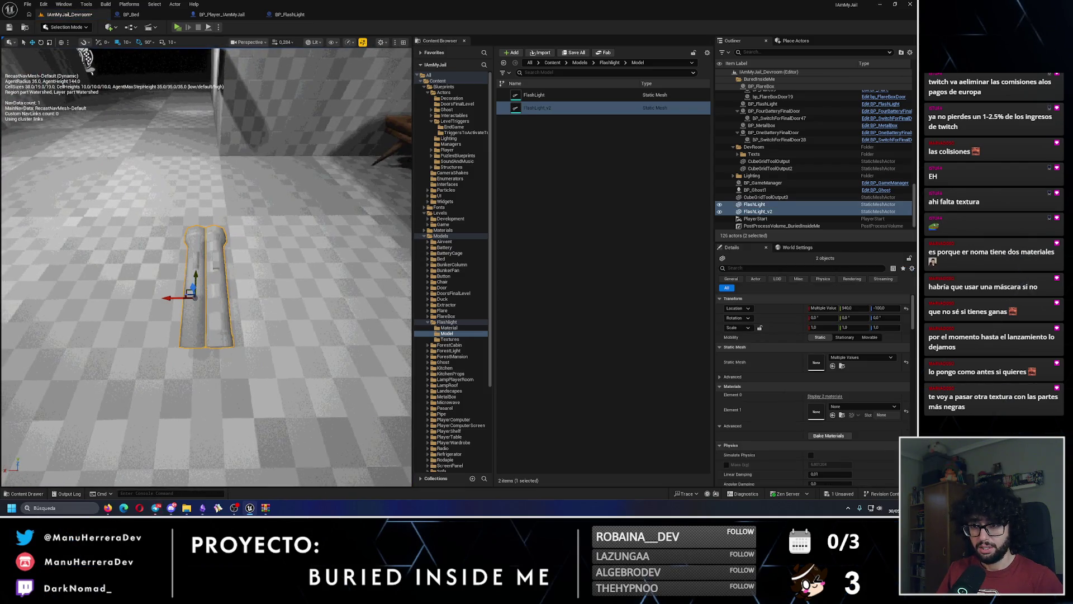
click(218, 313)
key(f)
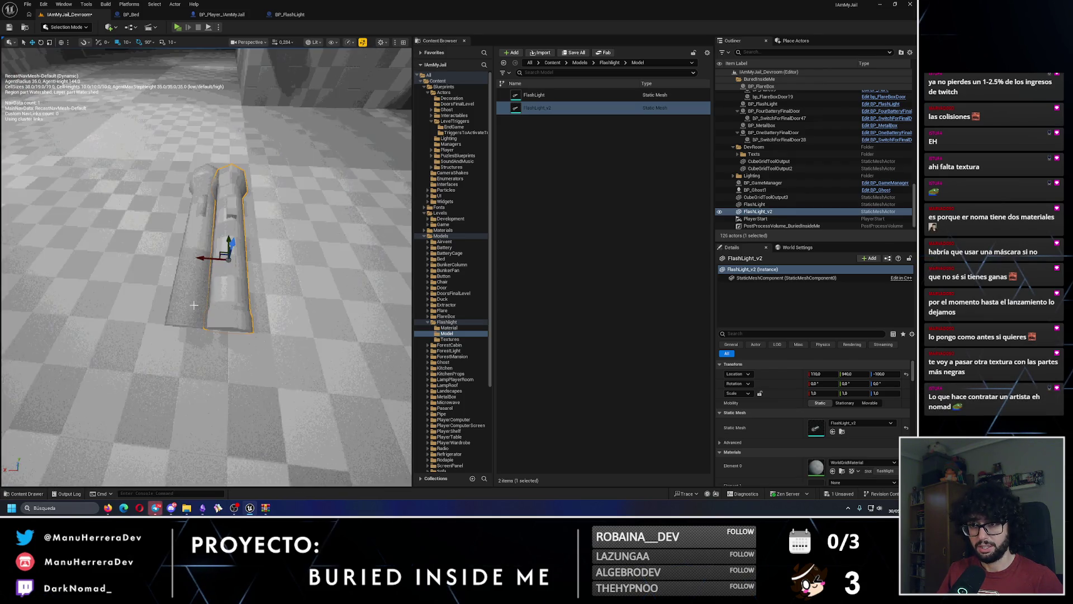
Step: Drag MI_FlashLight_v2 from the Material folder onto the FlashLight_v2 actor
click(448, 328)
mouse_move(536, 108)
mouse_down()
mouse_move(273, 237)
mouse_move(197, 241)
mouse_move(206, 246)
mouse_up()
drag(536, 133, 226, 256)
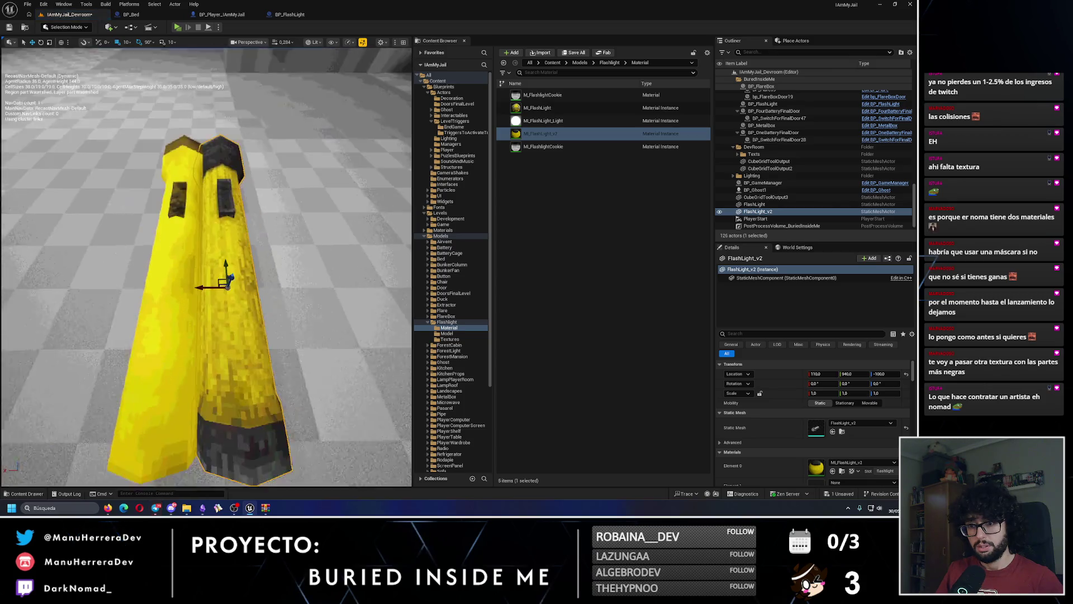
Step: Compare the original FlashLight with FlashLight_v2 side by side, then start a play test
click(169, 276)
drag(169, 276, 207, 270)
click(216, 267)
click(206, 270)
click(217, 266)
click(207, 269)
click(219, 265)
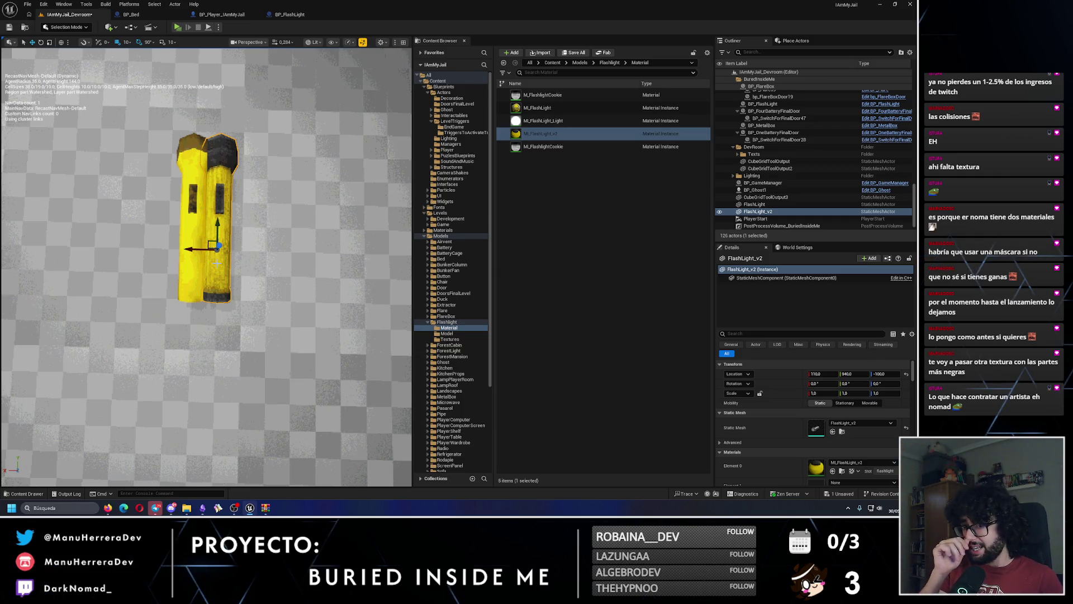
key(1)
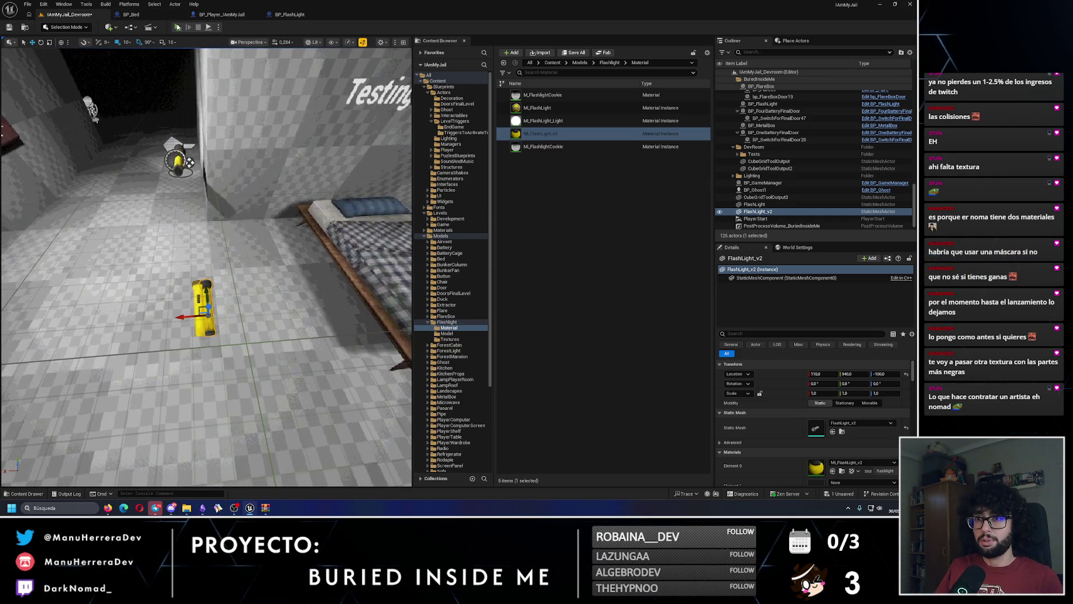
key(alt+p)
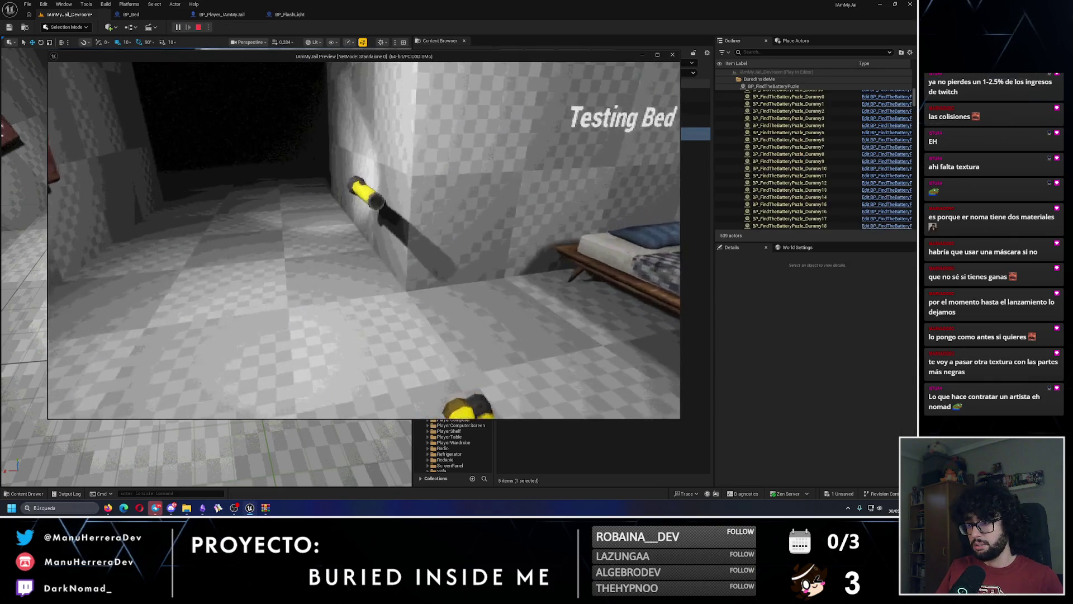
mouse_move(364, 241)
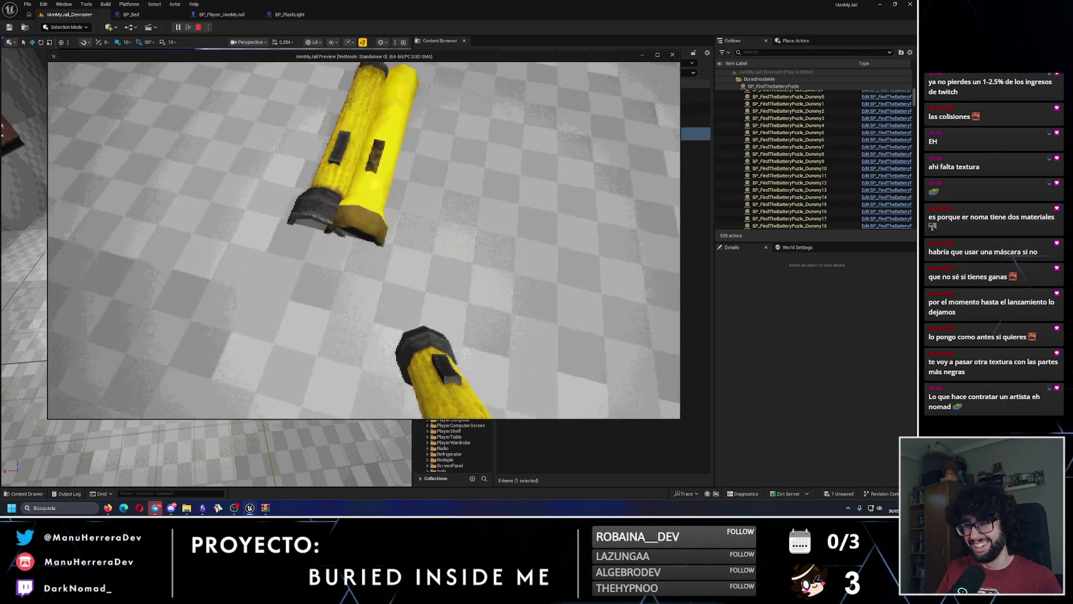
key(Escape)
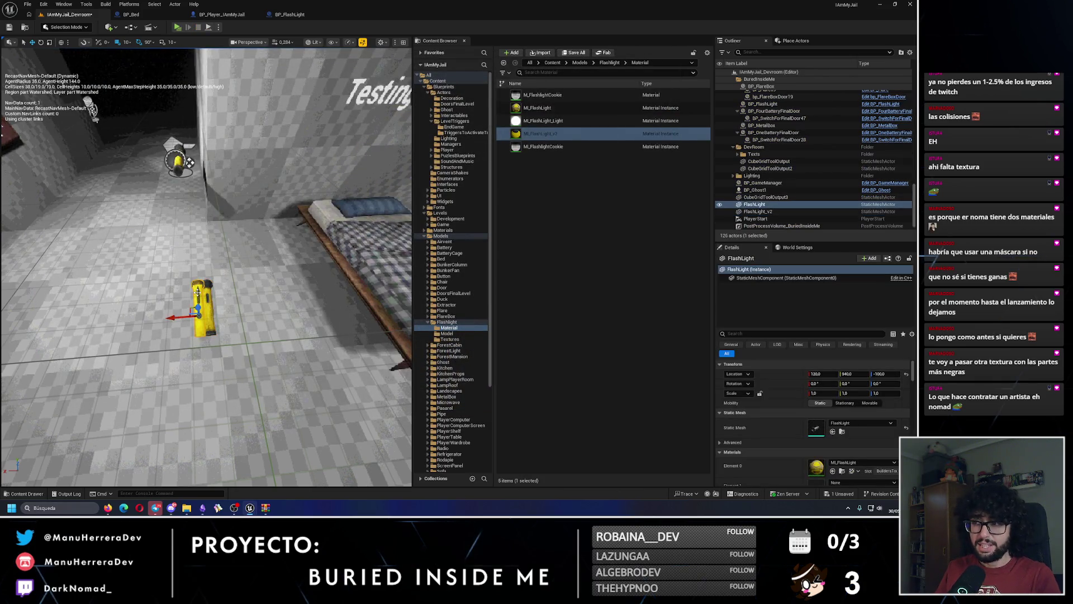
Step: Delete the two test flashlights and save the dev room level
key(Delete)
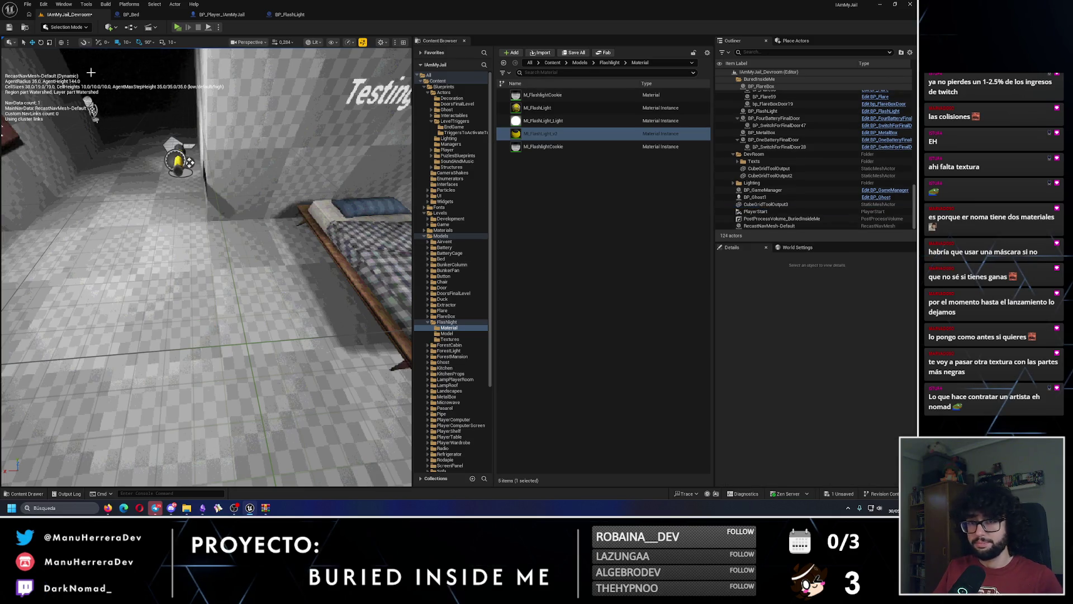
key(ctrl+s)
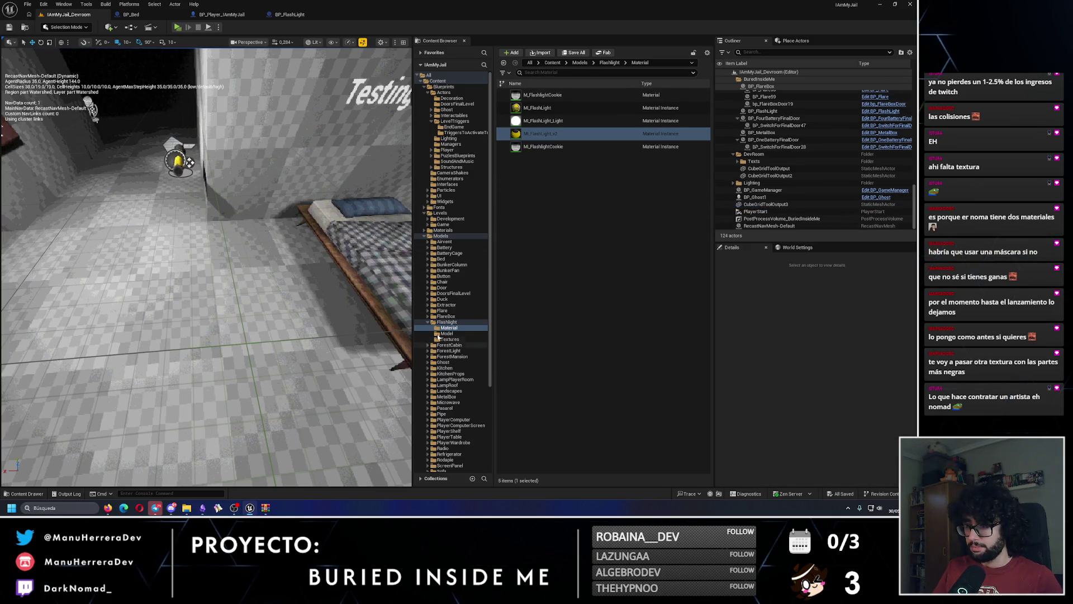
double_click(446, 322)
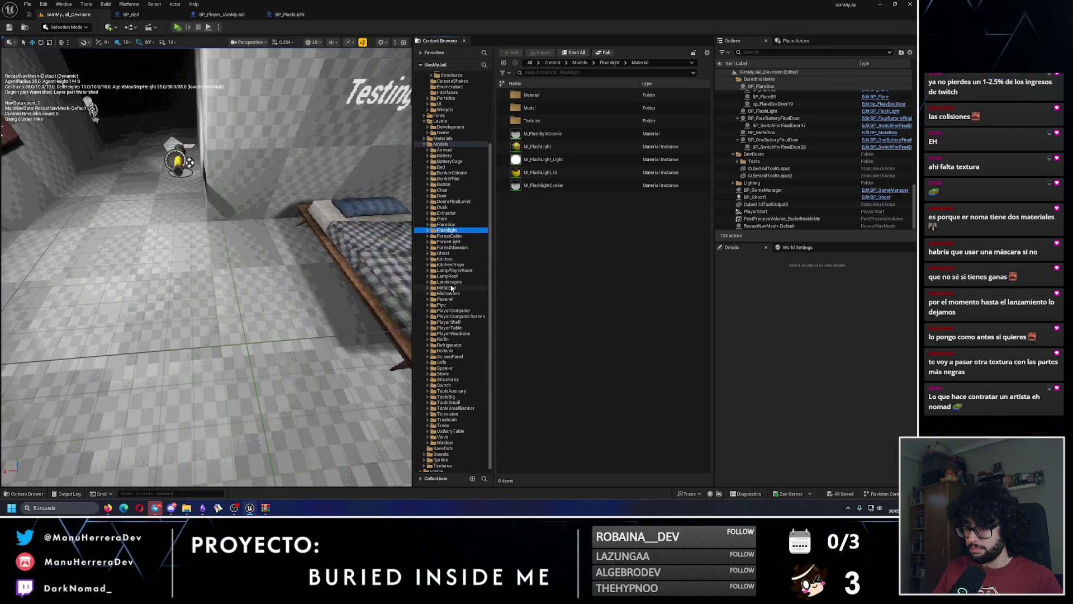
double_click(443, 236)
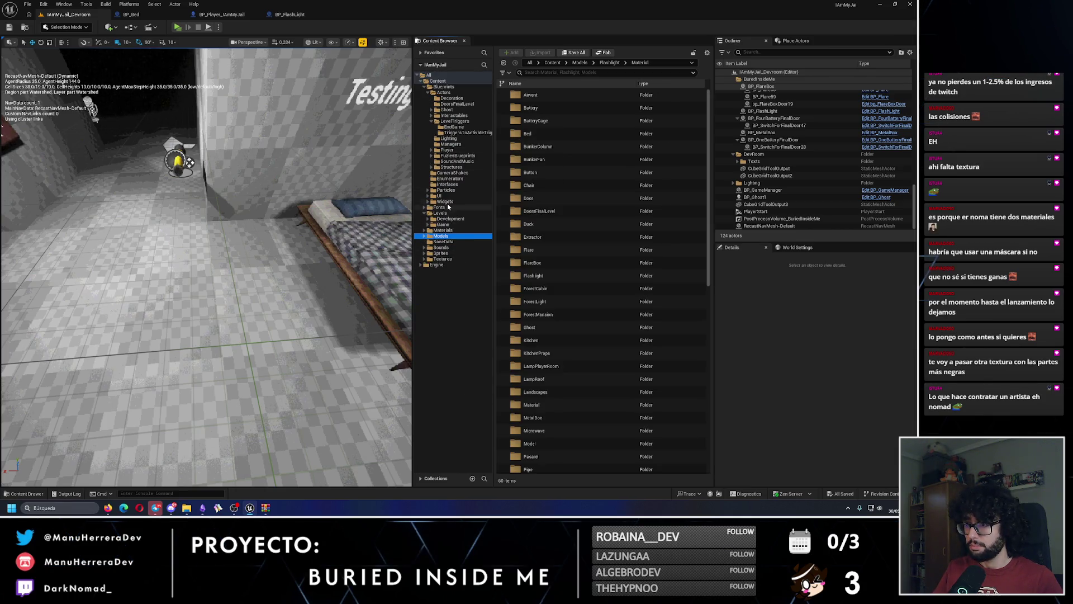
Step: Open BuriedInsideMe_Level_01 from the Levels/Game folder
click(440, 213)
click(442, 224)
double_click(548, 120)
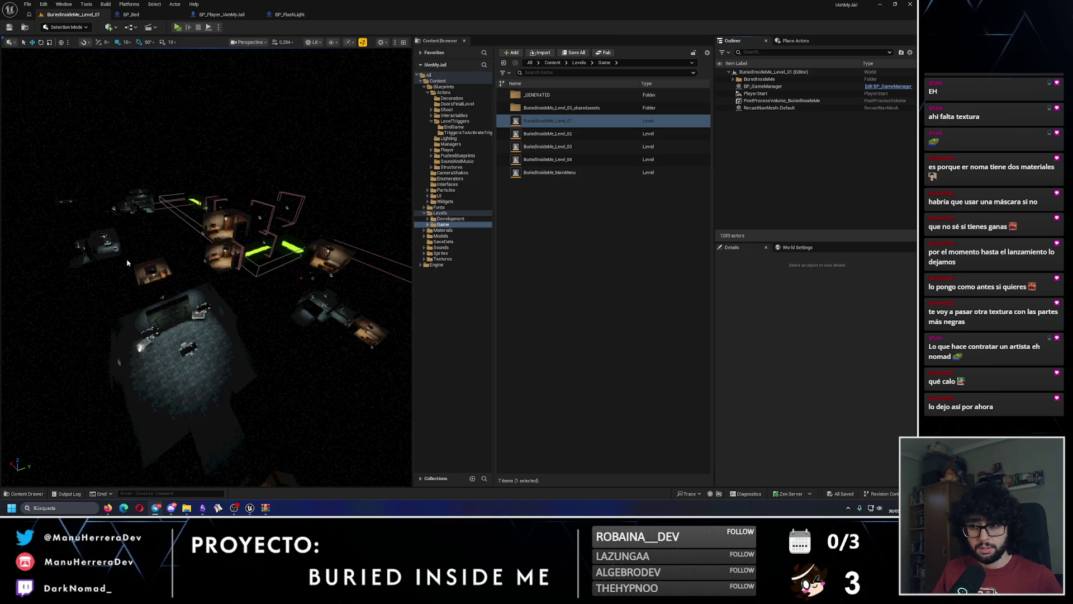
Step: Fly around BuriedInsideMe_Level_01 in unlit and lit views, then bring up the Jaén weather search
key(p)
key(alt+3)
mouse_move(127, 263)
mouse_down()
mouse_move(146, 179)
mouse_move(352, 56)
mouse_up()
key(alt+4)
key(p)
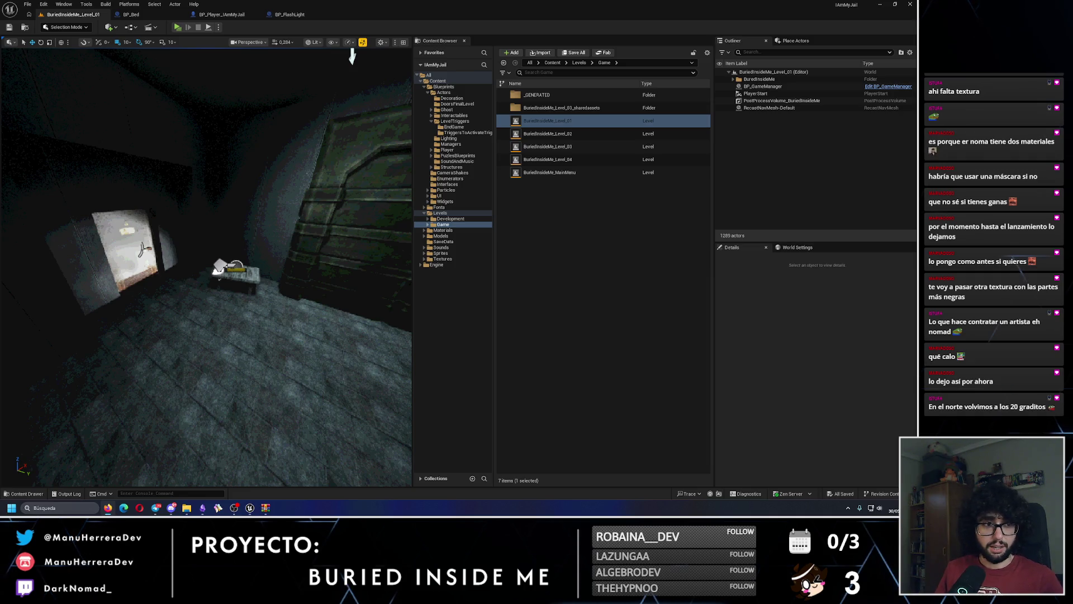
key(alt+Tab)
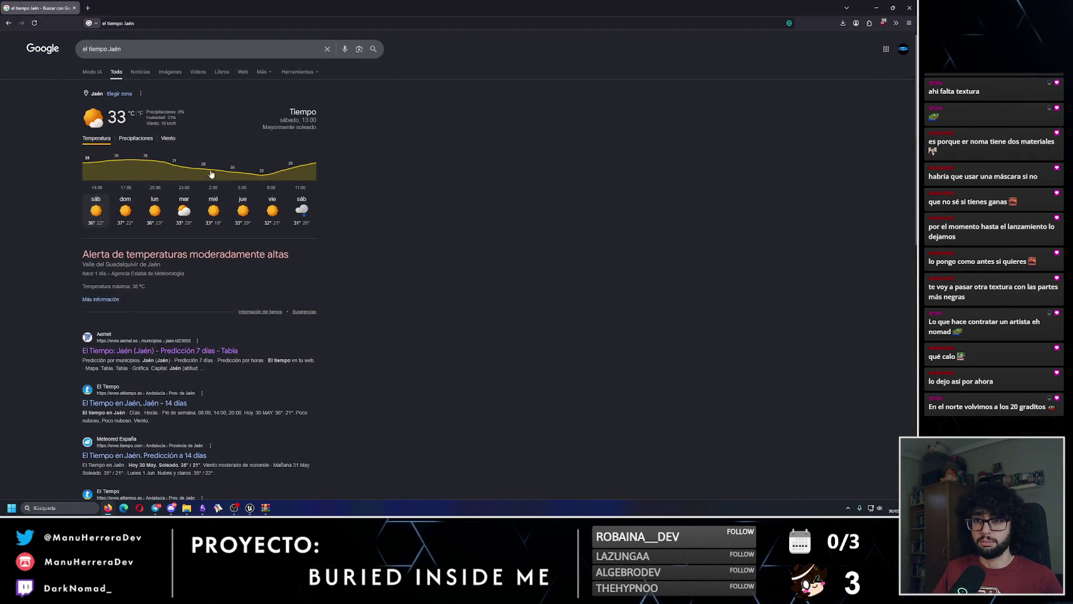
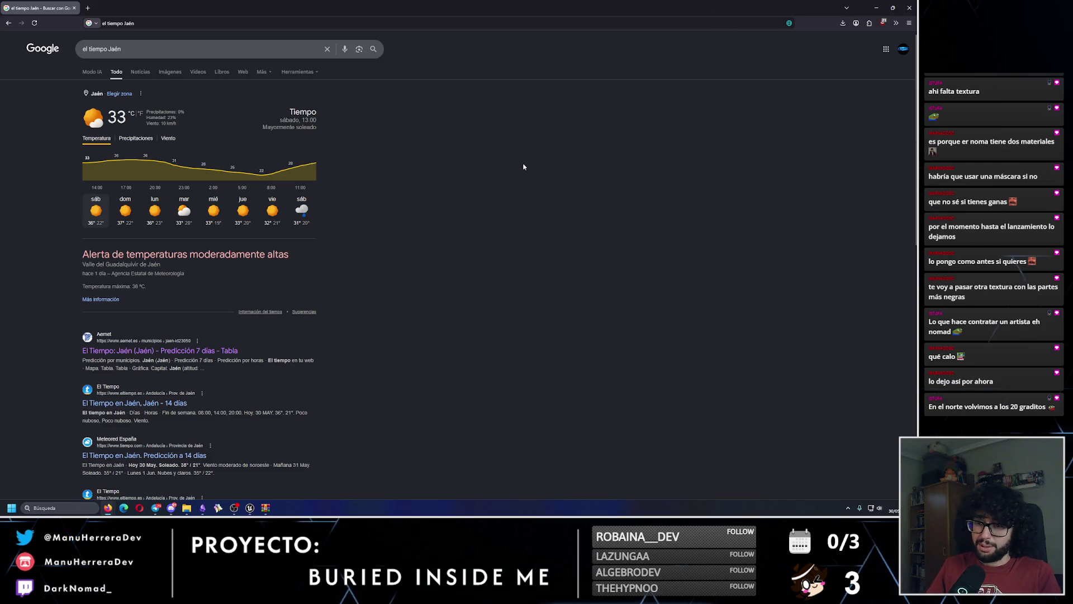
Step: Check Jaén's 38 ºC maximum temperature in the forecast, then return to Unreal Engine
drag(146, 286, 126, 286)
click(201, 295)
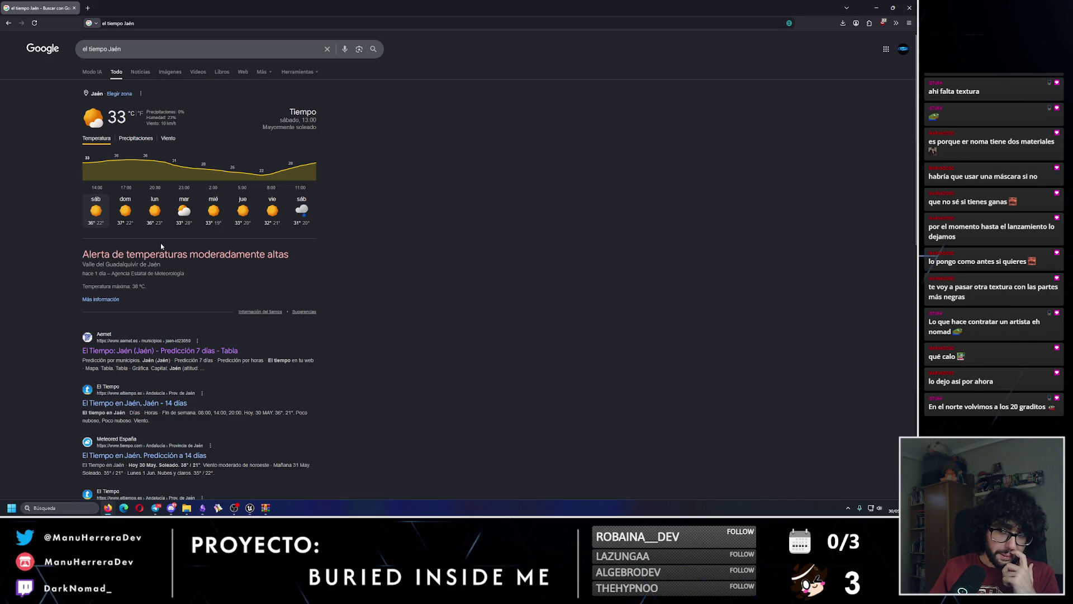
key(alt+Tab)
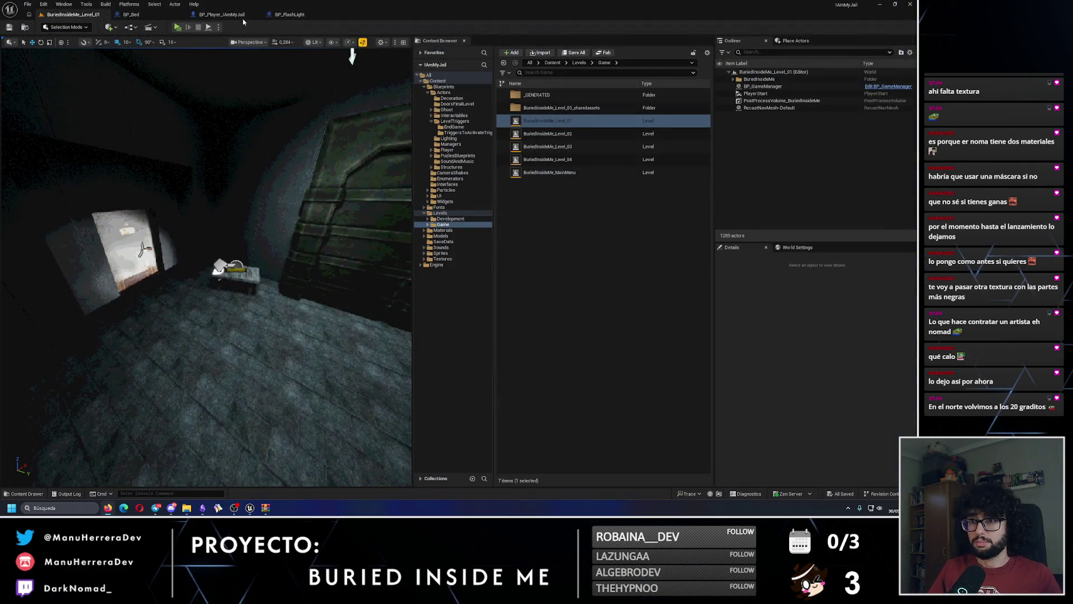
Step: Playtest picking up the flashlight, then show BP_Player_IAmMyJail's Camera component properties
key(alt+p)
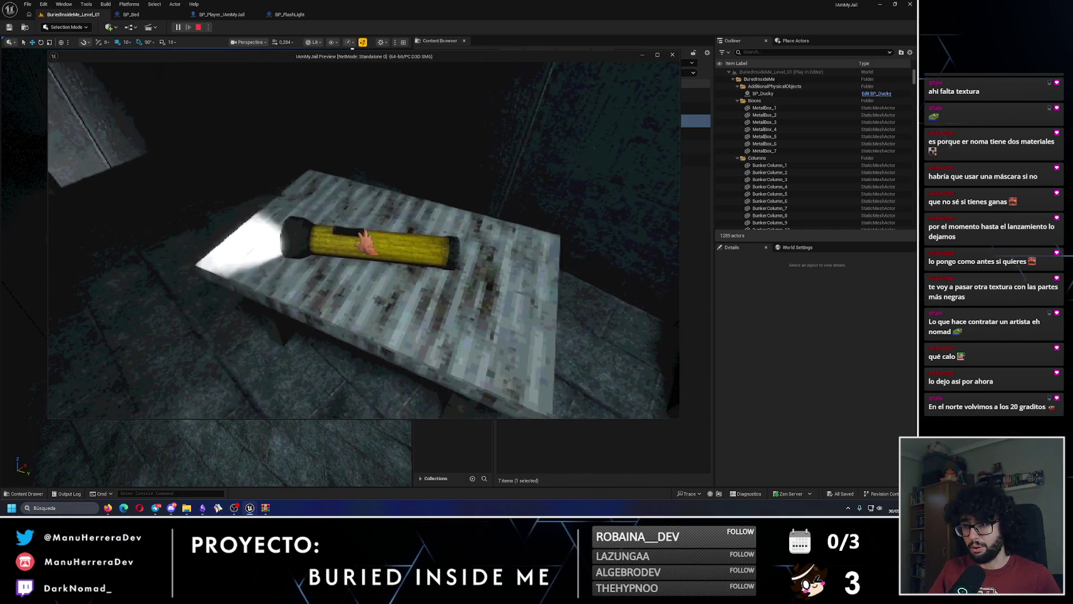
key(e)
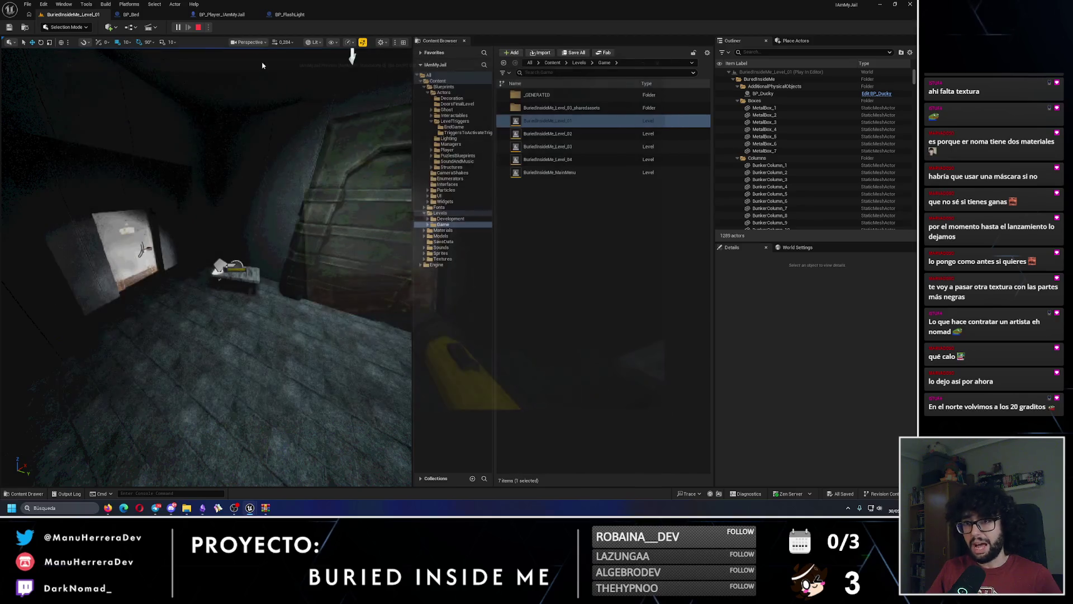
click(226, 15)
click(373, 163)
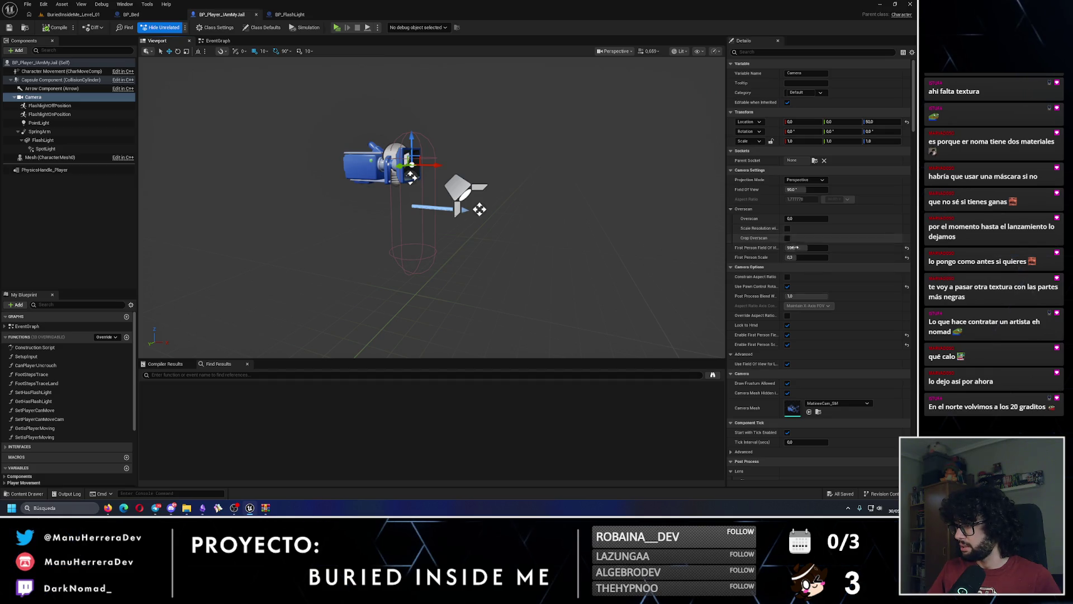
text(c)
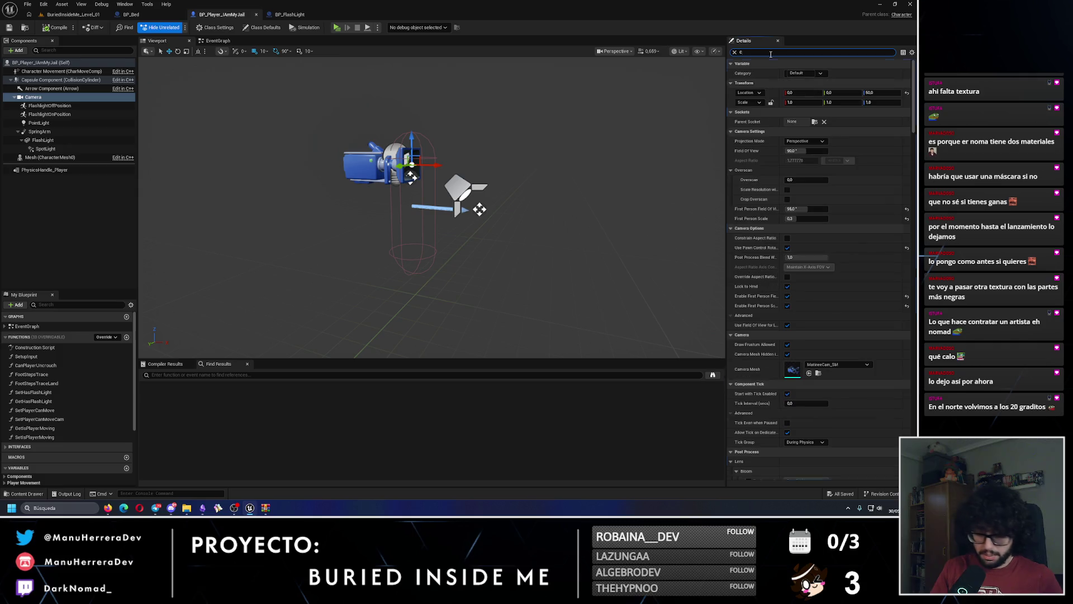
text(lippin)
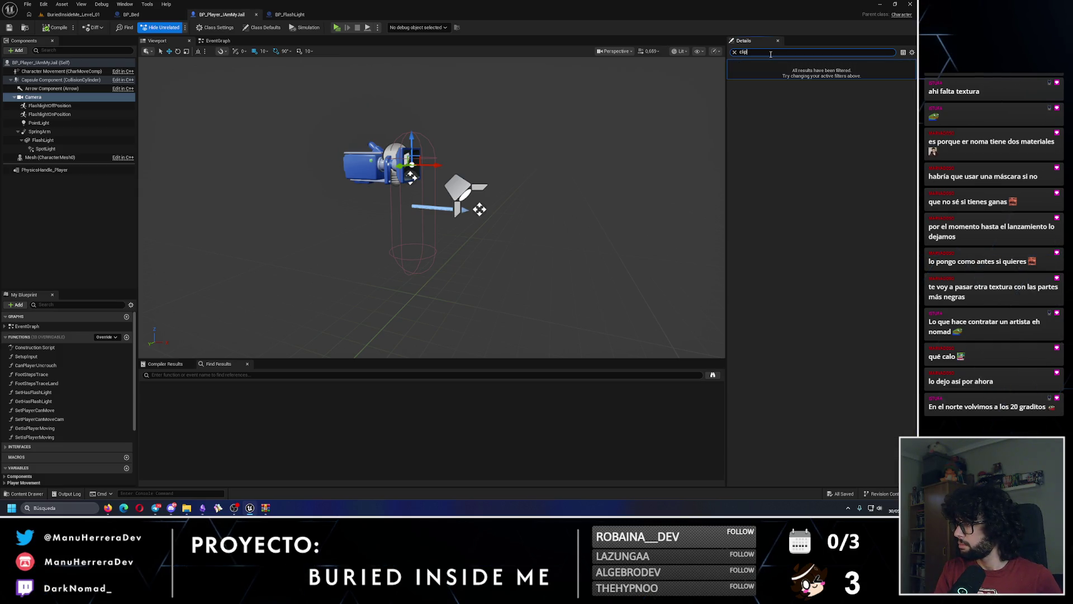
key(BackSpace)
key(BackSpace)
key(BackSpace)
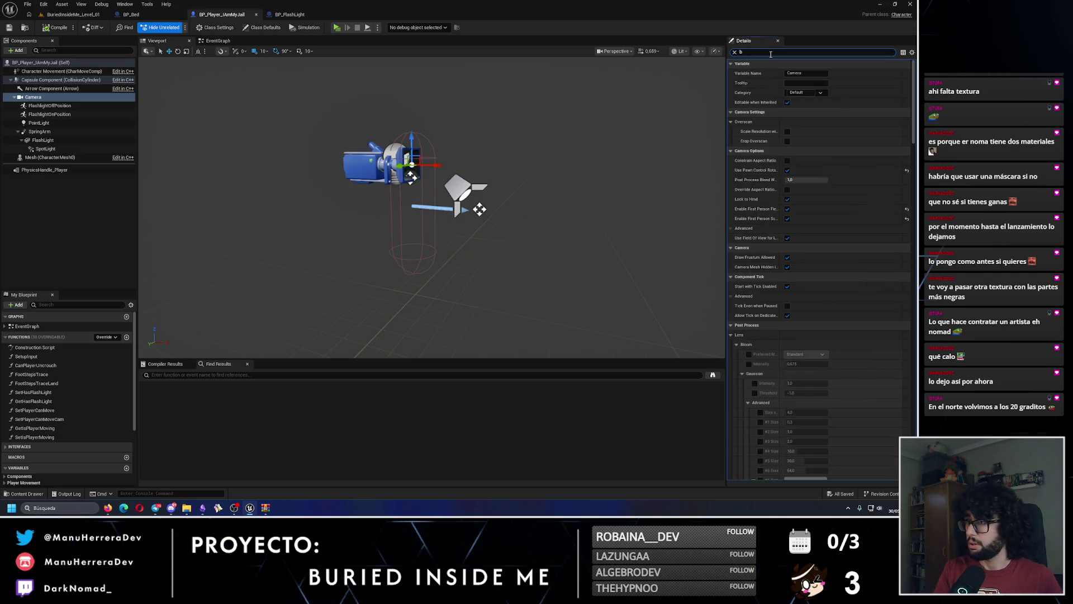
text(aa)
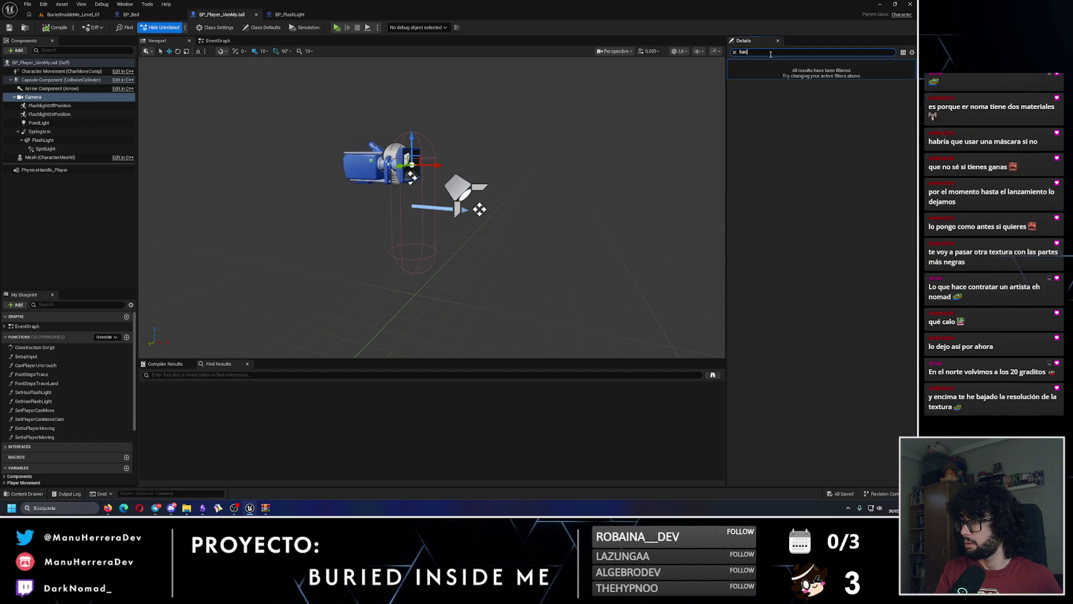
key(BackSpace)
key(BackSpace)
key(BackSpace)
text(clip)
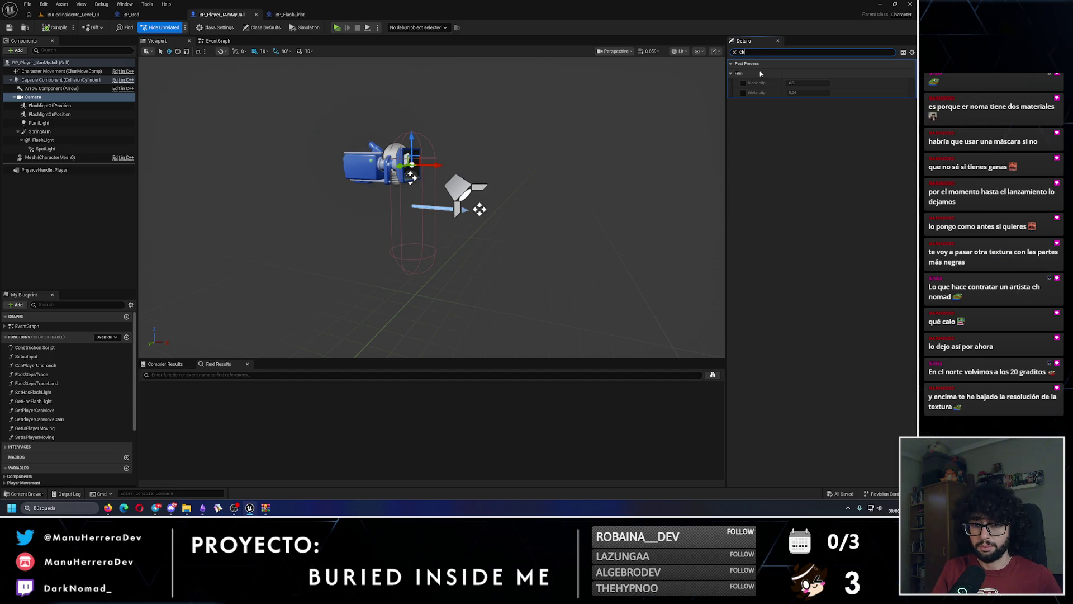
click(734, 52)
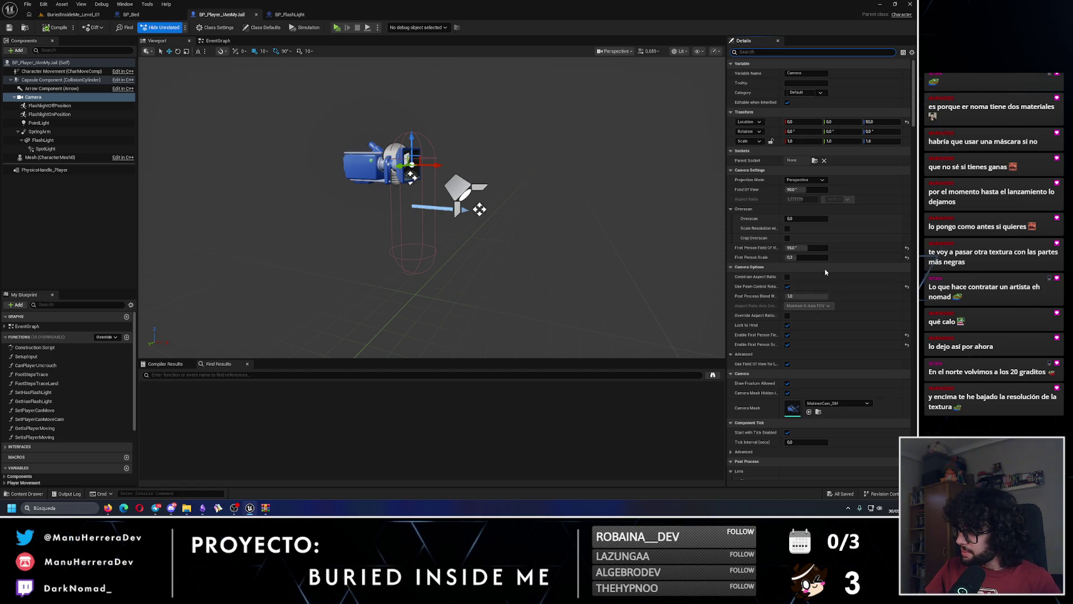
scroll(827, 260, down, 1)
scroll(838, 297, down, 1)
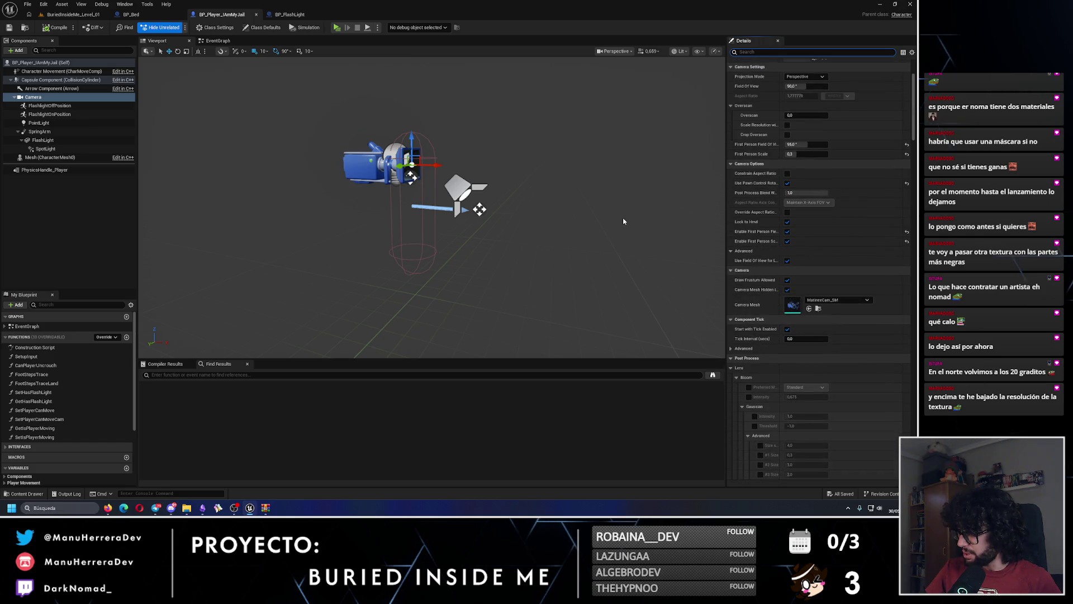
click(73, 14)
click(177, 27)
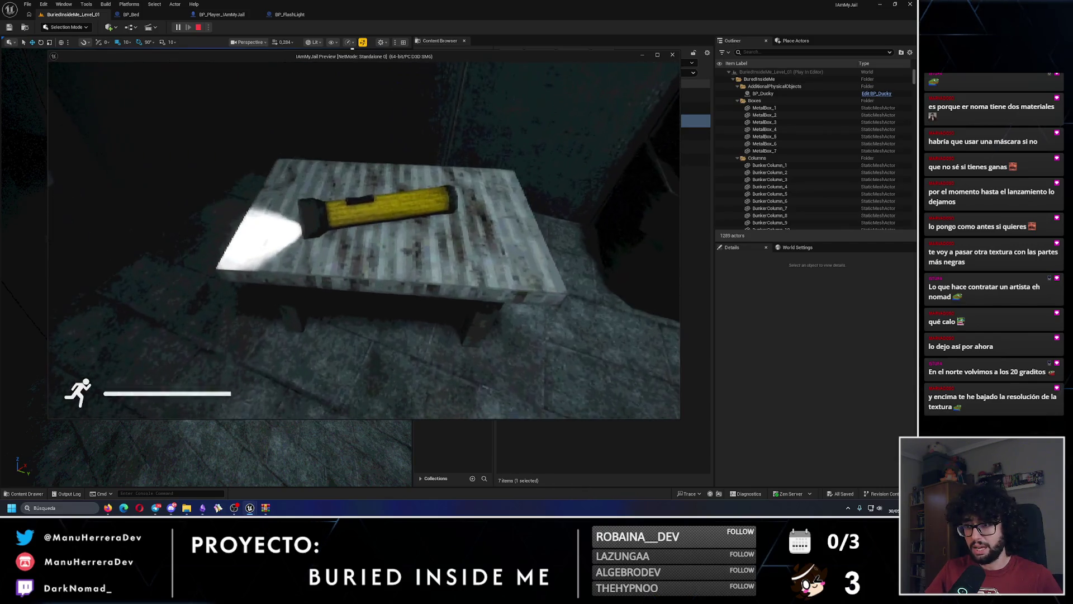
key(e)
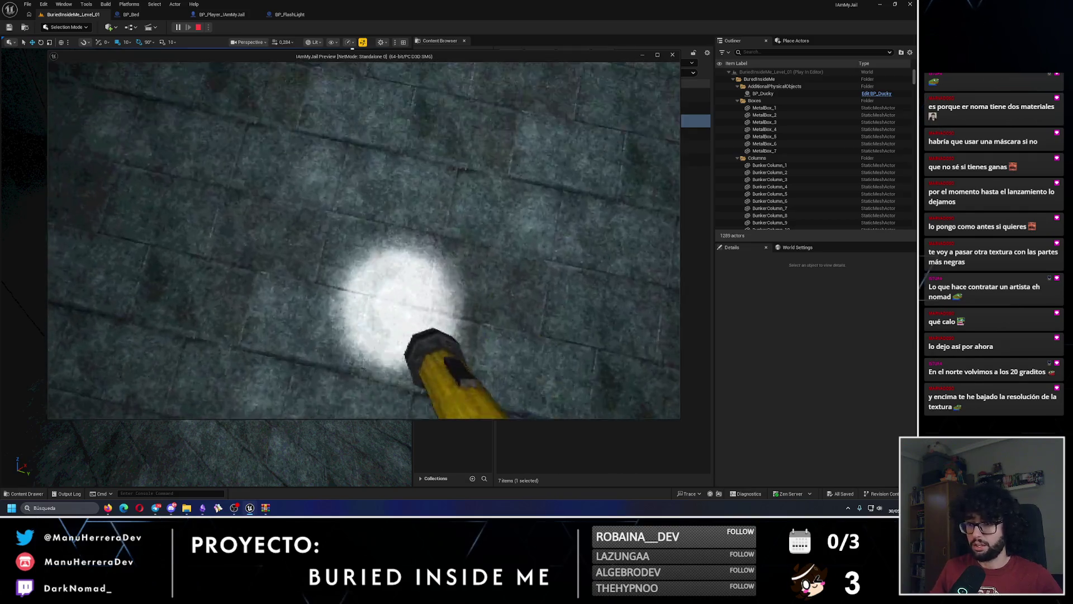
key(shift+F1)
click(244, 4)
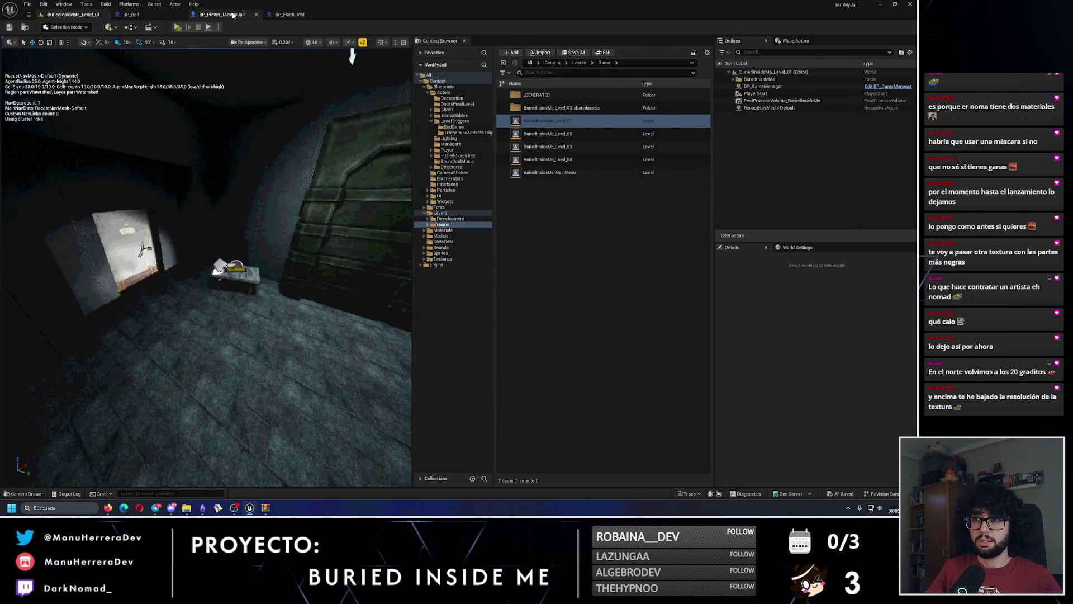
click(221, 14)
scroll(801, 191, down, 2)
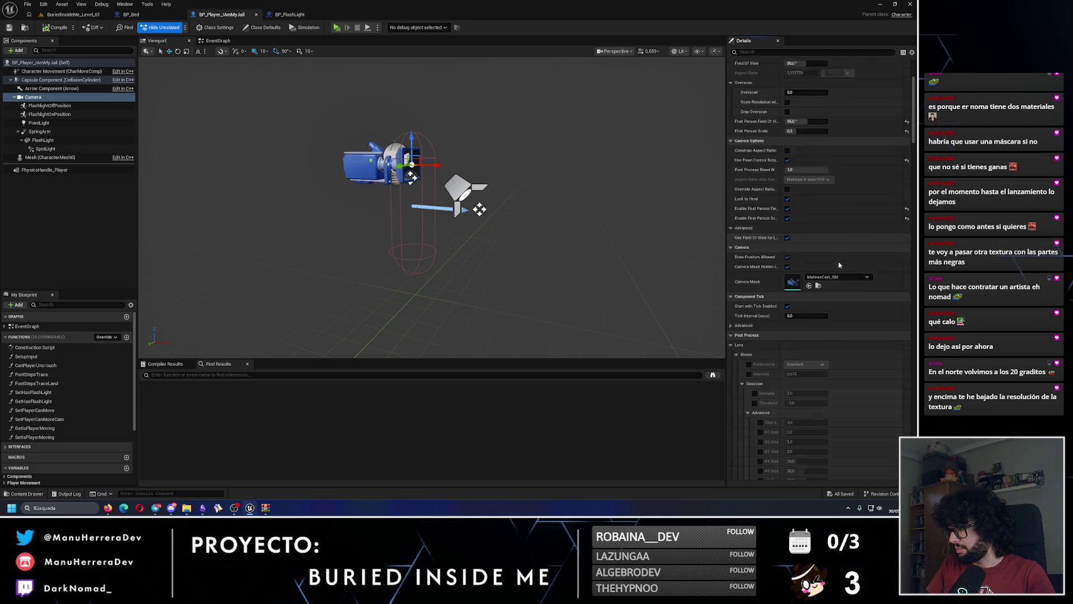
click(789, 333)
scroll(789, 358, down, 3)
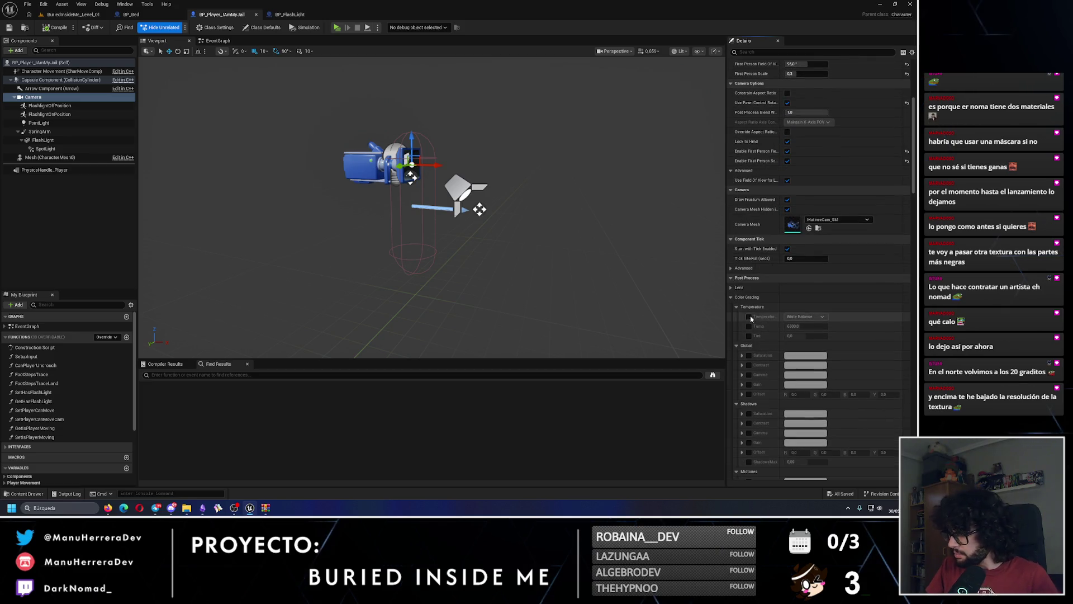
click(728, 284)
scroll(918, 210, down, 3)
scroll(918, 209, up, 5)
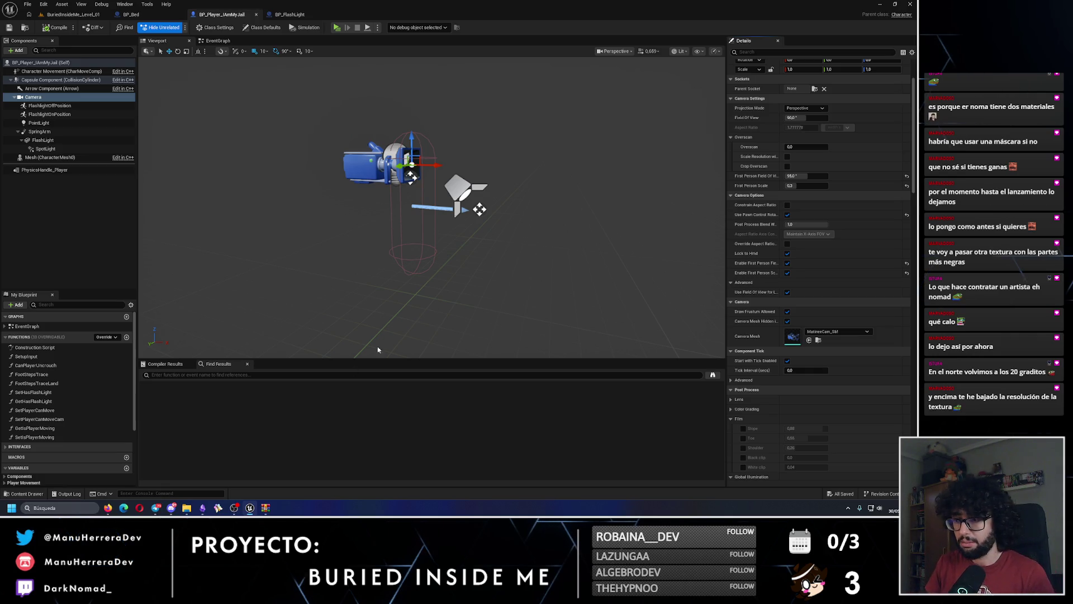
click(235, 359)
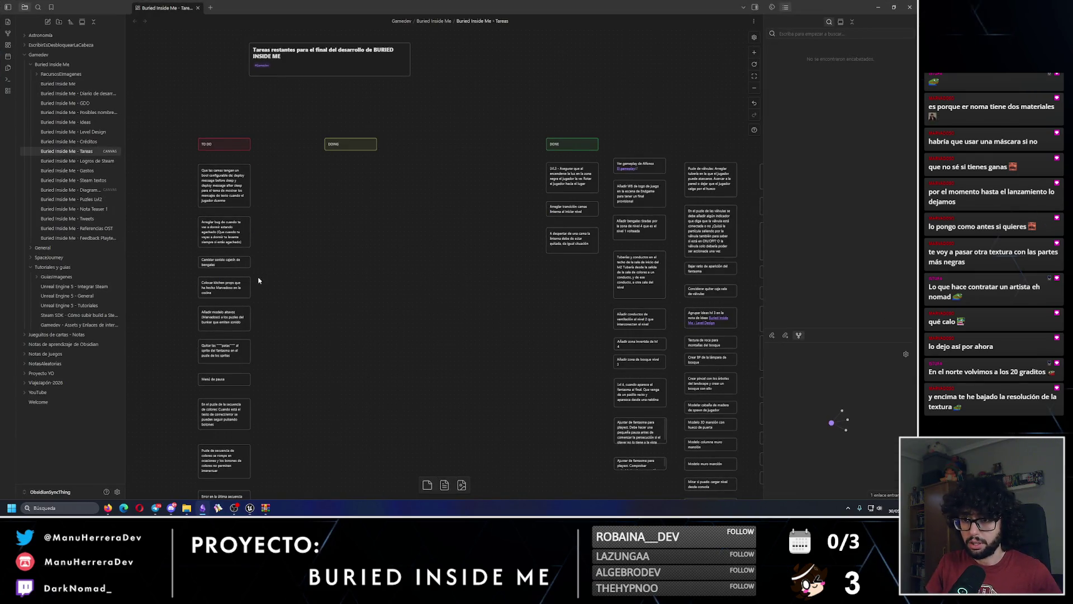
Step: Move the Retexturizado linterna card into the DONE column
scroll(298, 272, left, 5)
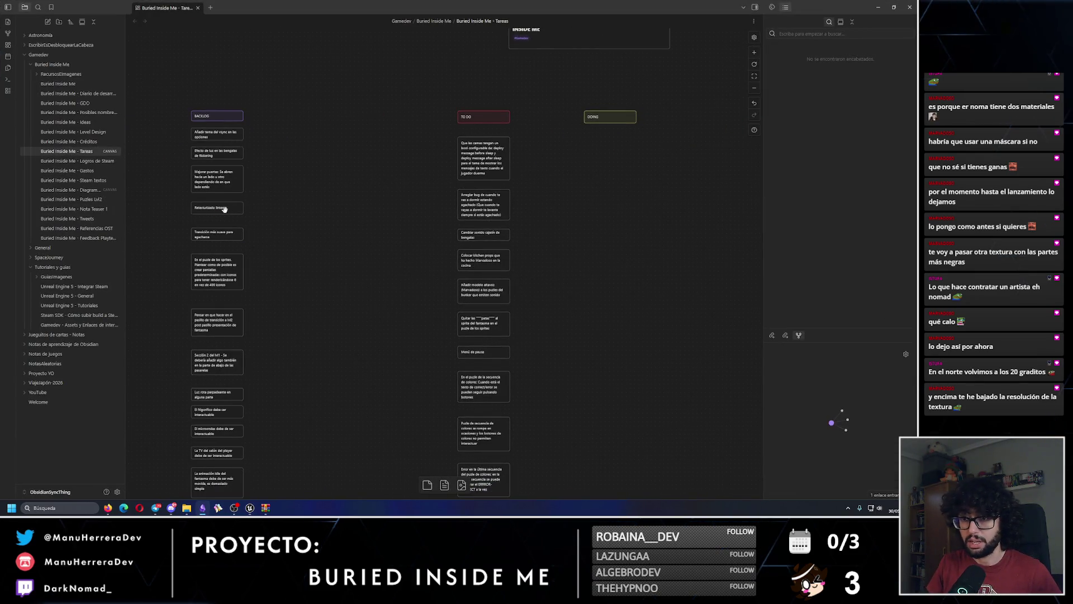
mouse_move(224, 209)
mouse_down()
mouse_move(600, 229)
mouse_move(318, 235)
mouse_move(458, 246)
mouse_up()
scroll(441, 258, left, 10)
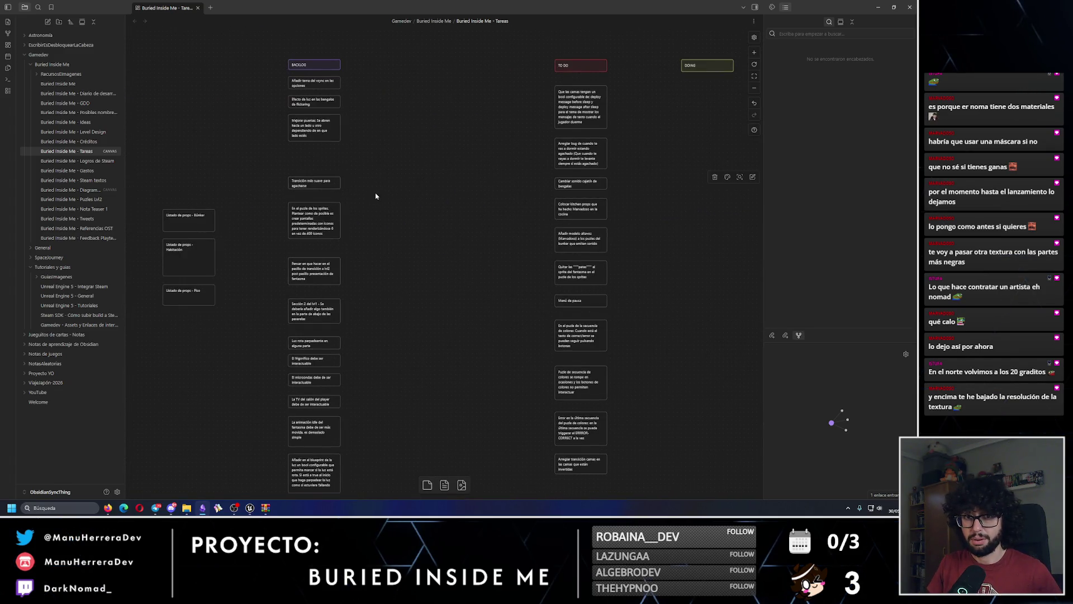
Step: Select most BACKLOG cards, including the smoother crouch transition card, and nudge them upward
click(334, 183)
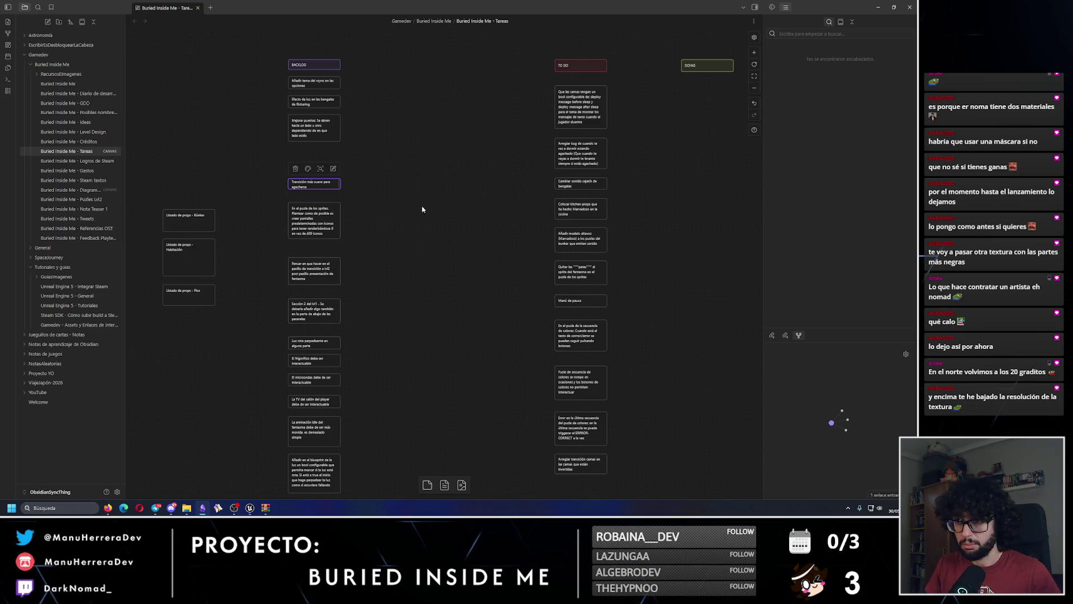
mouse_move(383, 152)
mouse_down()
mouse_move(302, 313)
mouse_move(293, 486)
mouse_up()
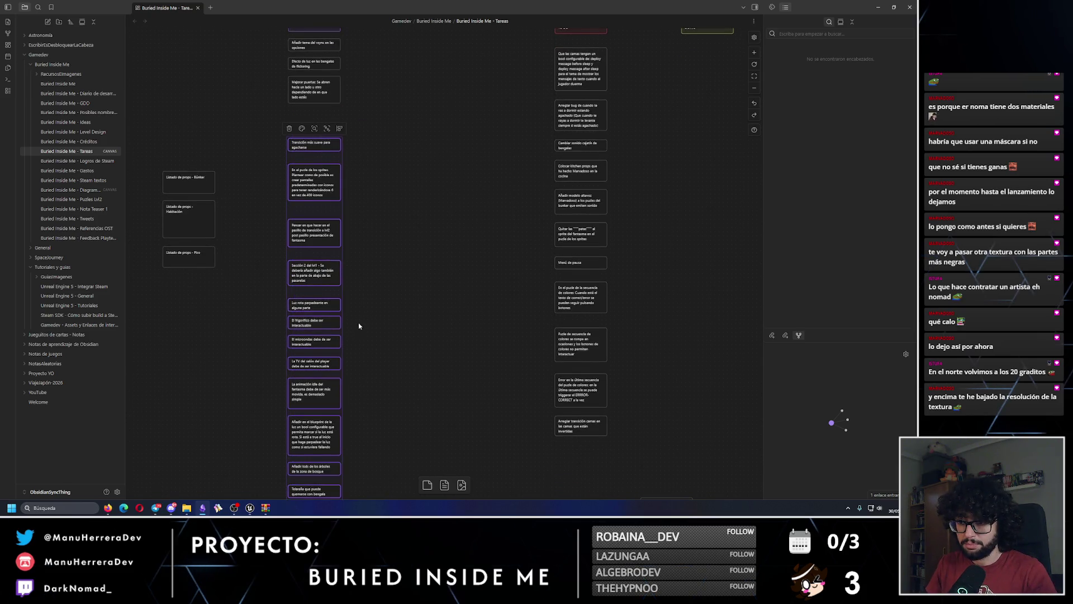
scroll(392, 358, up, 1)
scroll(391, 358, left, 1)
key(Up)
key(Up)
key(Up)
click(451, 383)
Step: Pan the canvas over to the finished columns before leaving Obsidian
scroll(492, 324, right, 5)
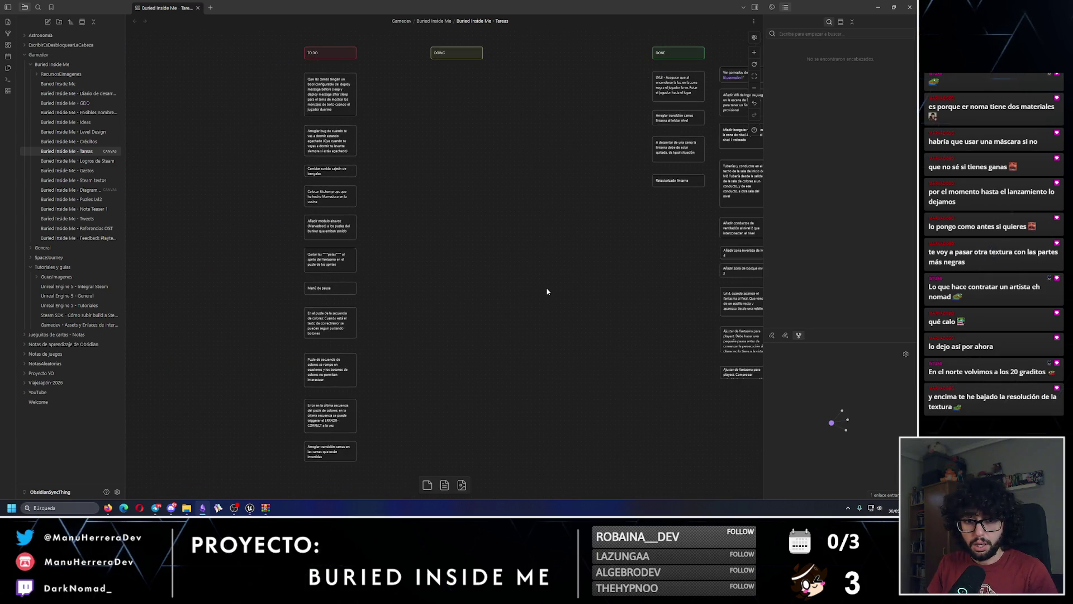
drag(547, 291, 348, 307)
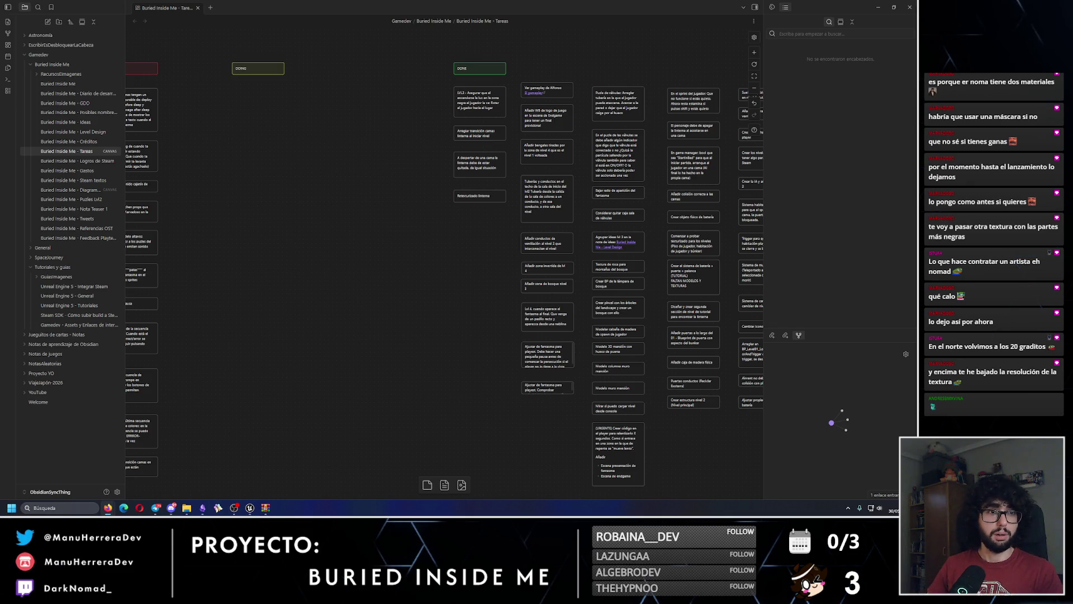
key(alt+Tab)
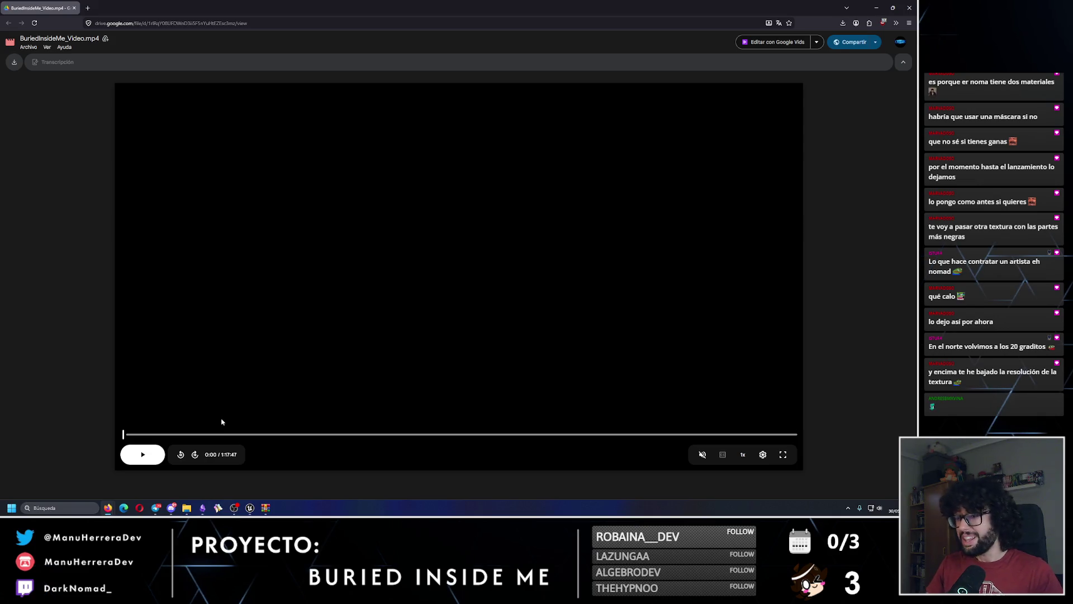
Step: Play and pause the gameplay video, then raise its quality to 1080p
click(144, 455)
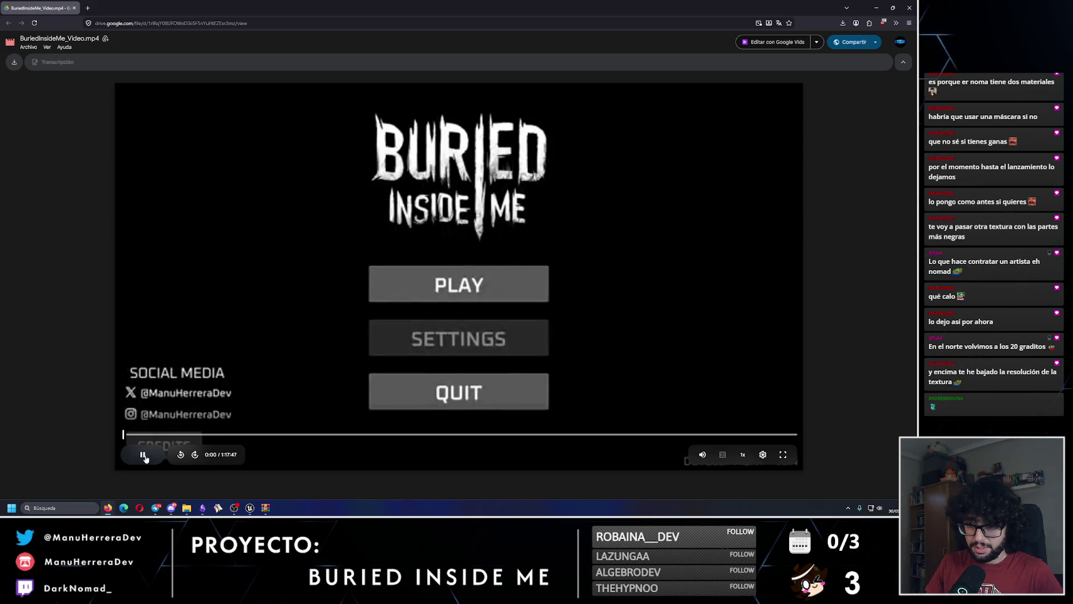
click(144, 455)
click(763, 455)
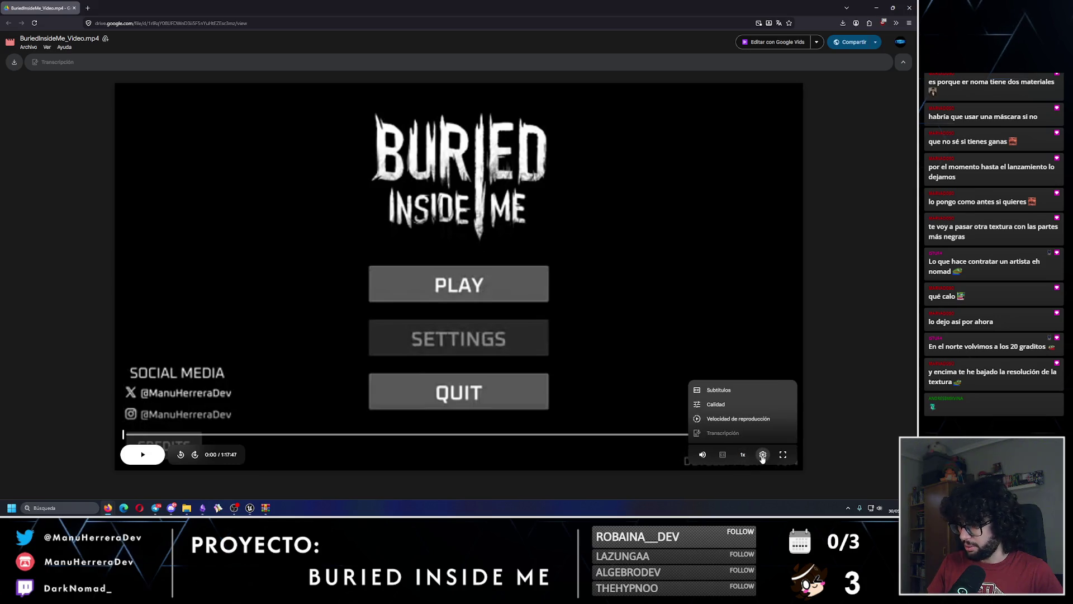
click(725, 410)
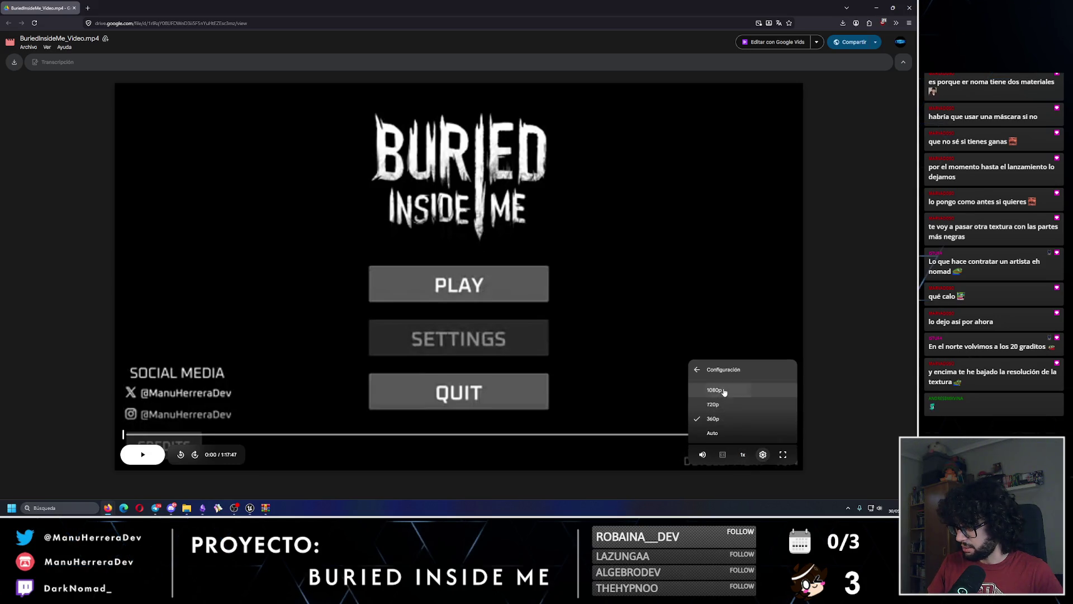
click(718, 388)
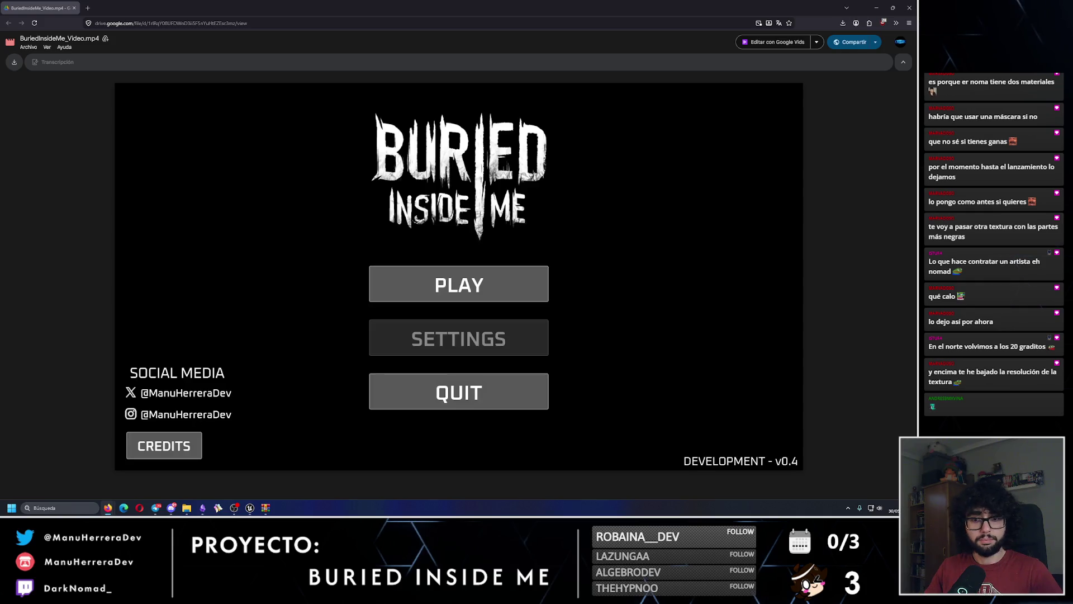
Step: Set the playback speed to 1.25x and watch the video fullscreen
mouse_move(742, 444)
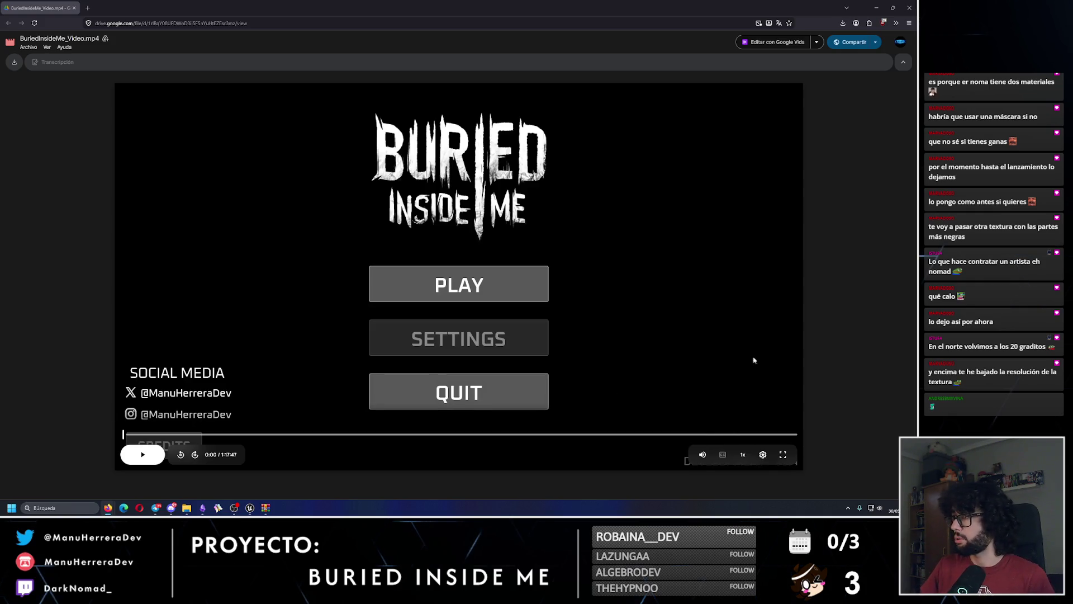
click(762, 454)
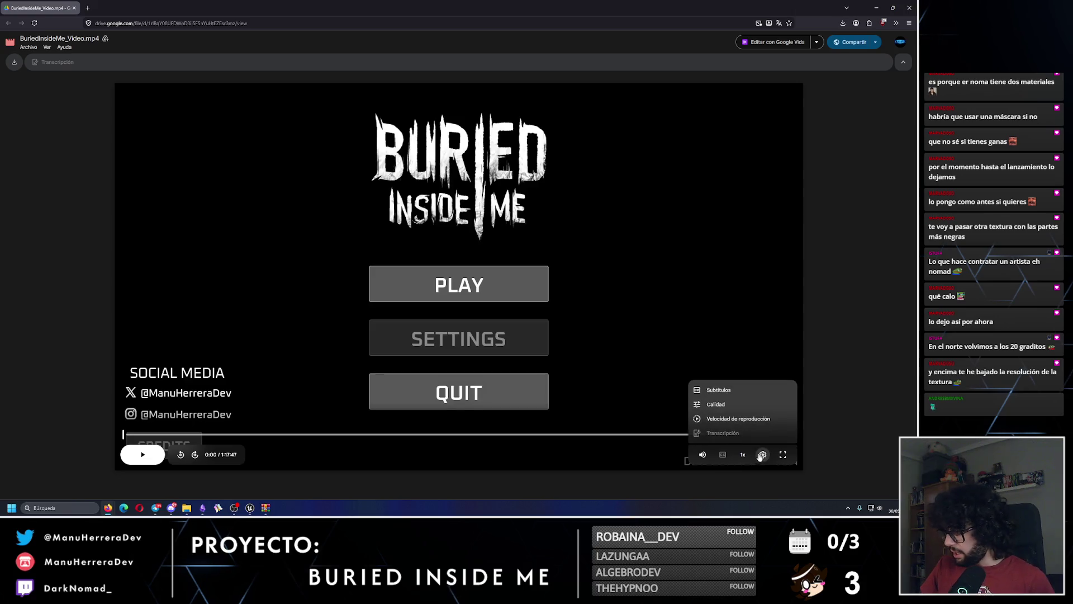
click(727, 419)
click(743, 390)
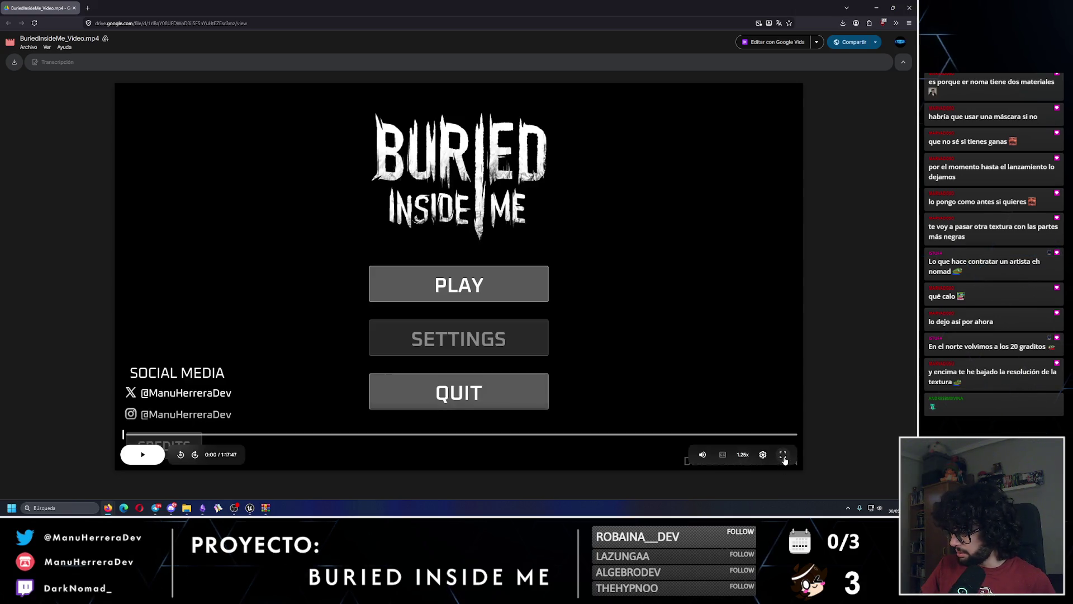
click(783, 455)
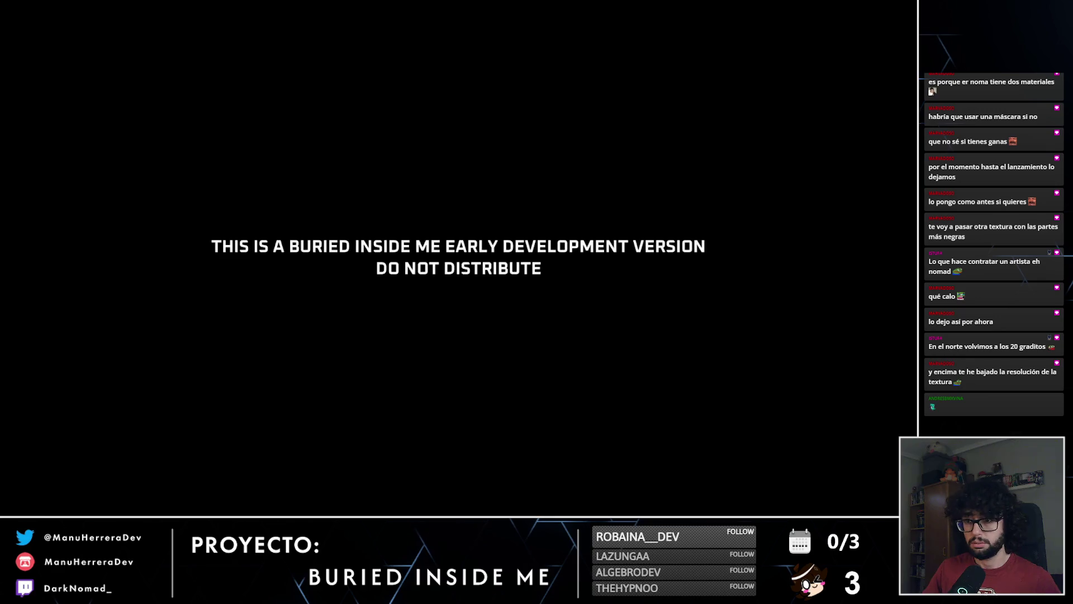
mouse_move(536, 355)
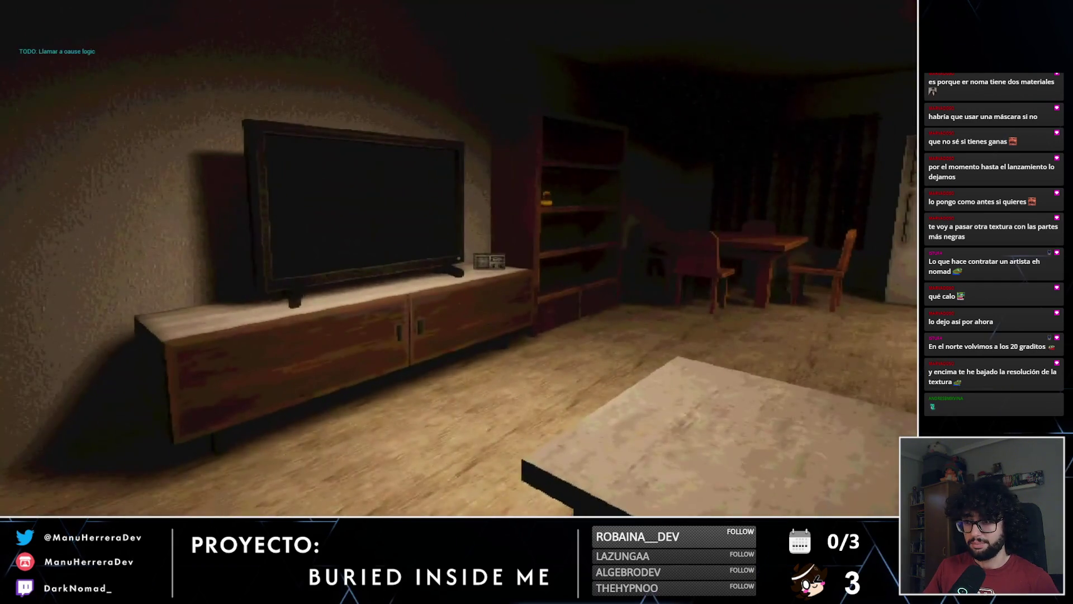
mouse_move(364, 350)
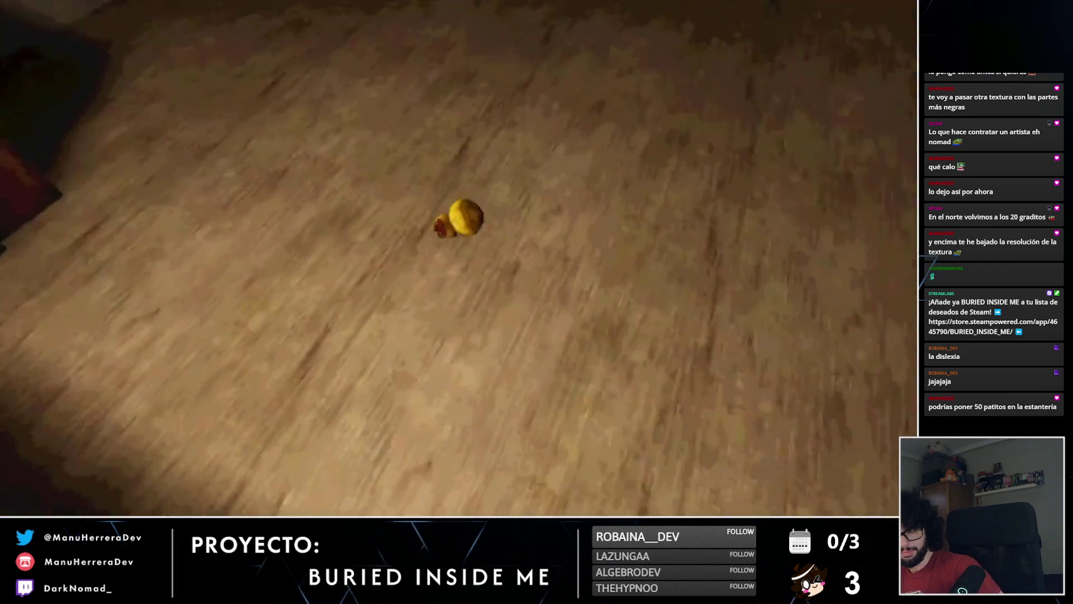
key(e)
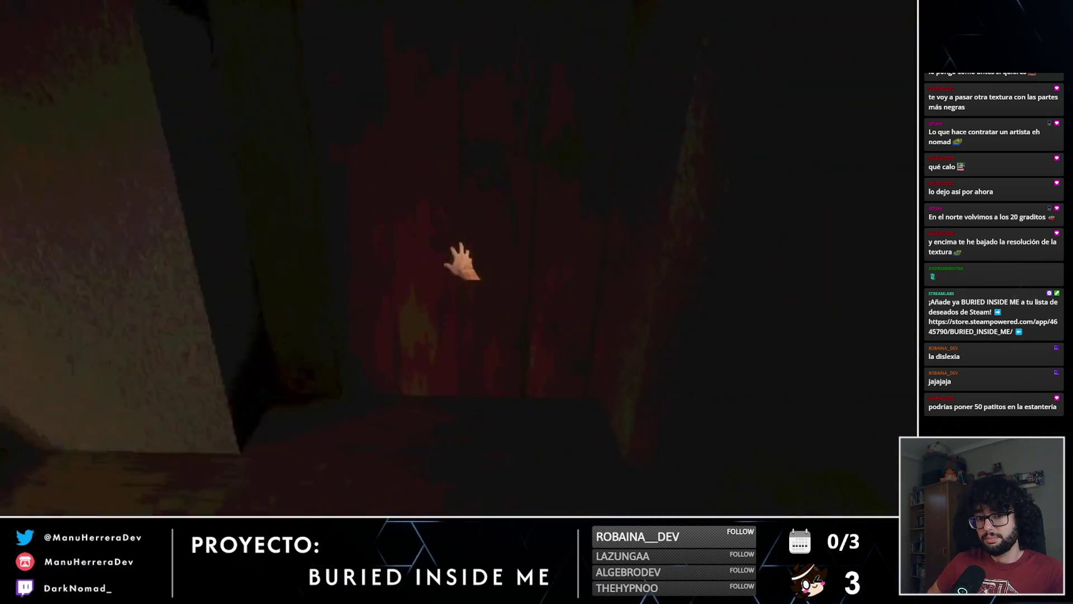
key(shift+w)
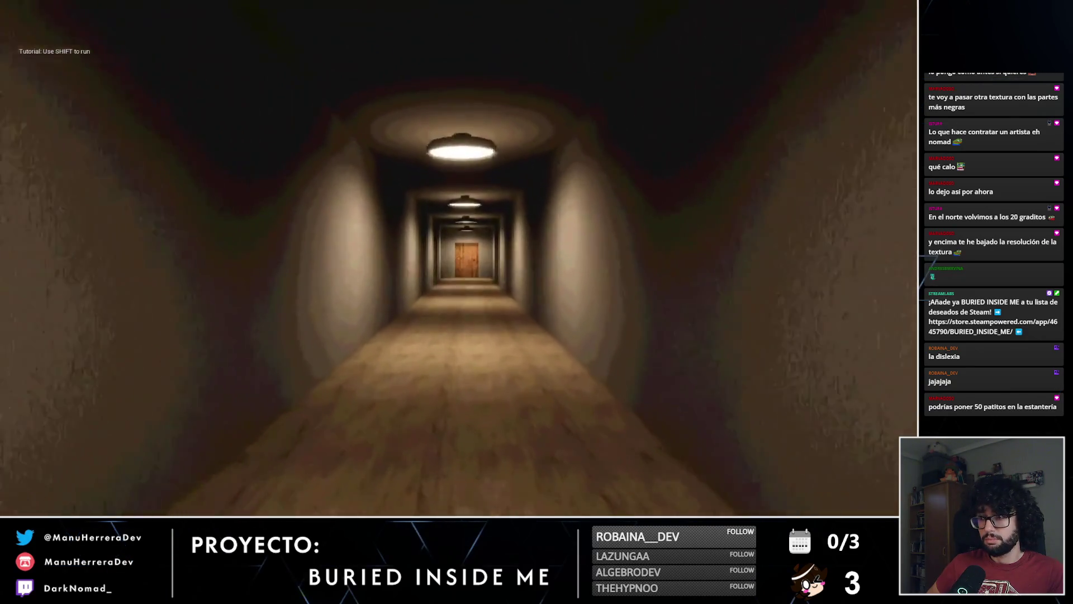
key(w)
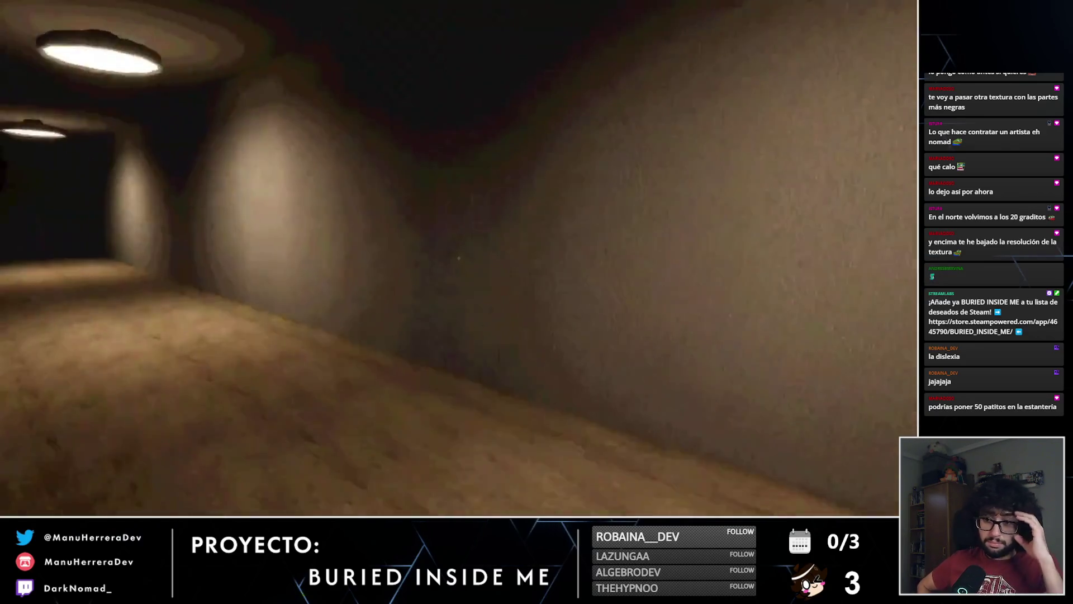
key(shift+w)
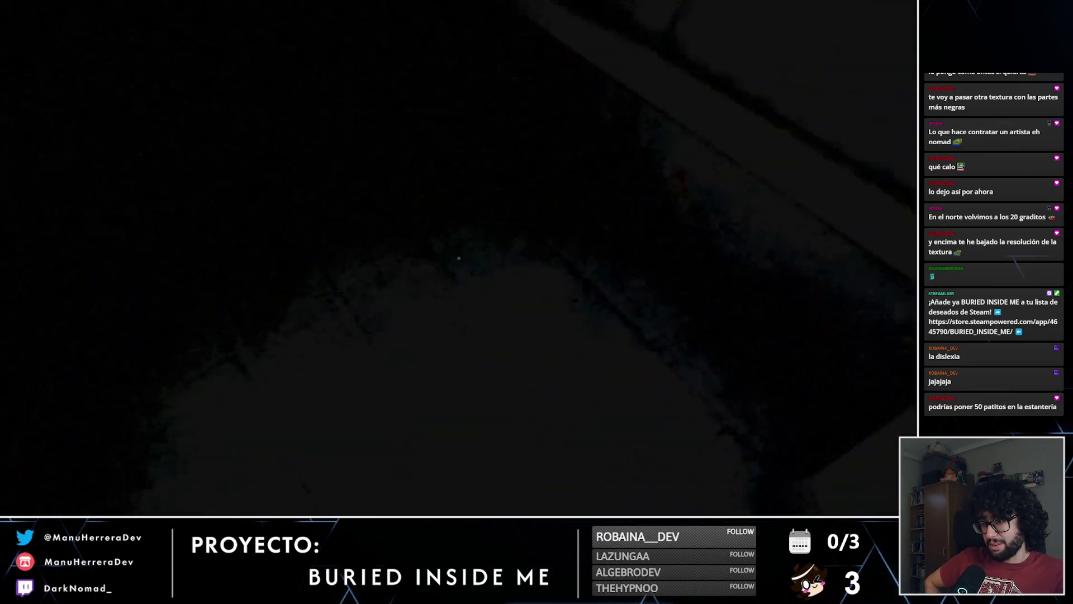
key(w)
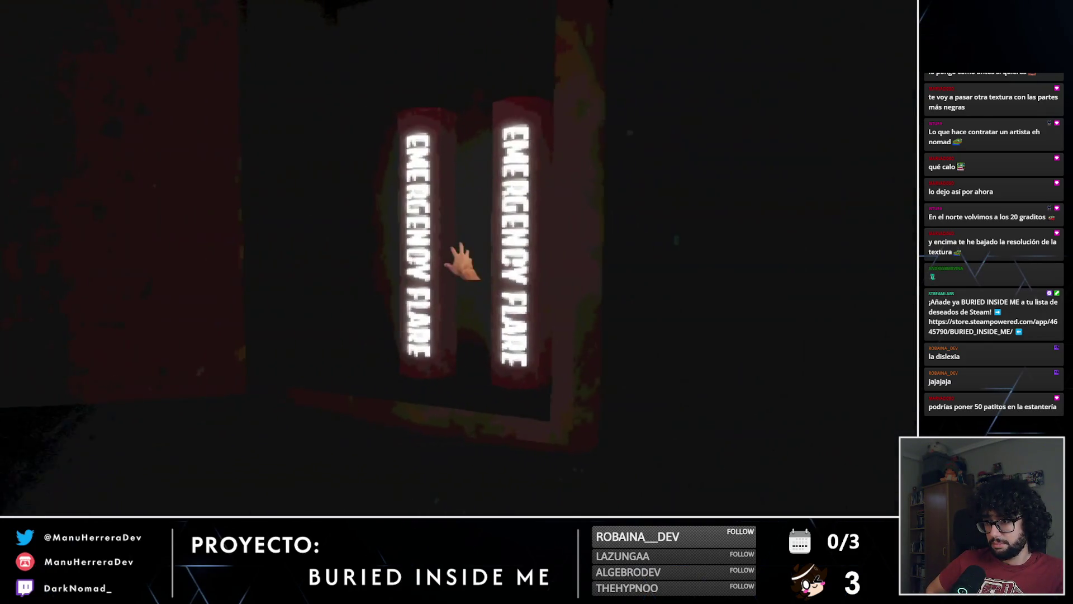
click(462, 262)
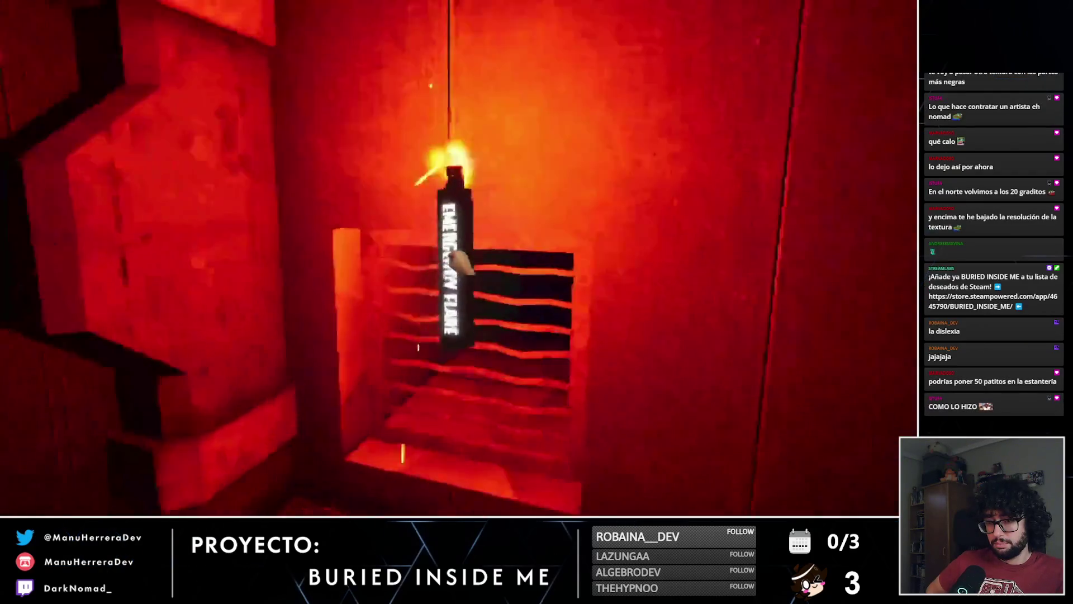
click(459, 258)
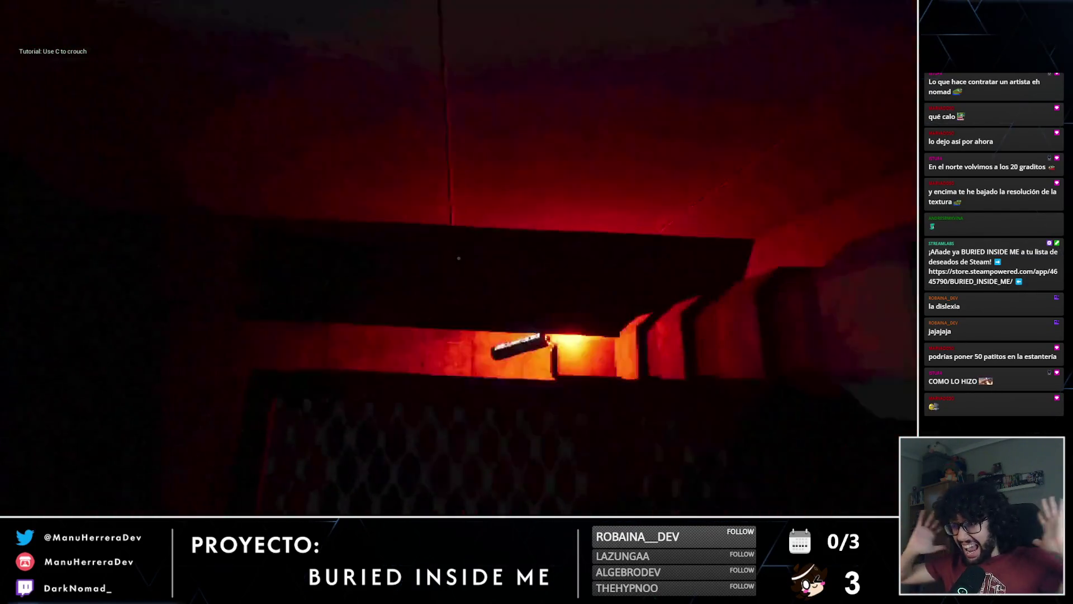
key(c)
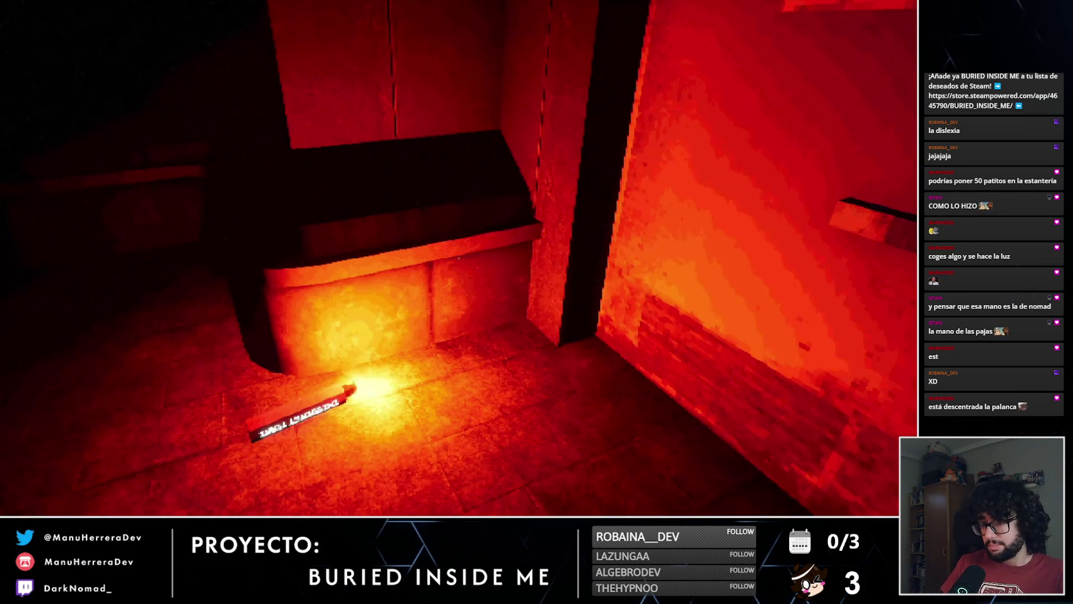
mouse_move(251, 426)
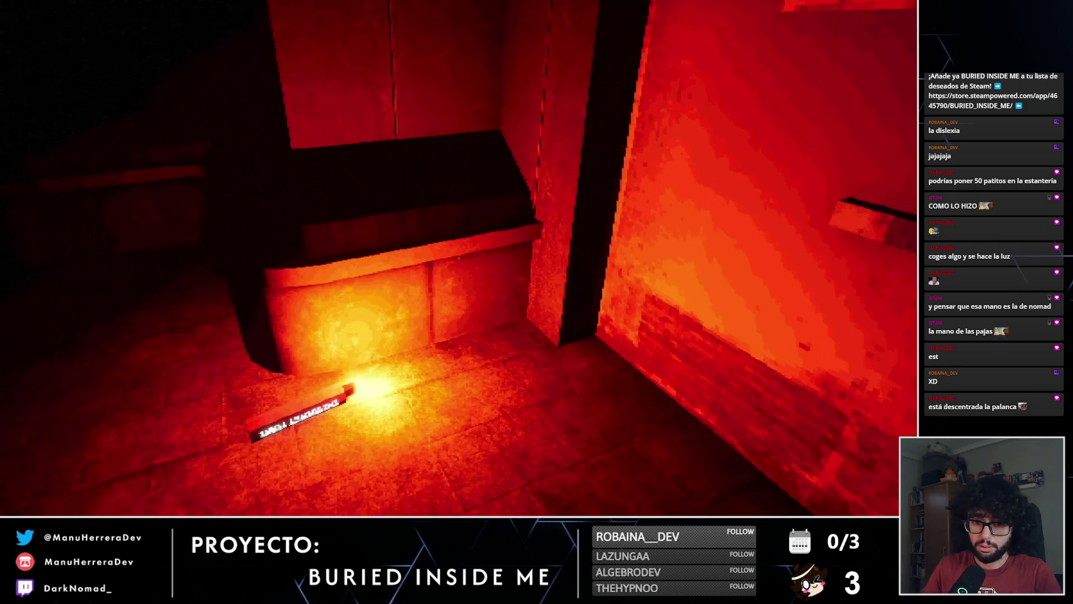
mouse_move(161, 480)
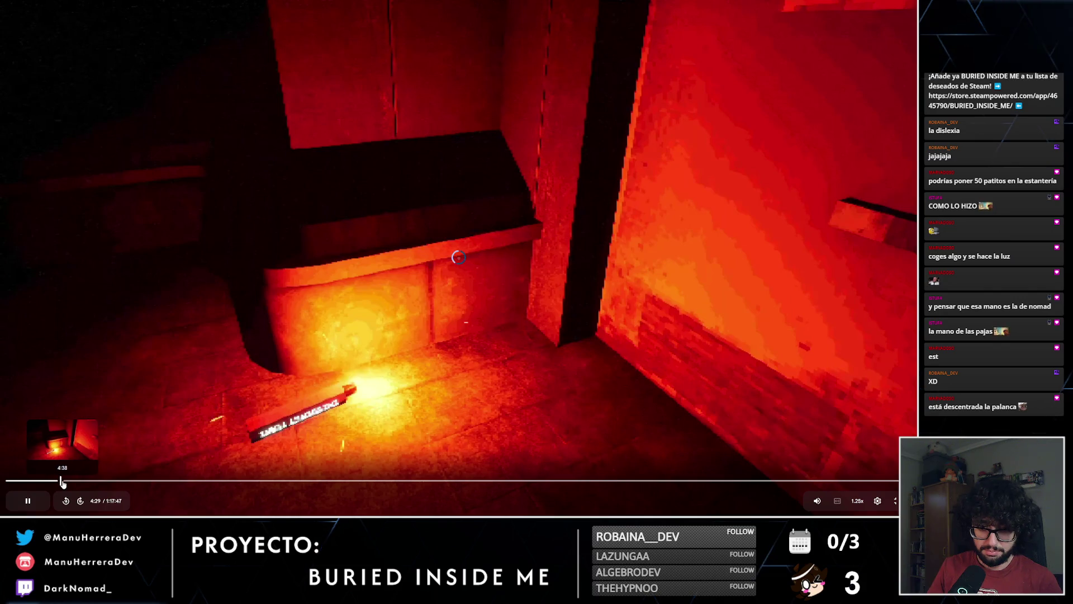
Step: Skip the gameplay video ahead to about 4:38, into the orange tunnel scene
click(62, 480)
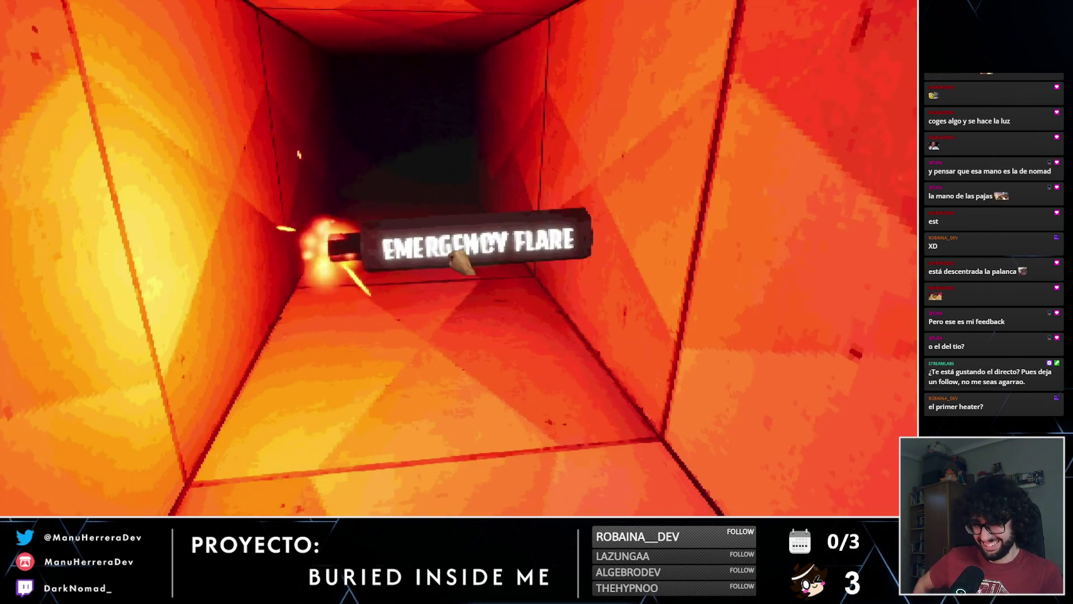
Step: Watch the flare carried through the orange tunnel and red rooms to the grey stone battery room
key(w)
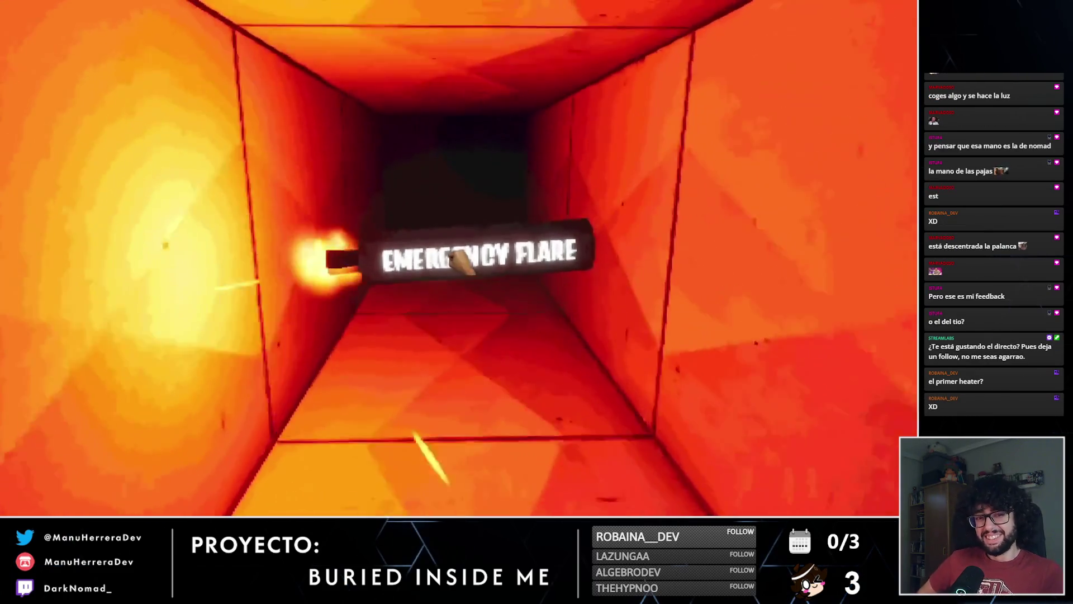
key(w)
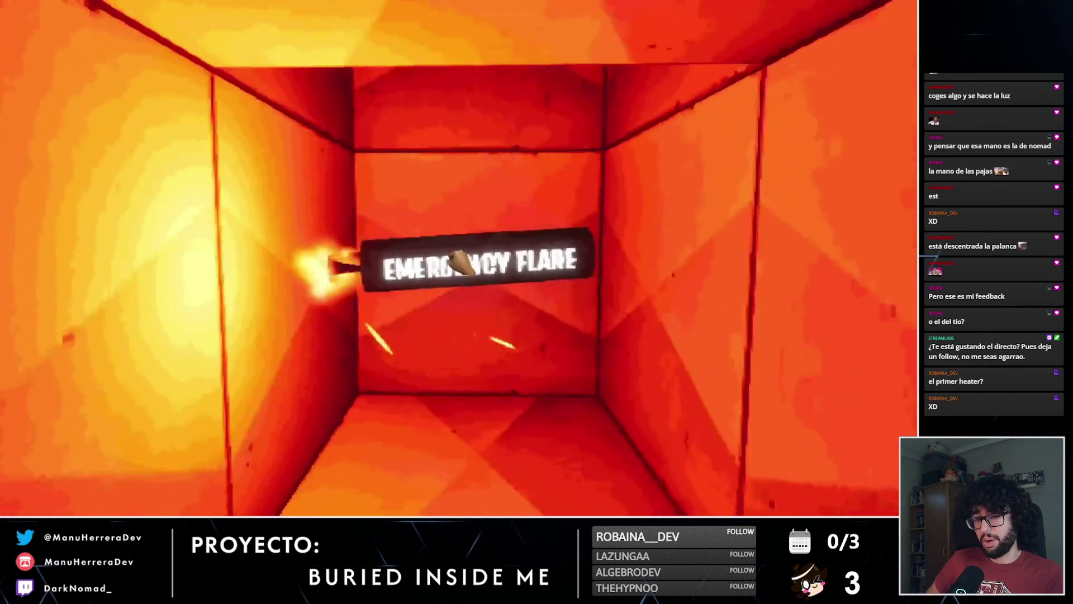
key(w)
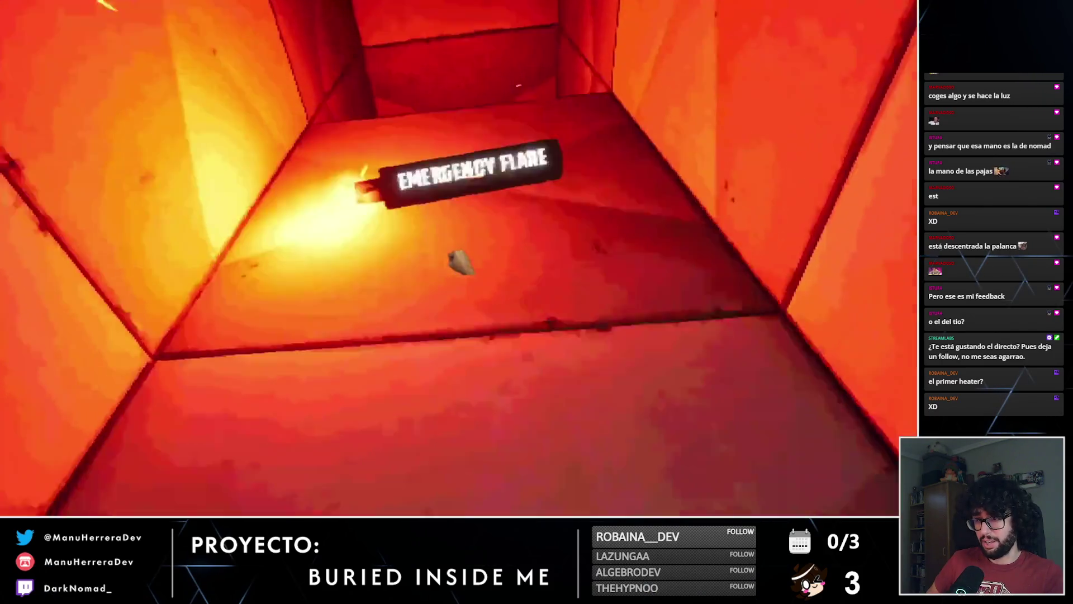
key(w)
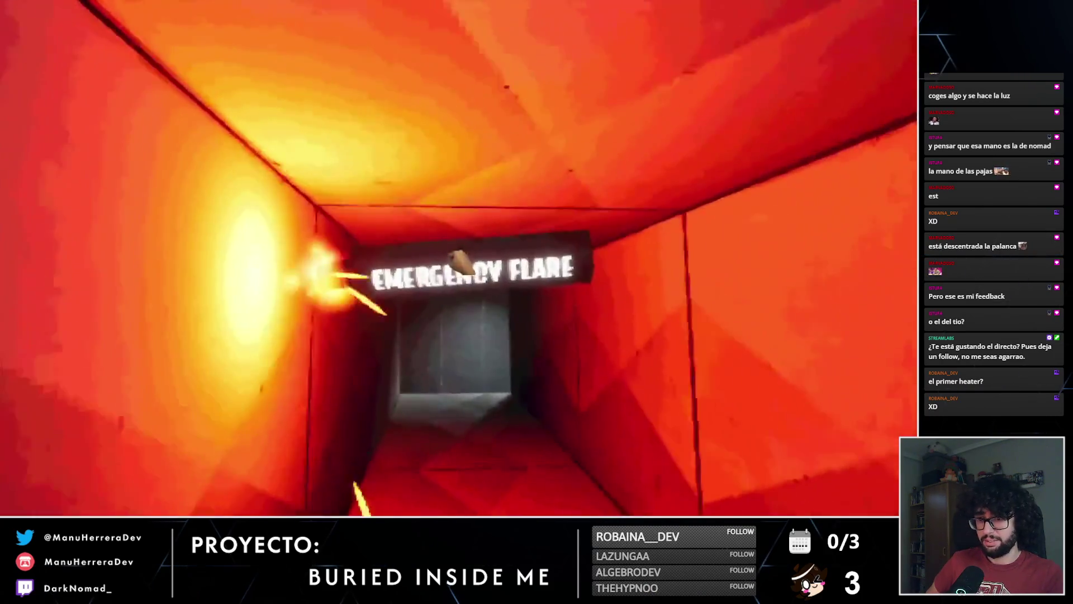
key(shift+w)
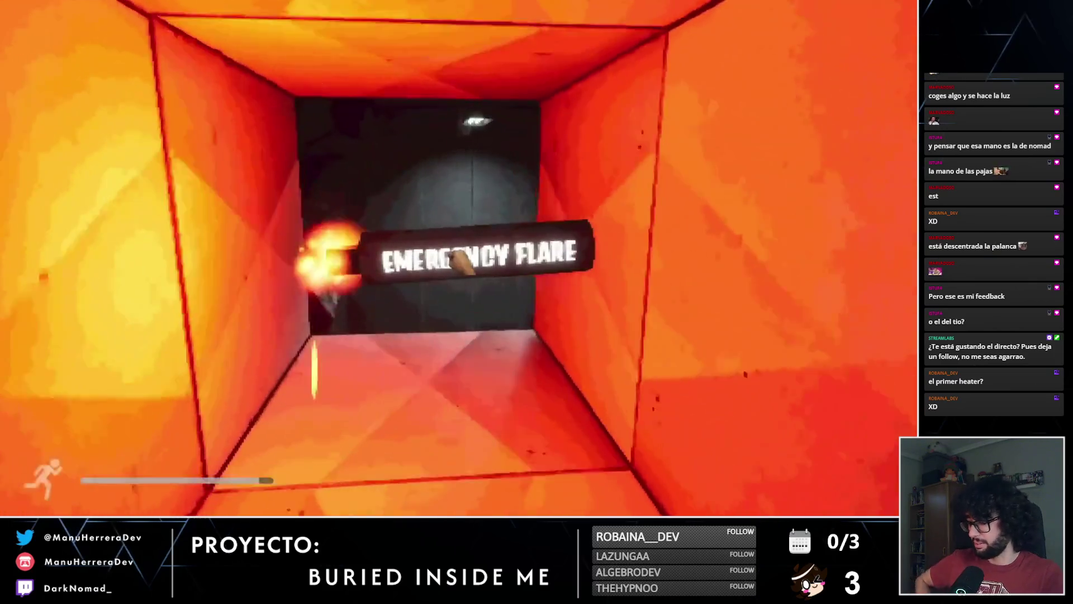
key(w)
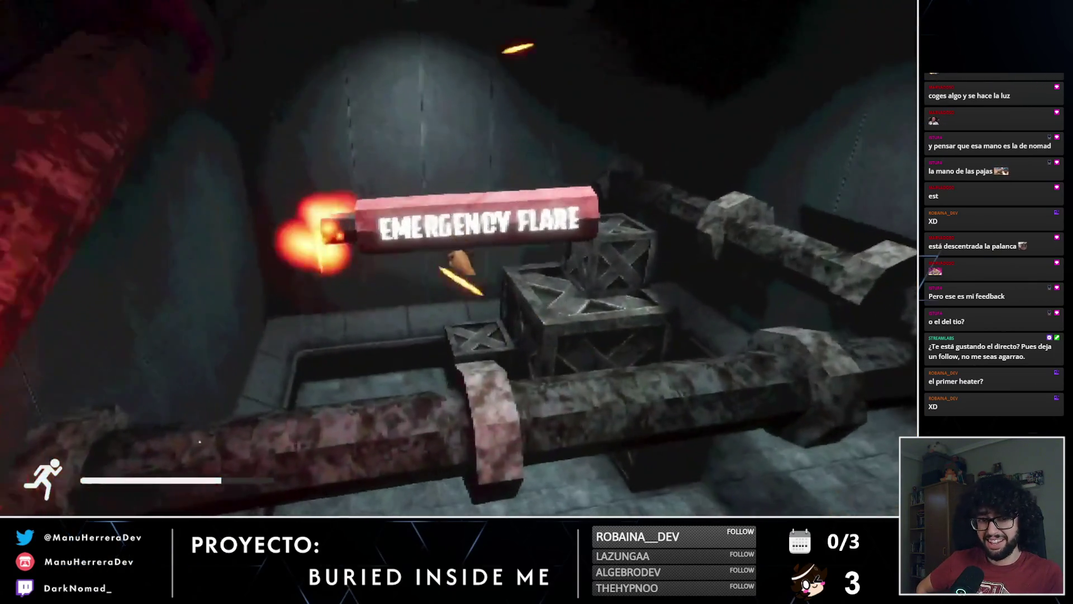
key(shift+w)
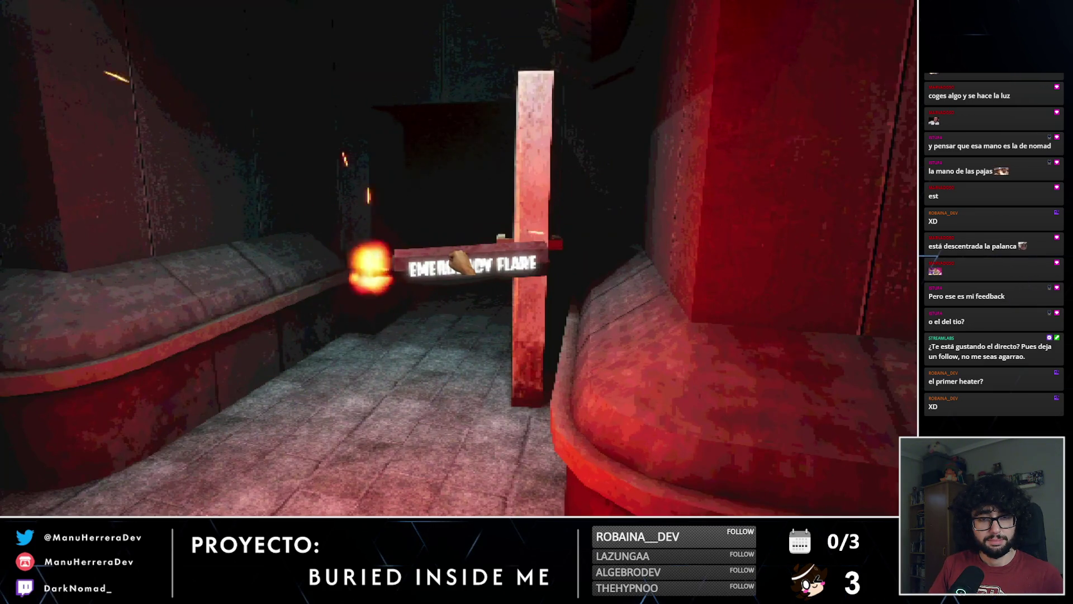
key(w)
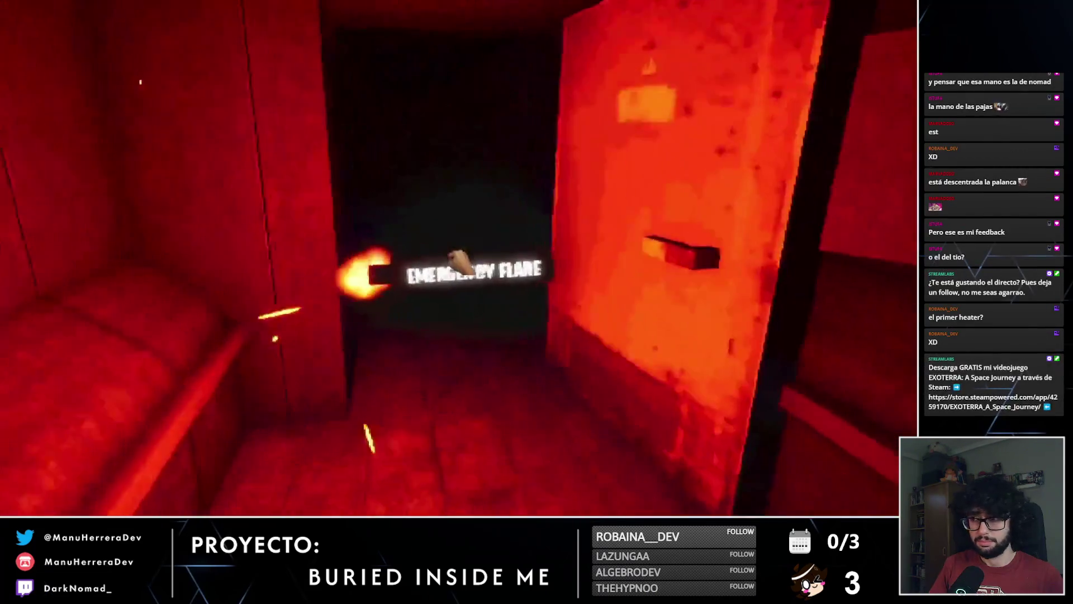
key(w)
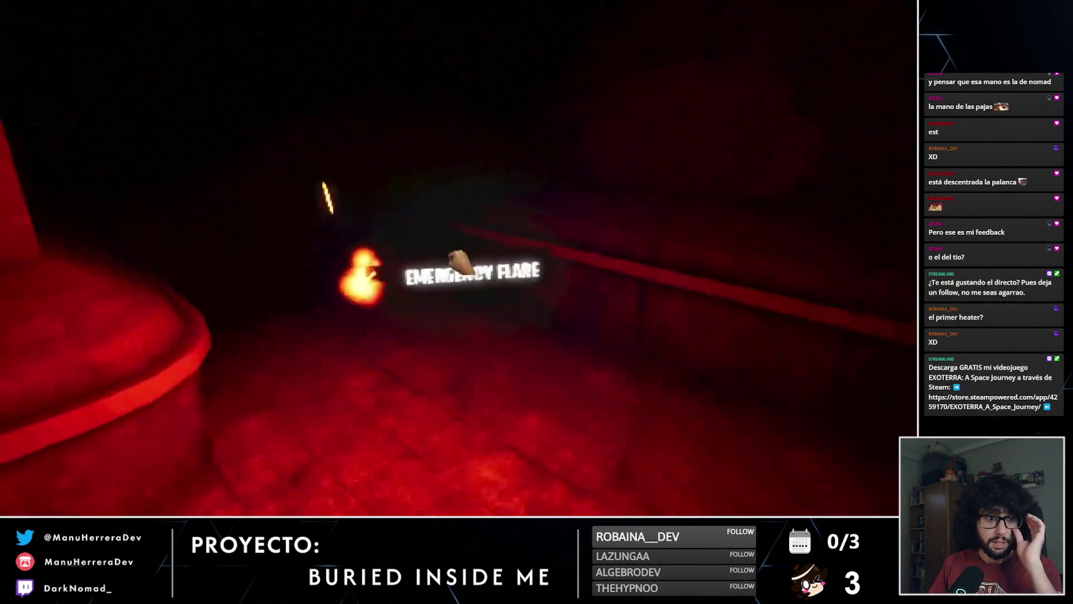
key(w)
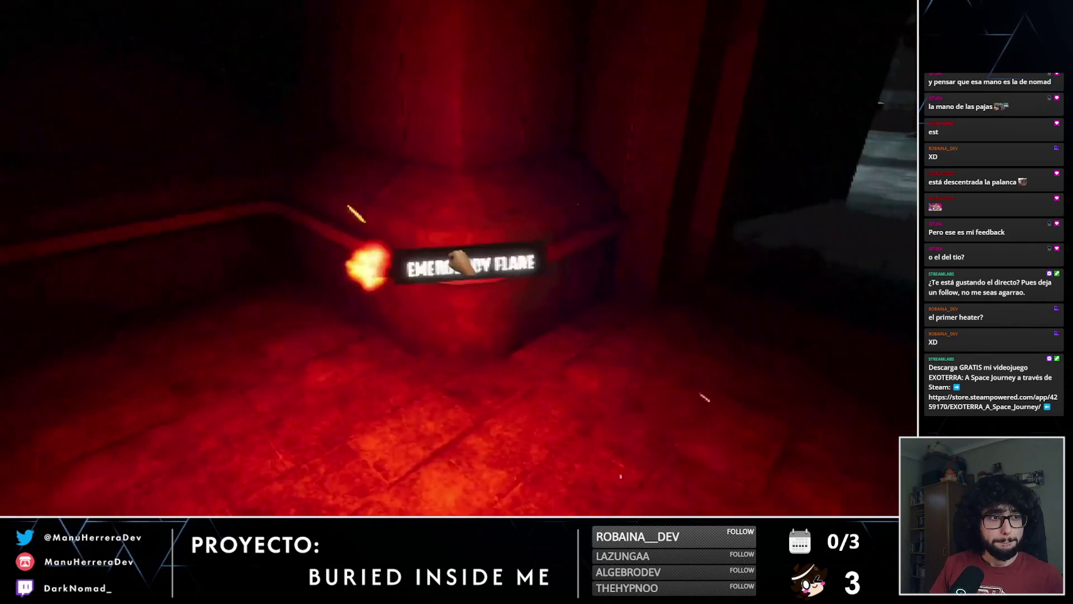
key(w)
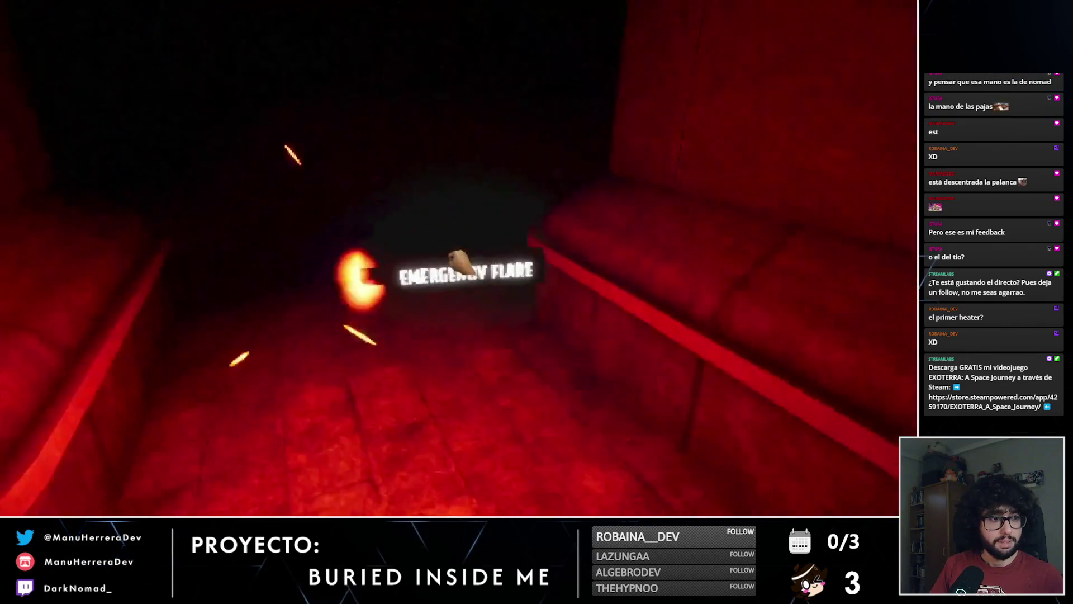
key(w)
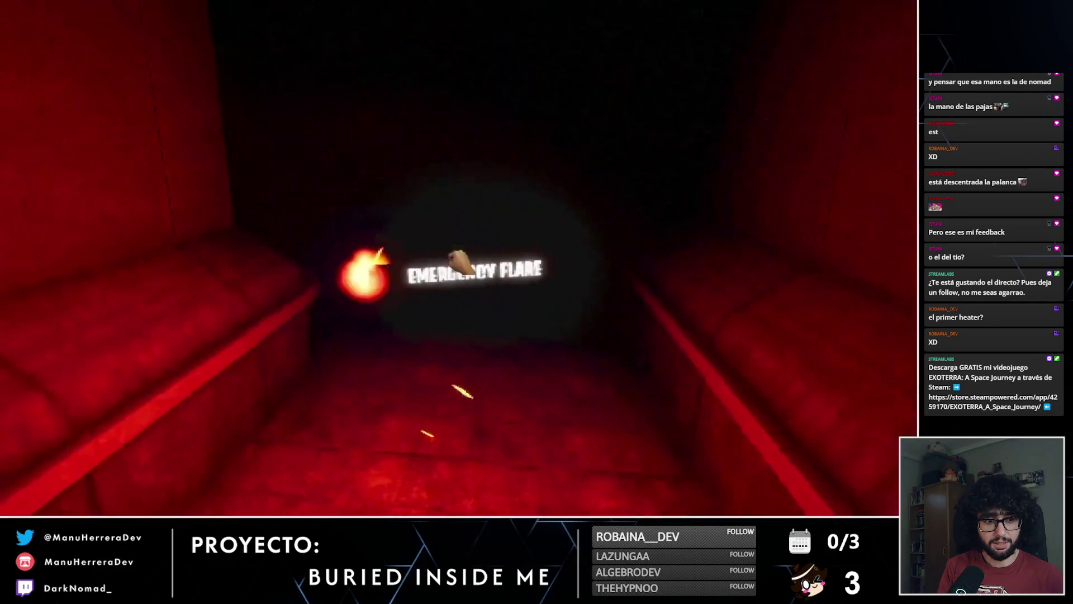
Step: Watch the battery picked up and the flare left on the red-lit floor, then resume playback
key(w)
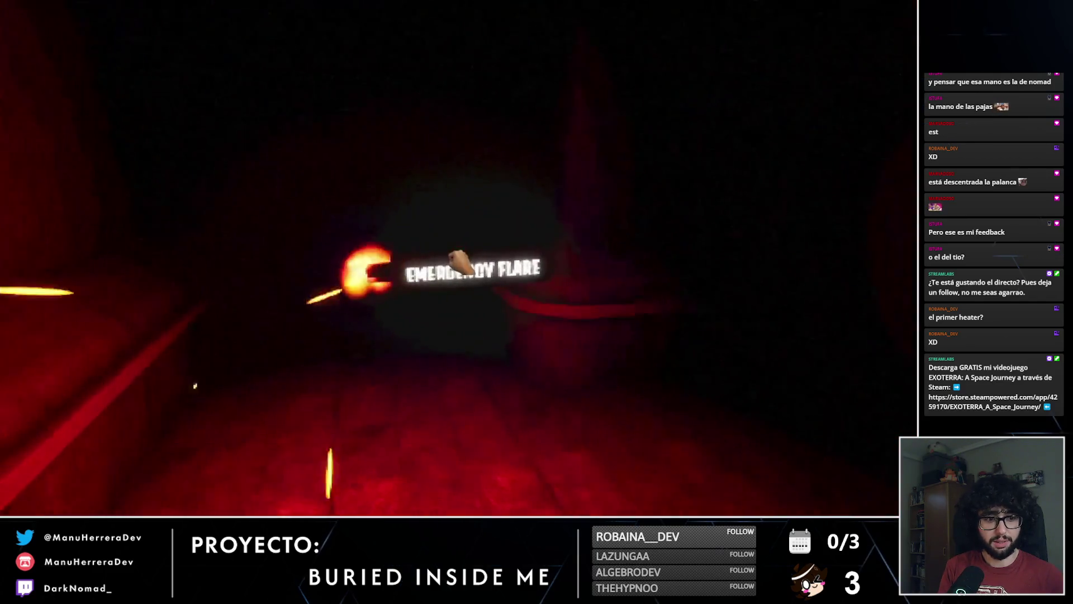
key(w)
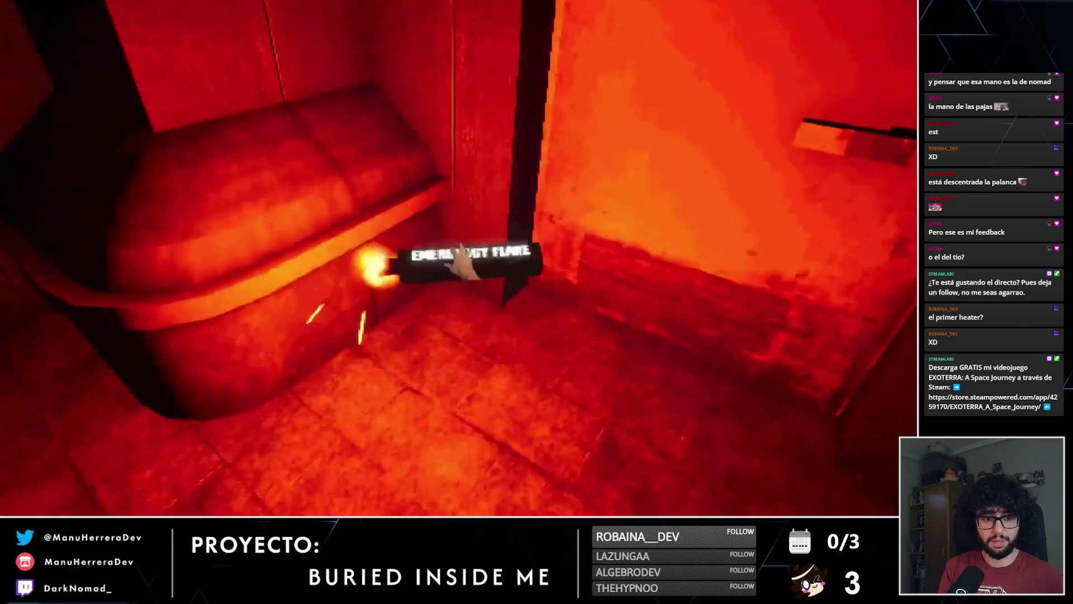
key(w)
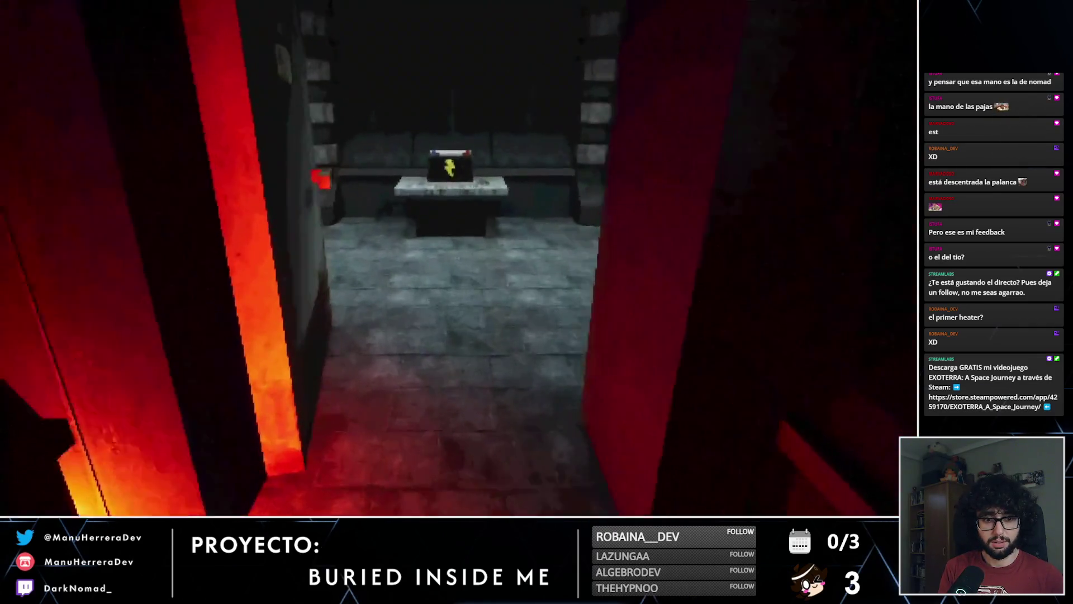
key(w)
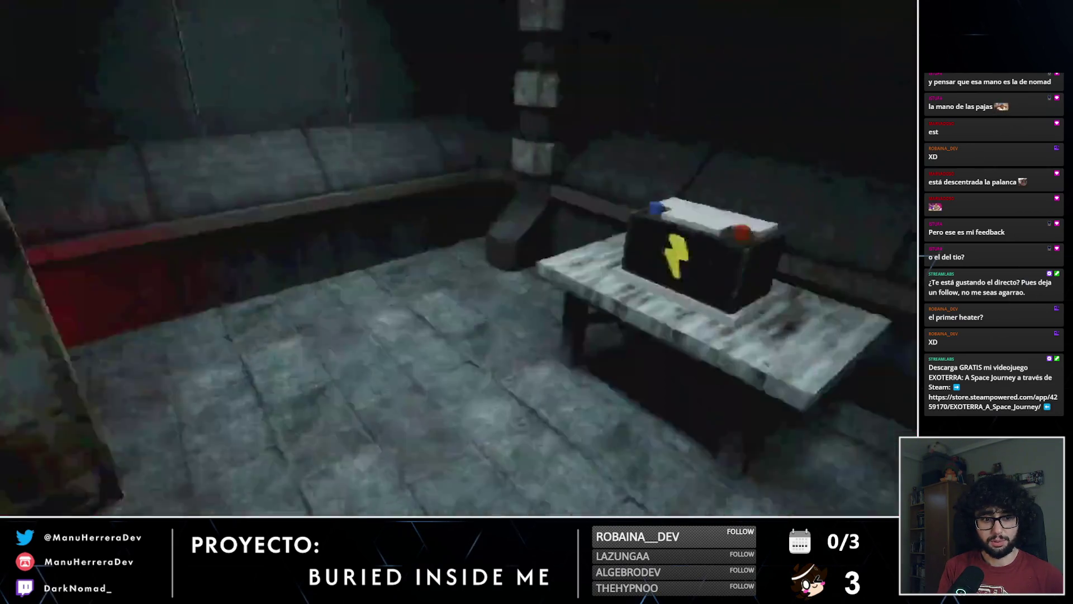
key(w)
key(e)
key(w)
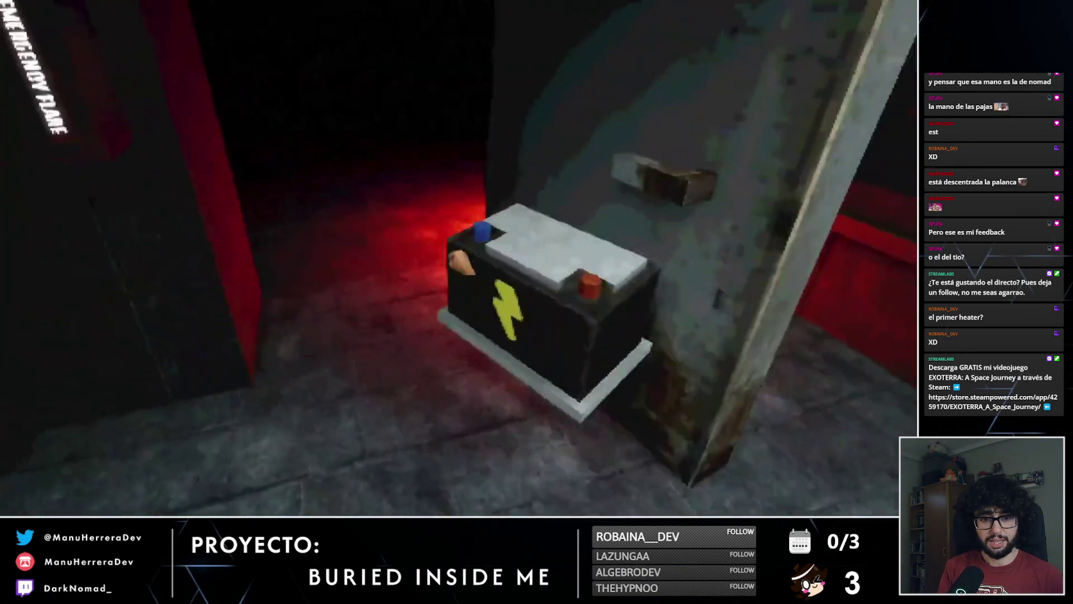
key(e)
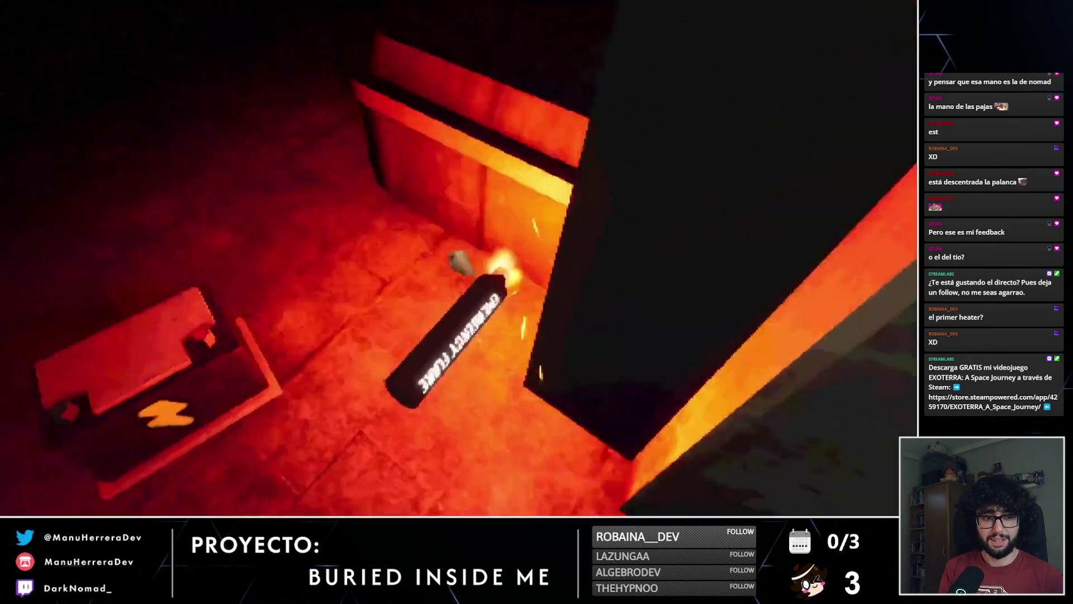
key(e)
key(e)
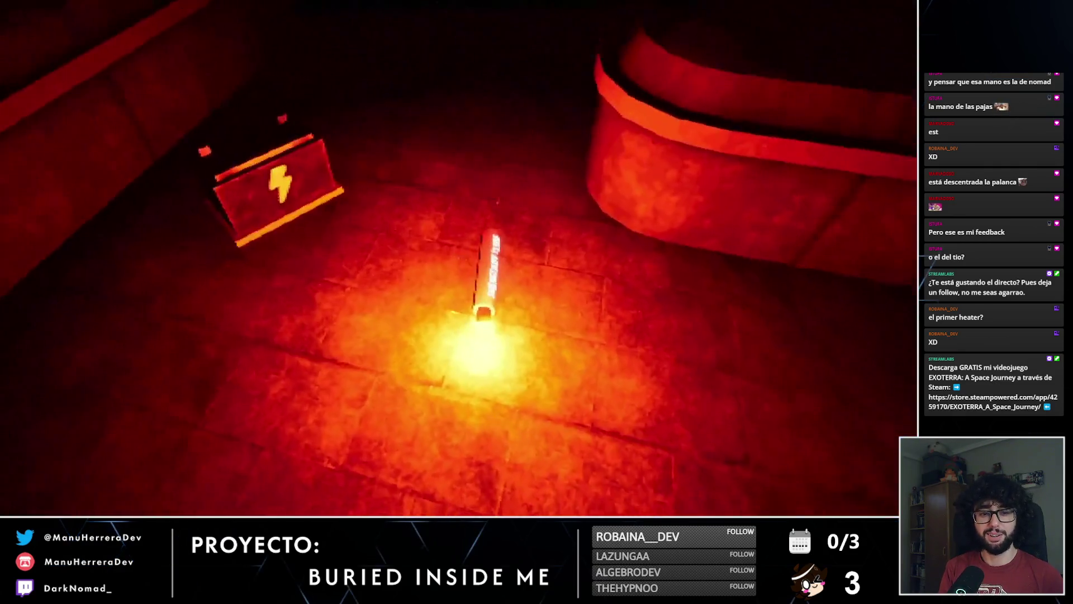
key(e)
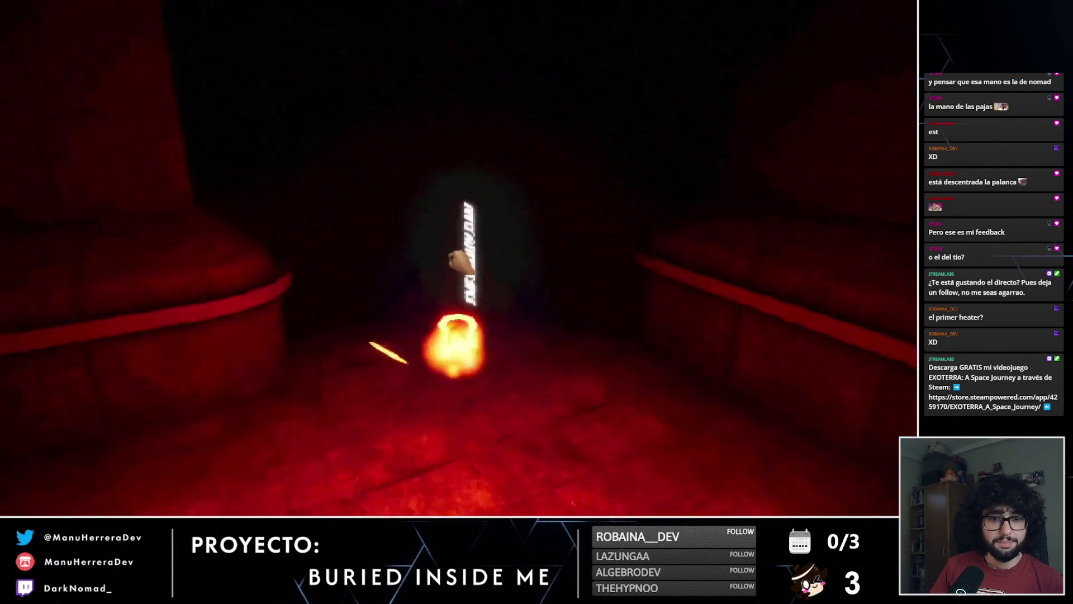
mouse_move(190, 367)
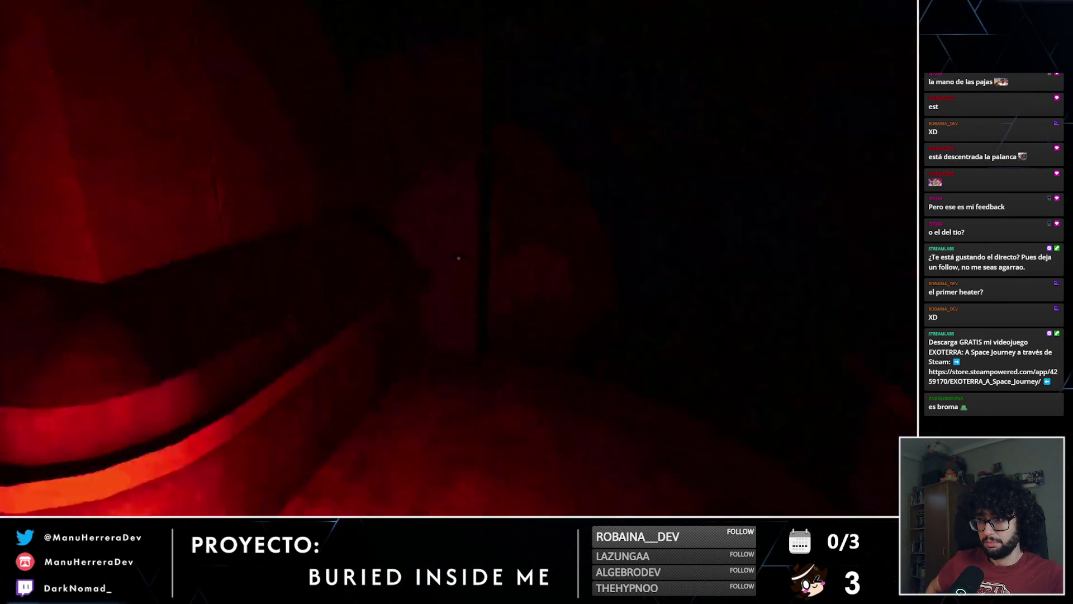
click(461, 260)
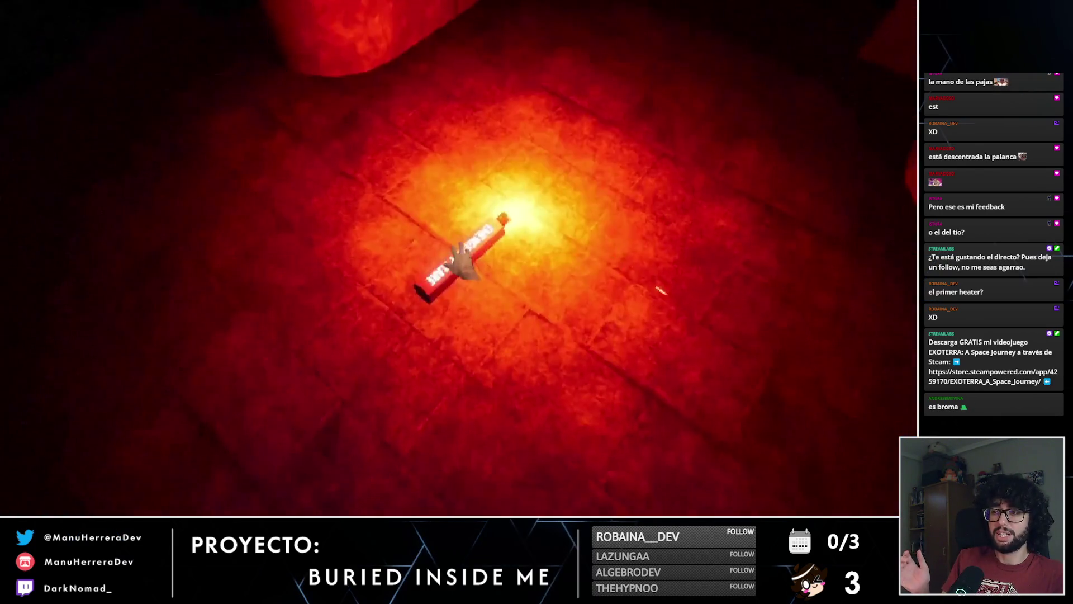
Step: Watch the lightning-marked battery carried to the metal door showing 'Not enough batteries connected'
key(e)
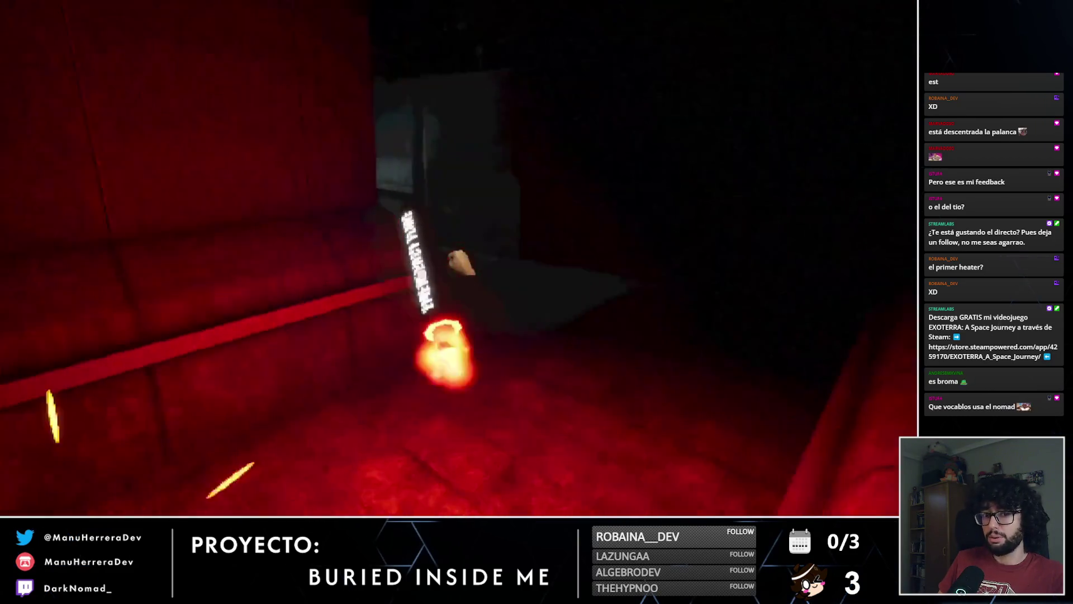
key(e)
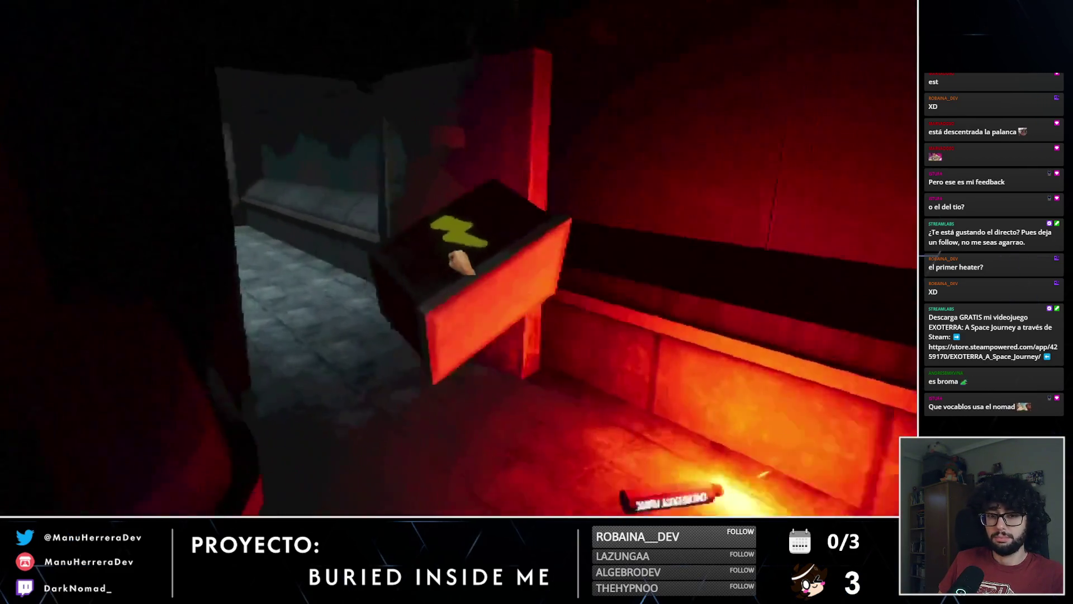
key(shift+w)
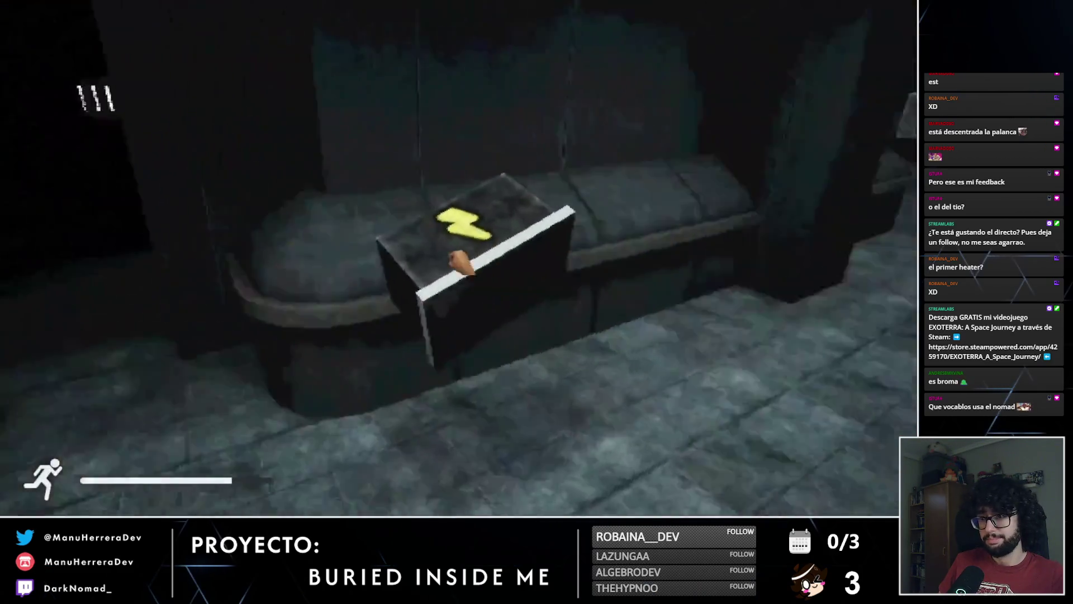
key(shift+w)
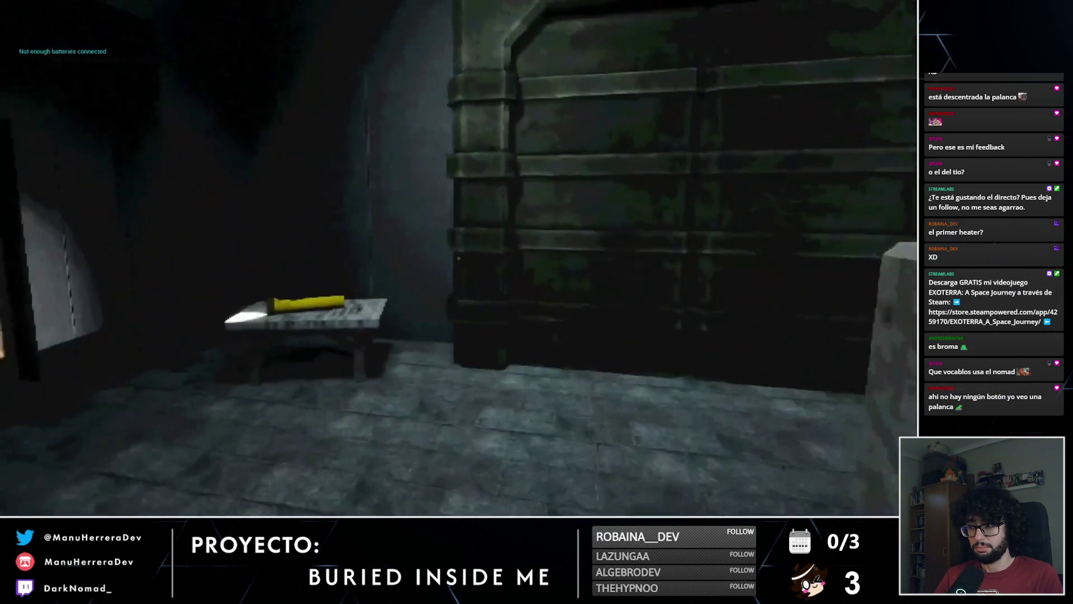
key(e)
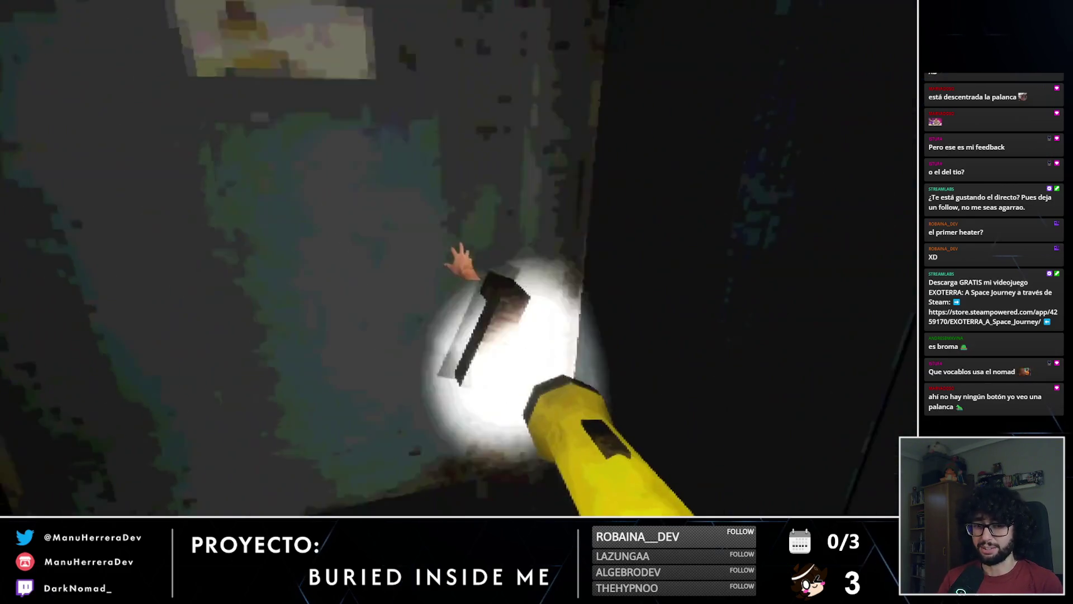
key(e)
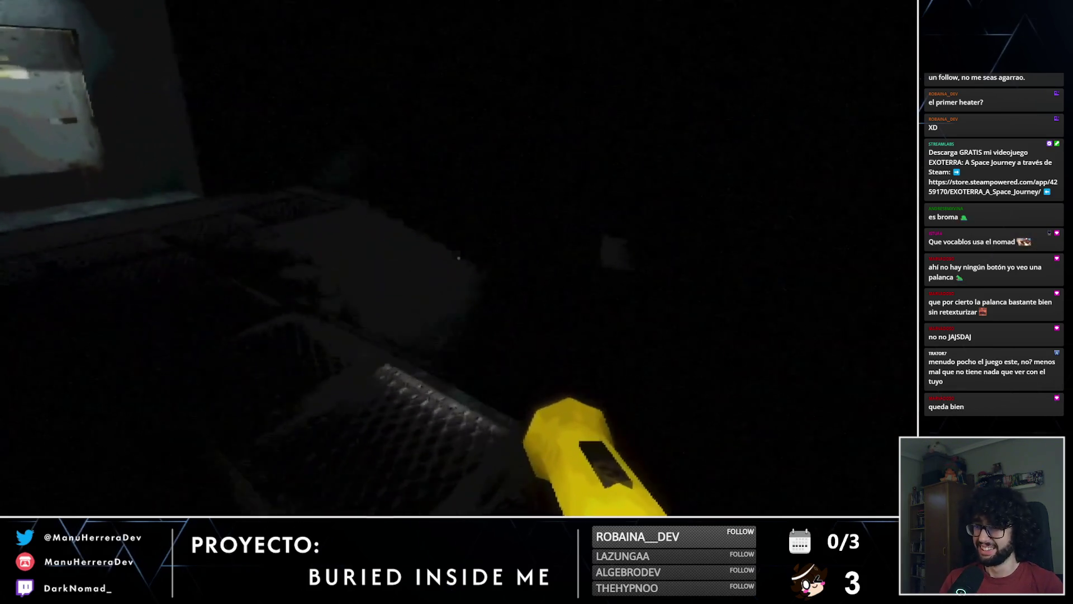
key(shift+w)
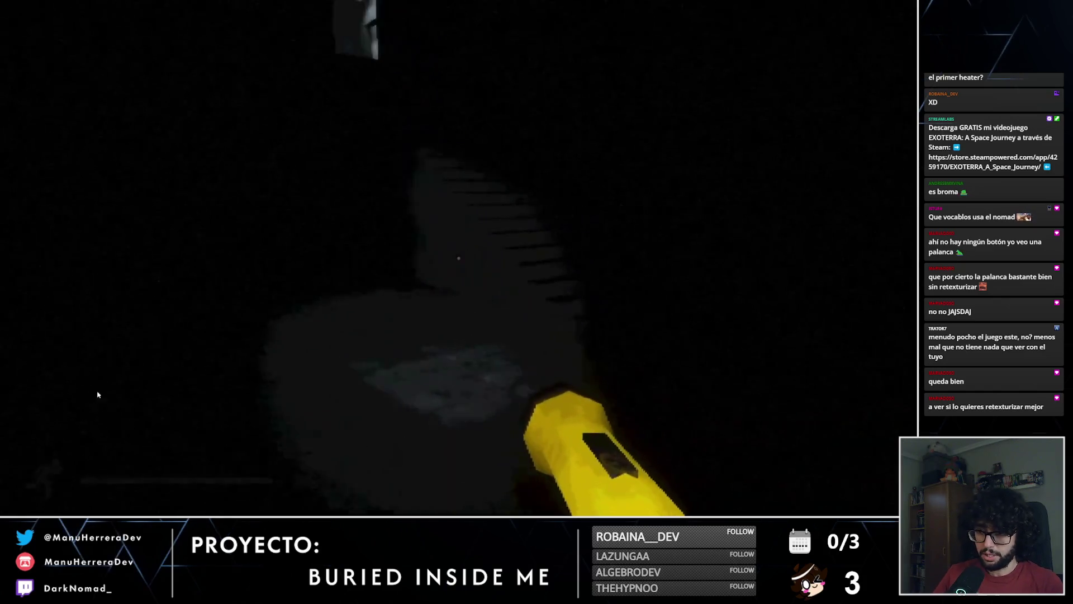
mouse_move(104, 471)
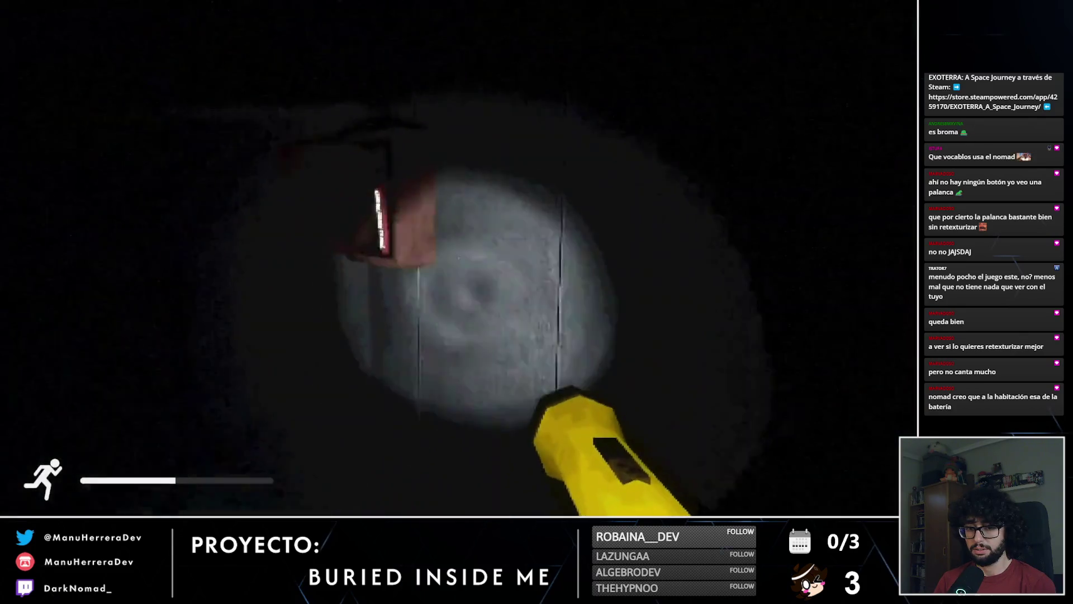
key(shift+w)
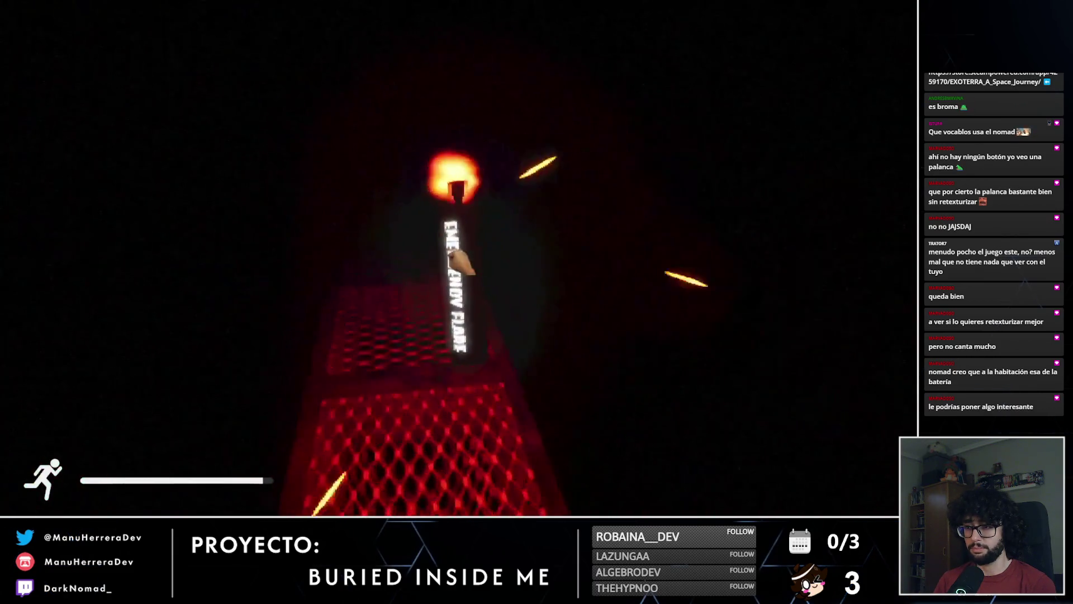
key(f)
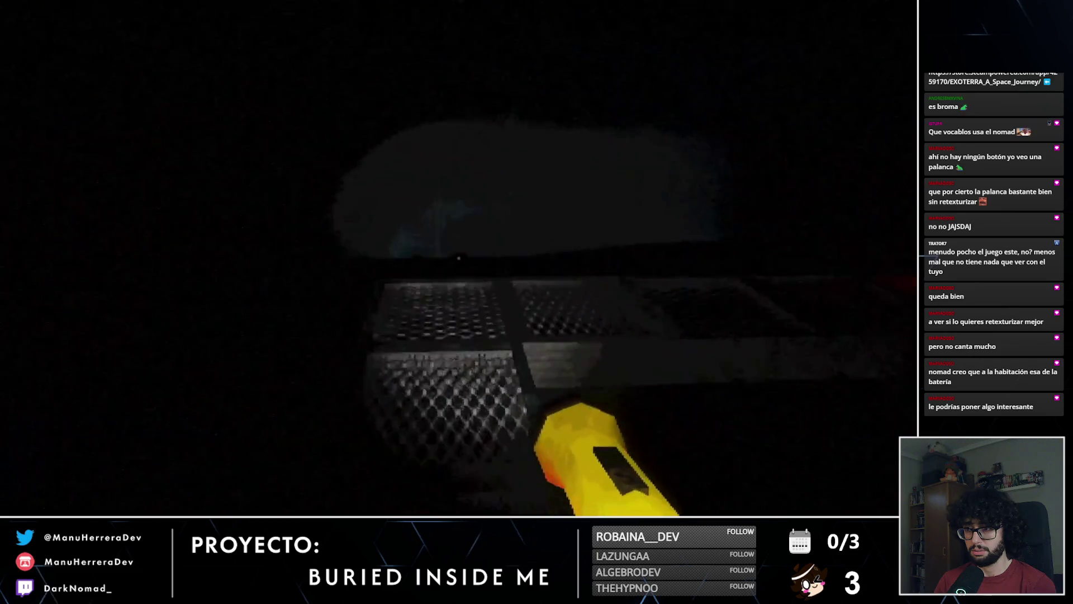
key(shift+w)
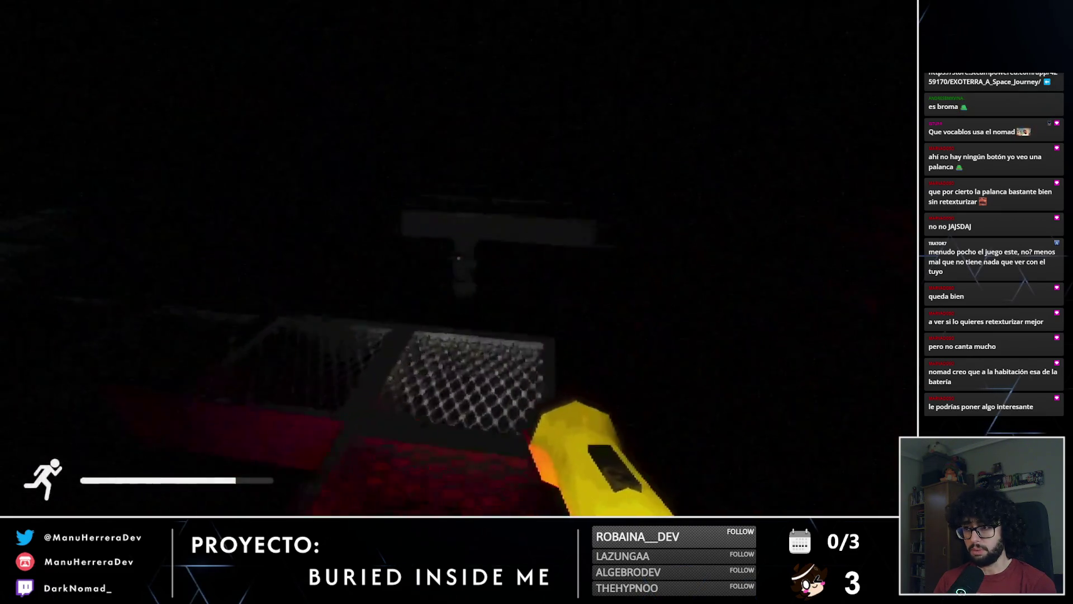
key(shift+w)
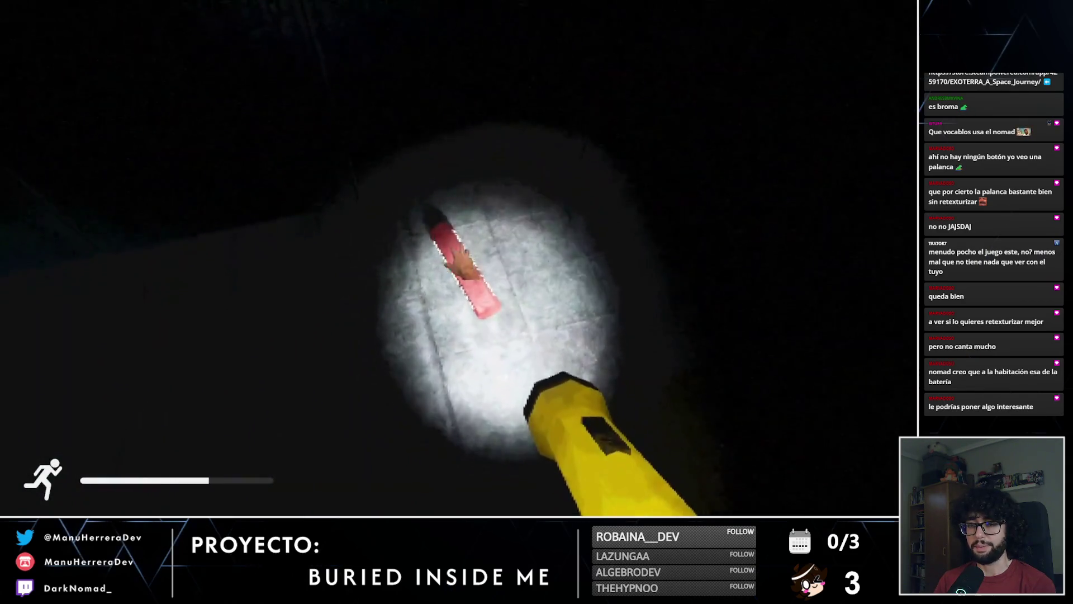
key(e)
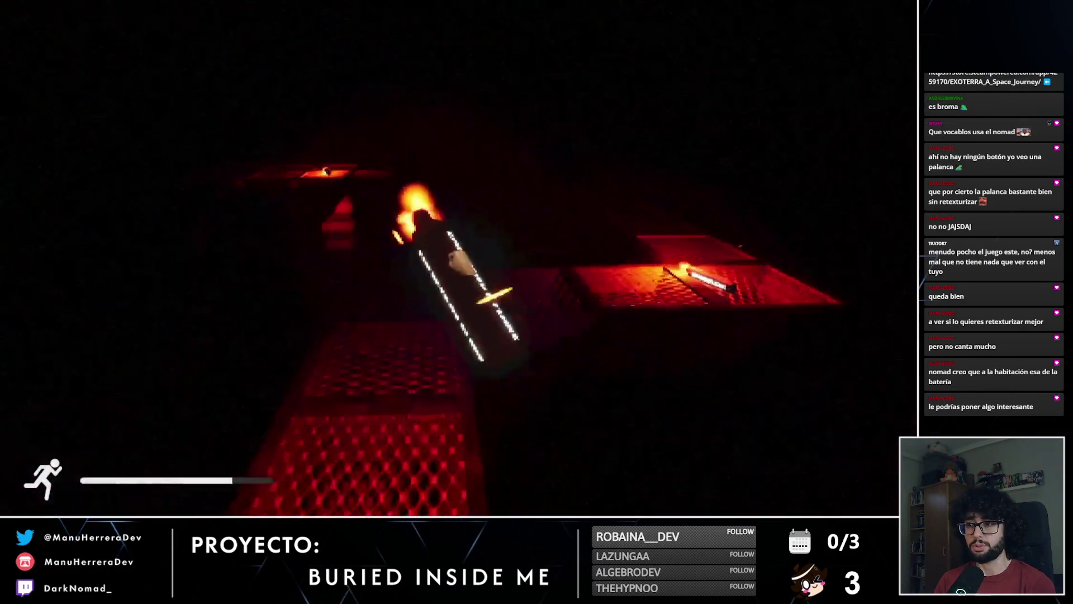
key(shift+w)
key(shift+w)
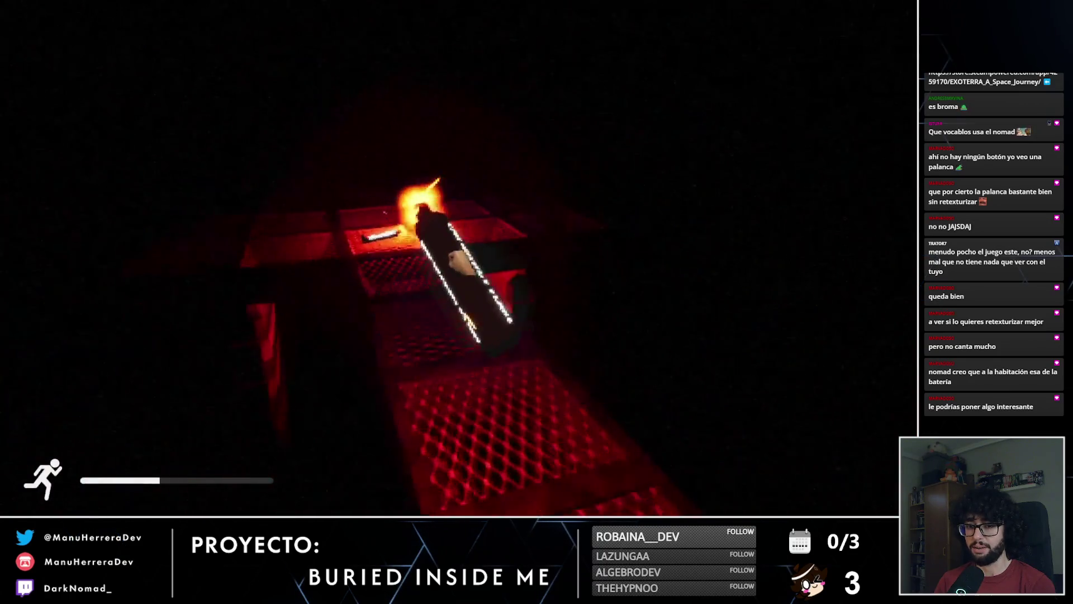
key(shift+w)
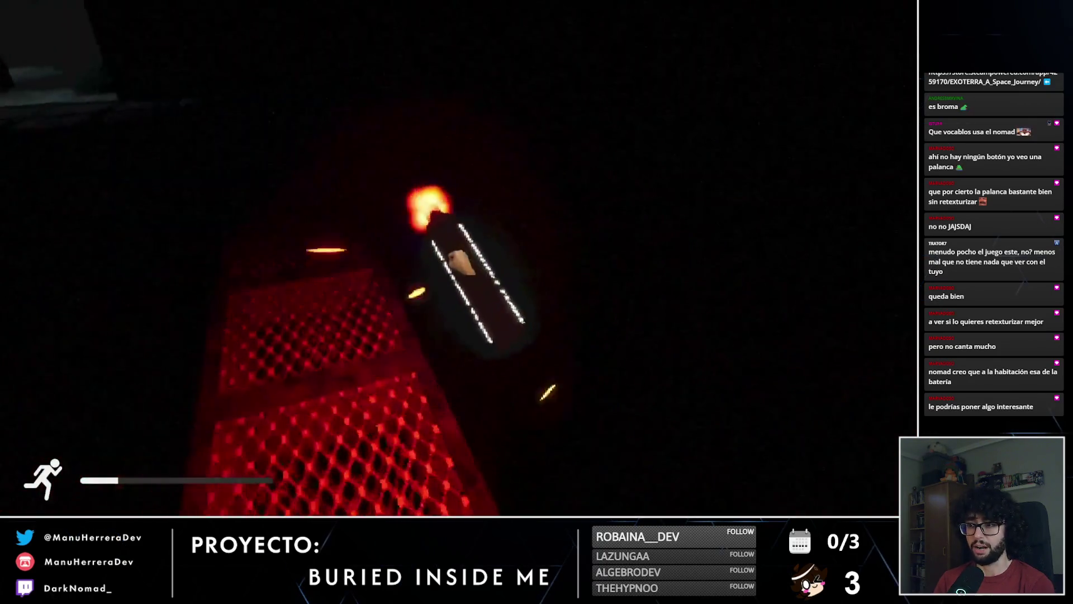
key(w)
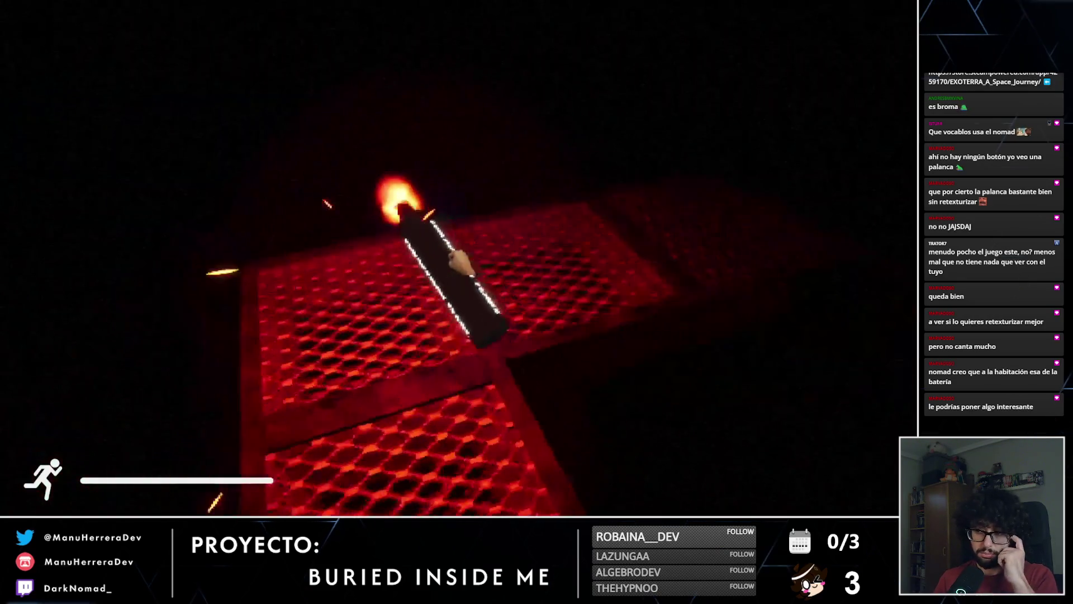
key(2)
key(shift+w)
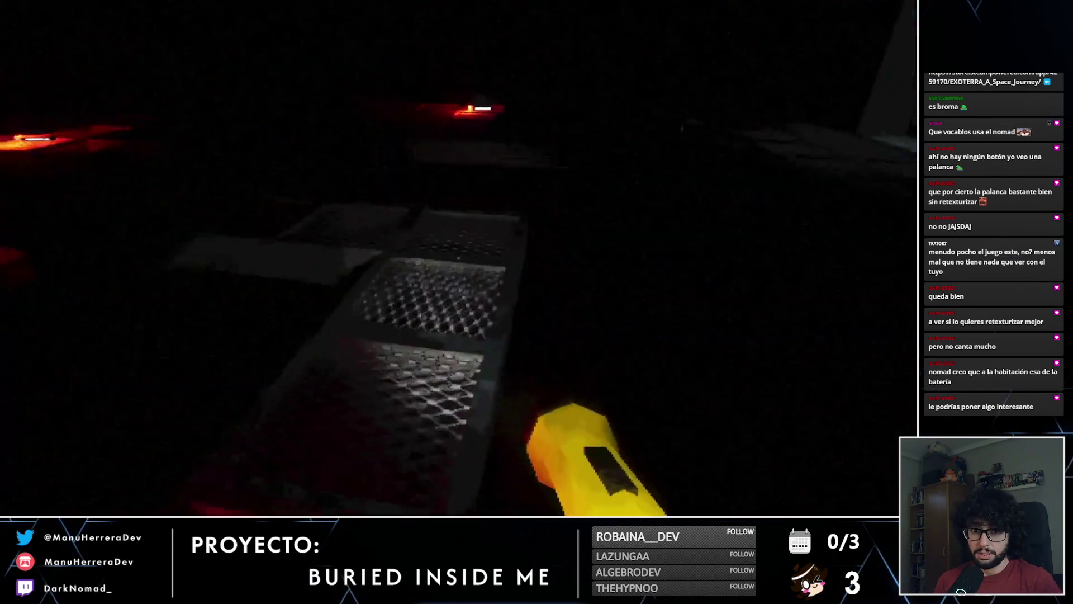
key(shift+w)
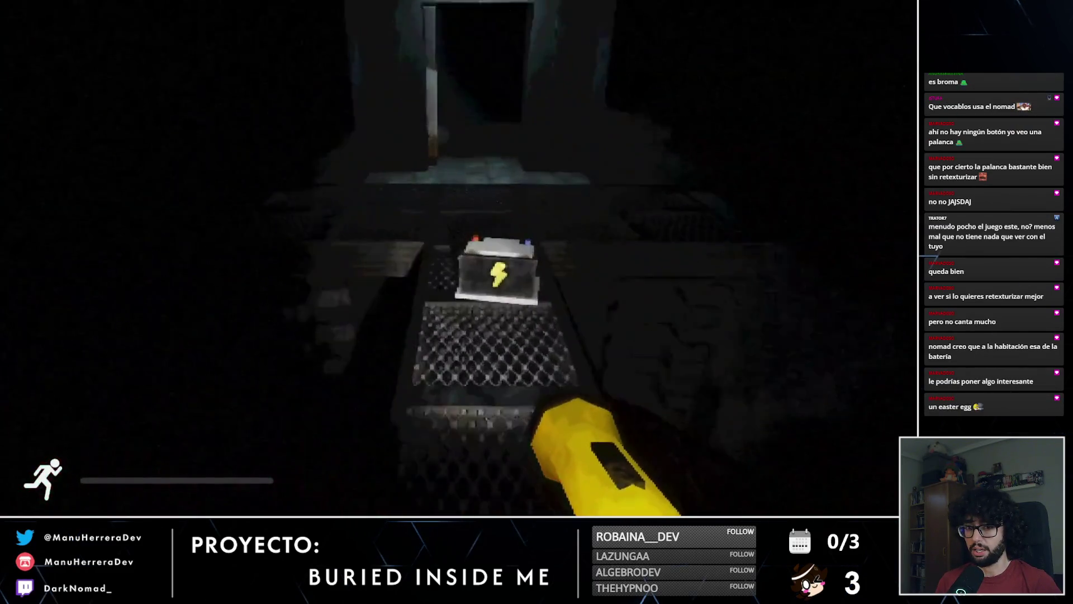
key(e)
key(1)
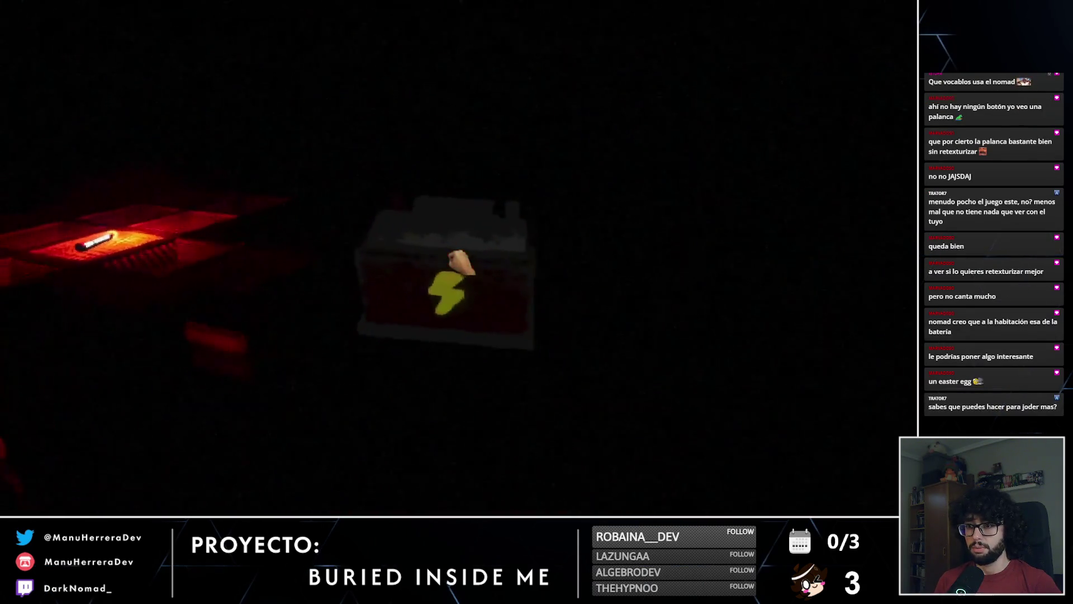
key(a)
key(w)
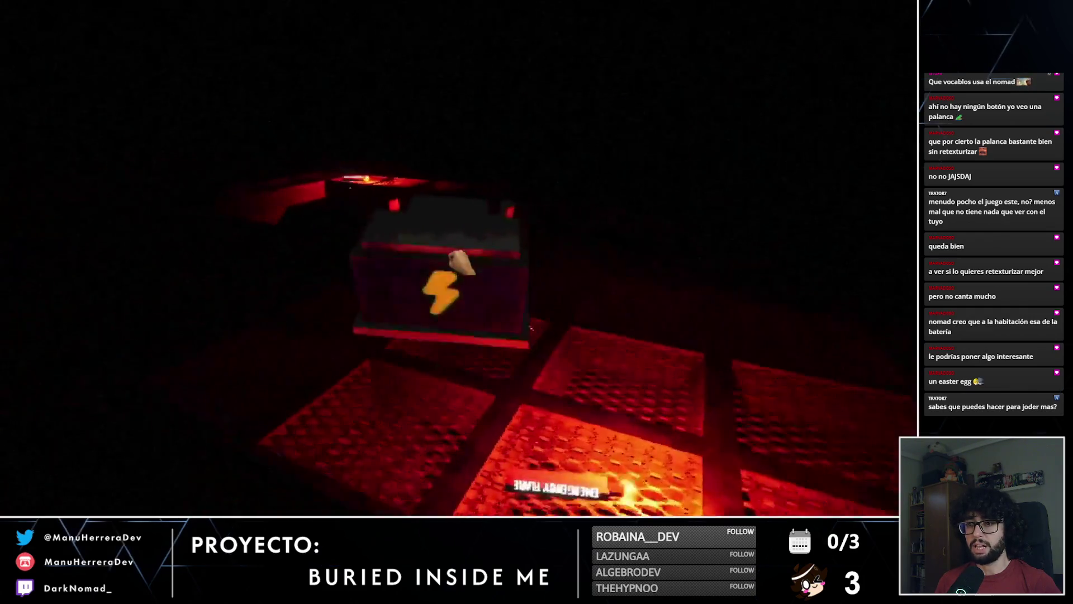
key(a)
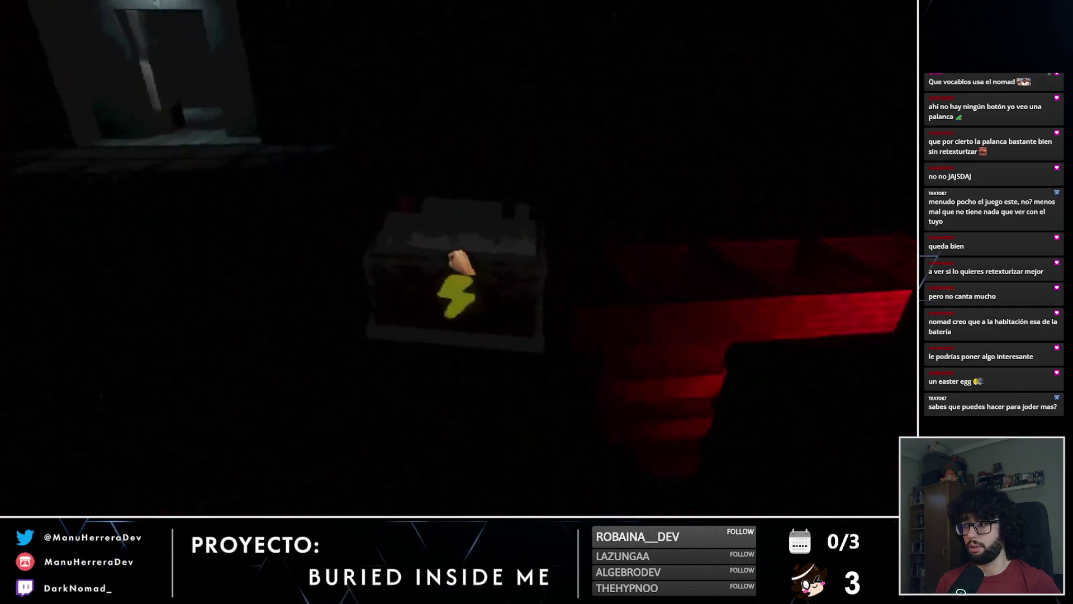
key(w)
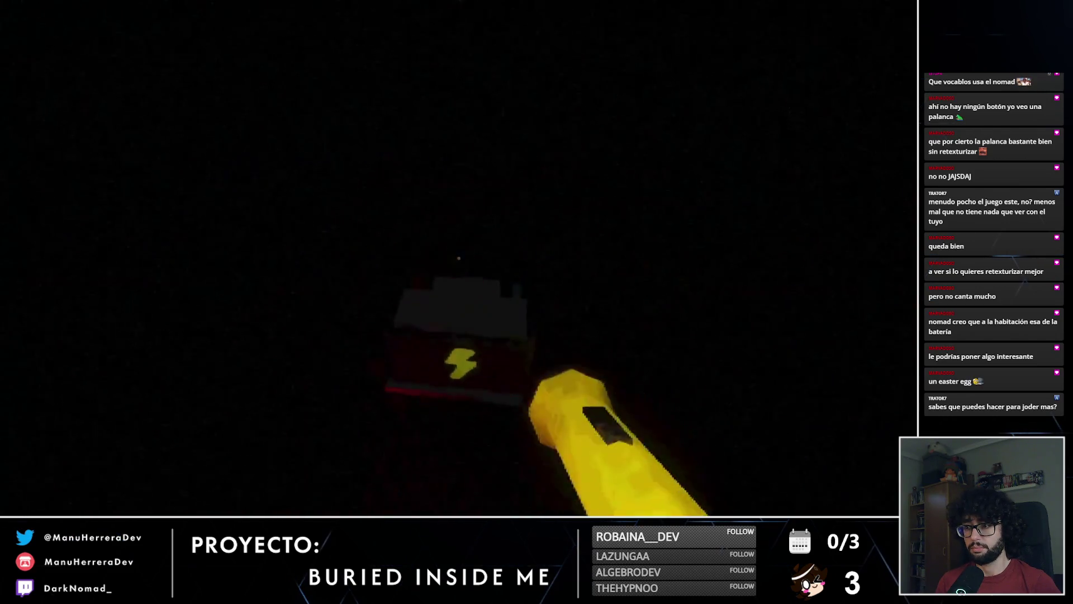
key(w)
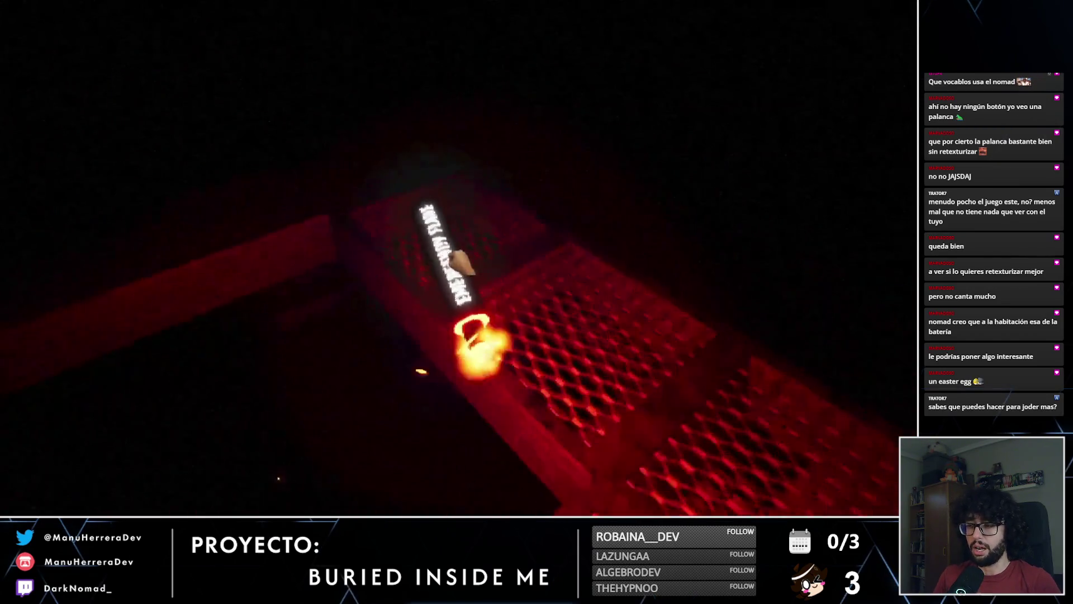
key(e)
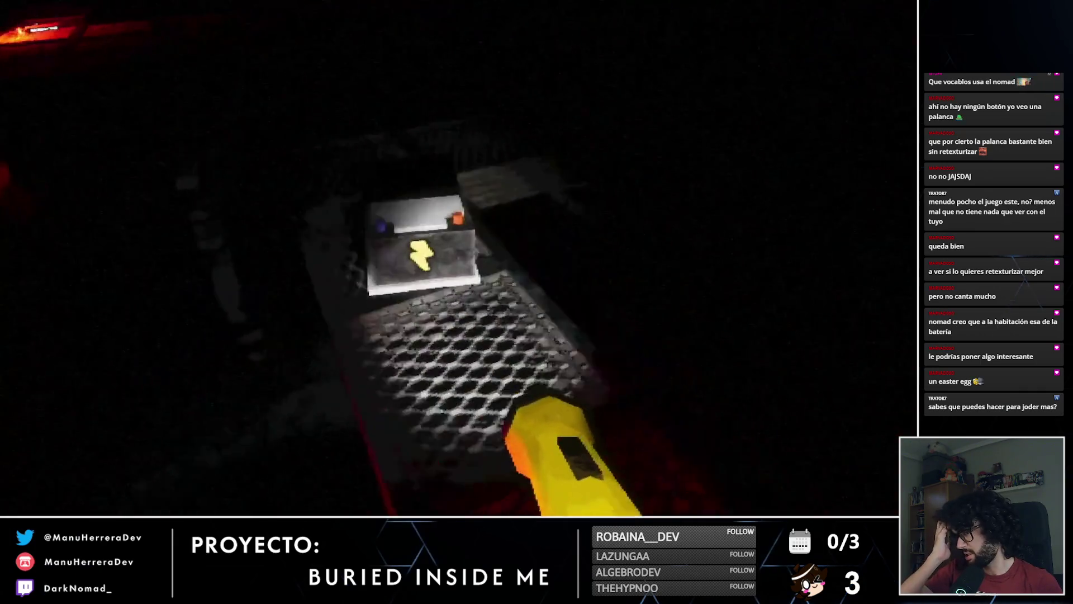
key(g)
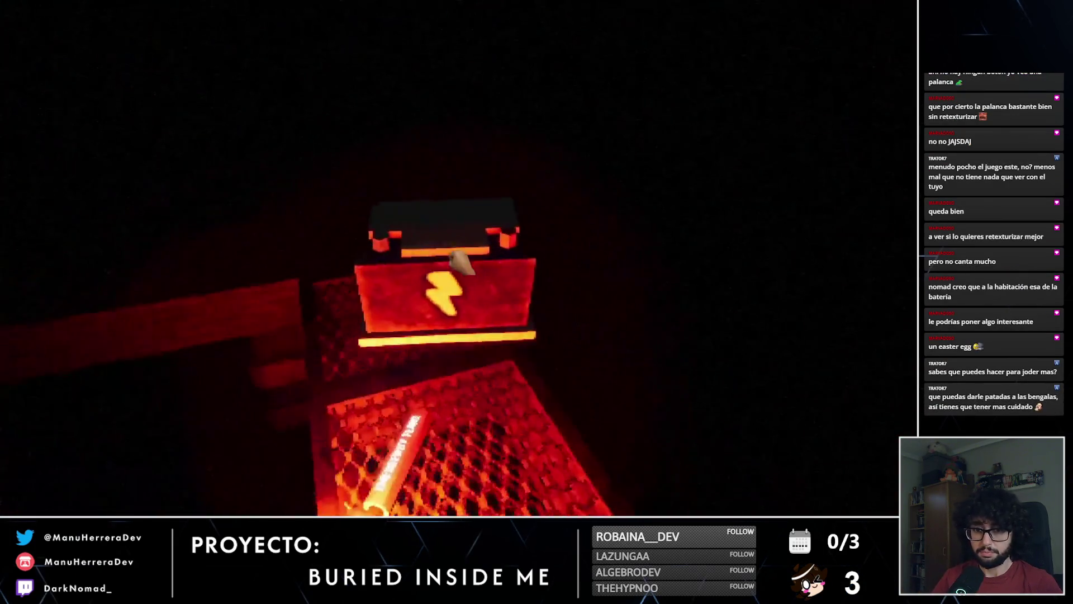
key(e)
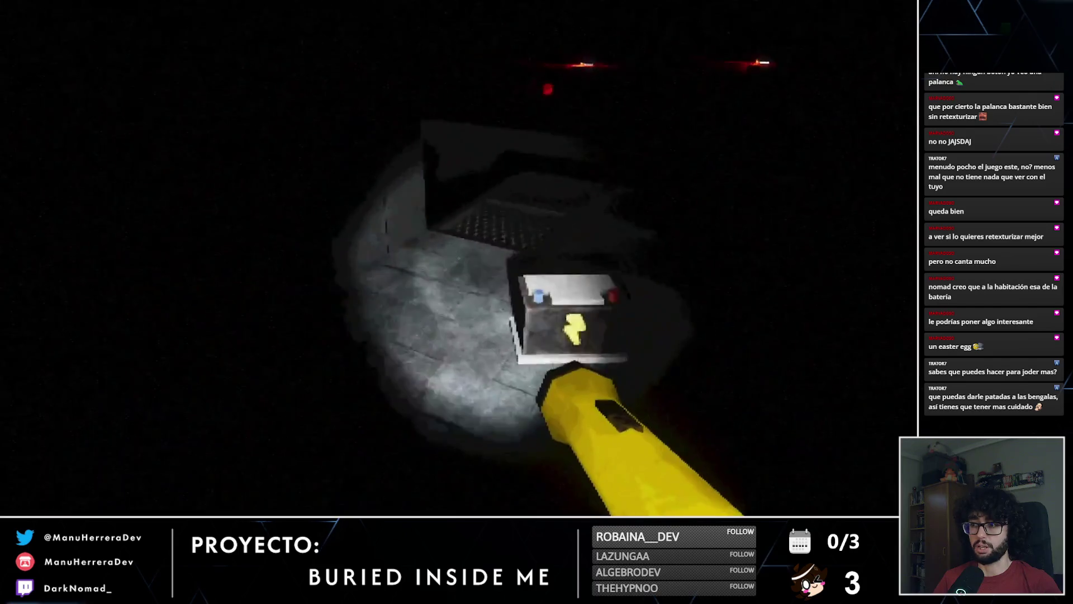
key(e)
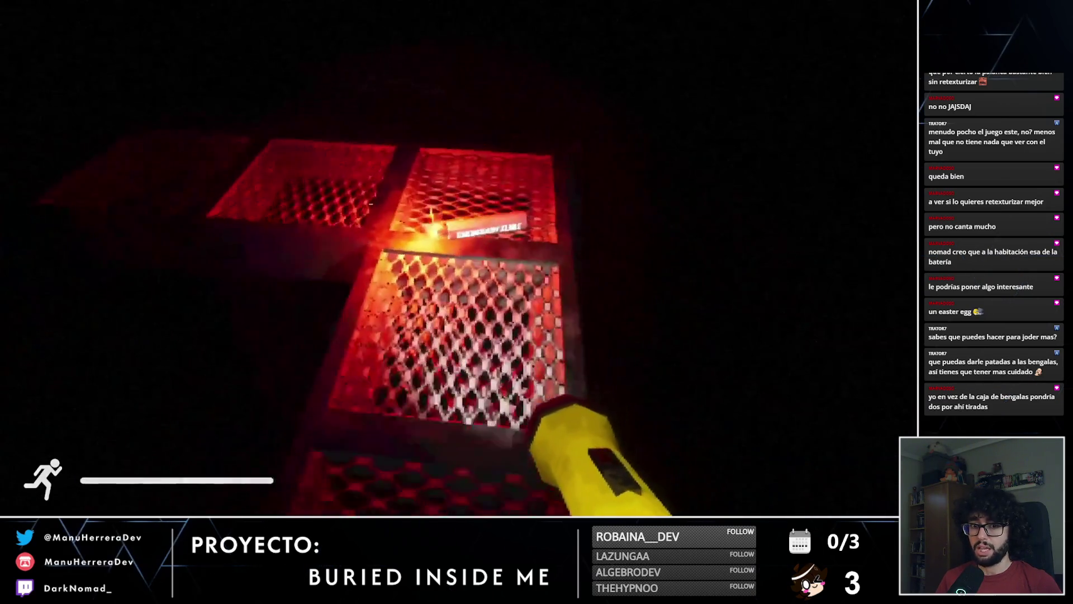
key(e)
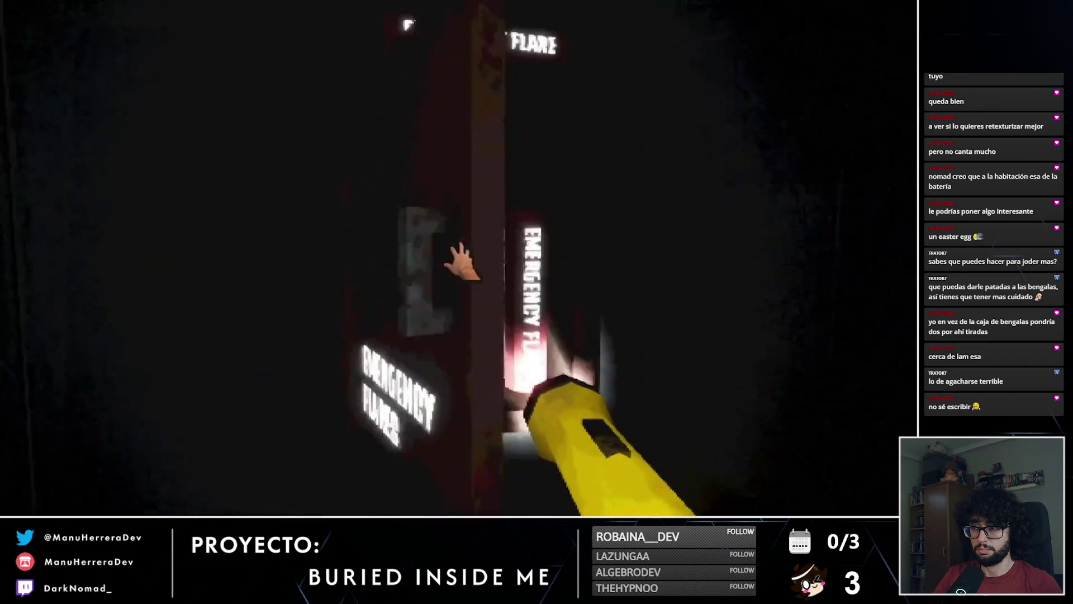
click(461, 262)
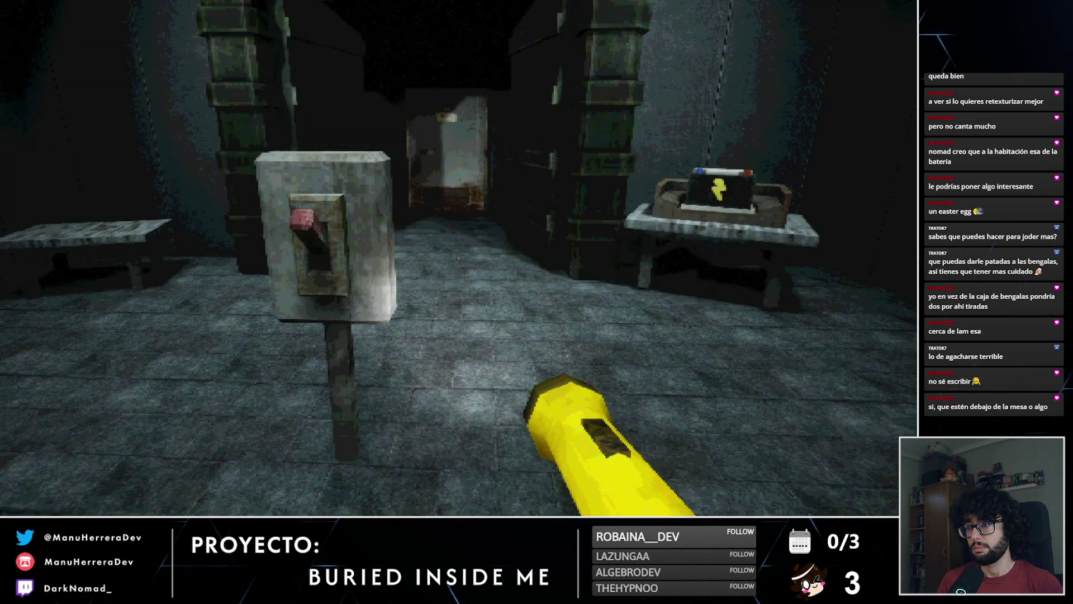
Step: Change the gameplay video's playback speed to 1.5x
click(856, 500)
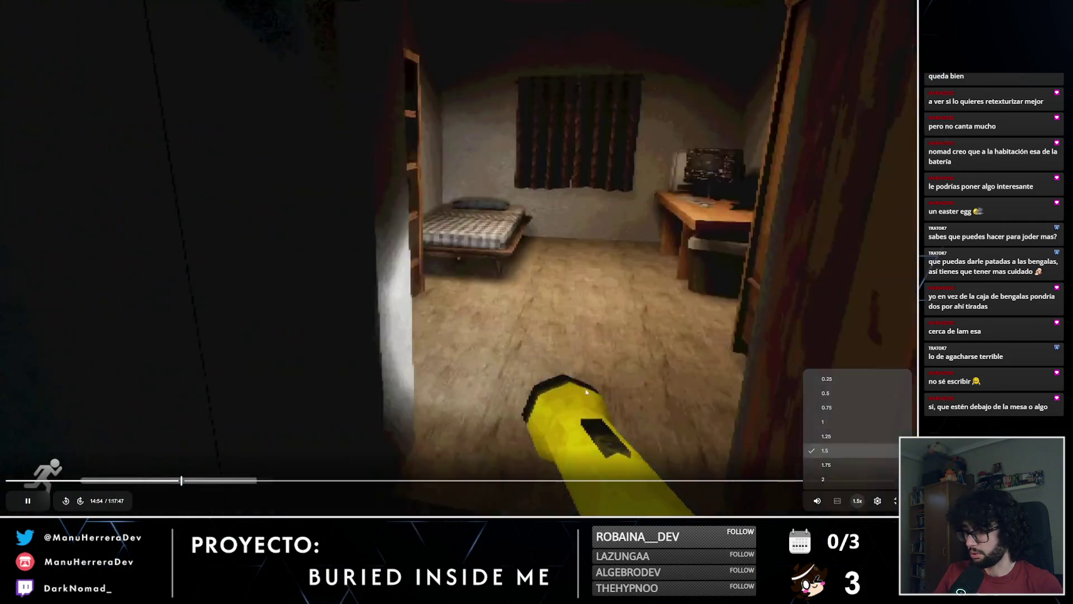
click(825, 450)
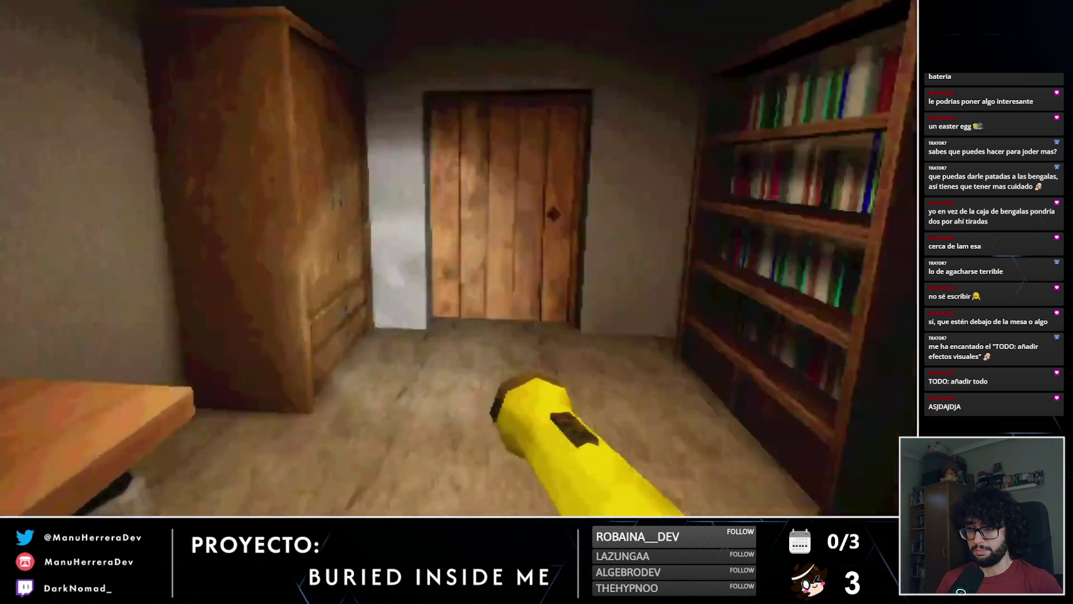
key(shift+w)
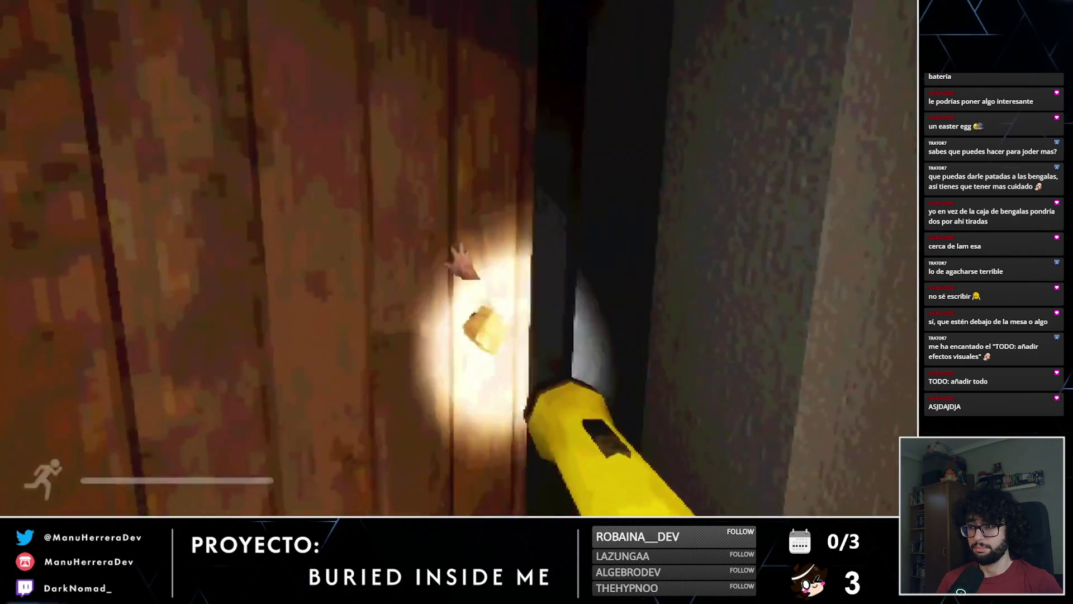
key(w)
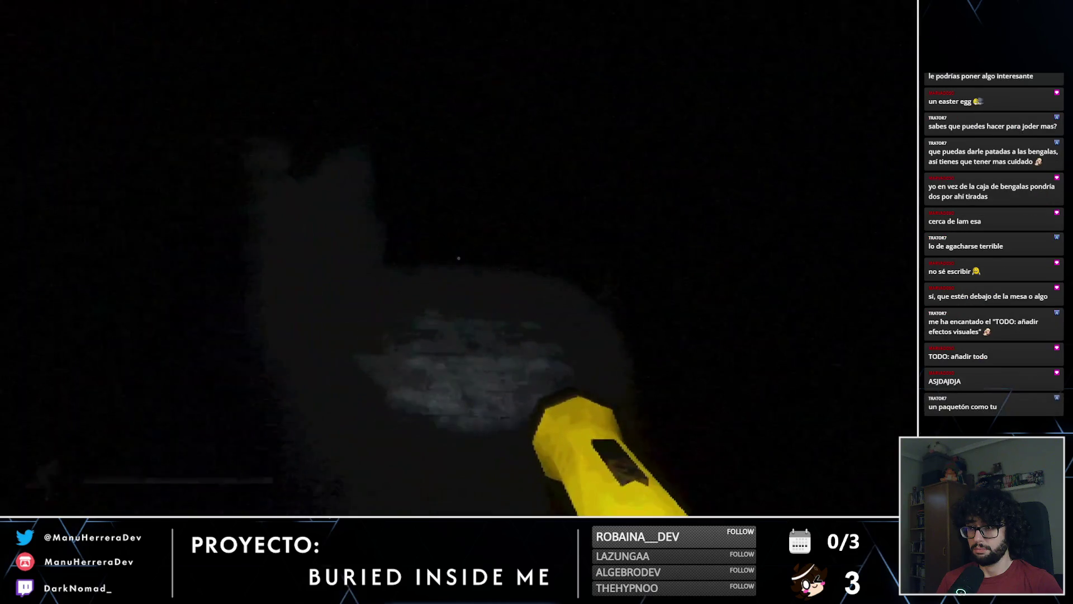
key(w)
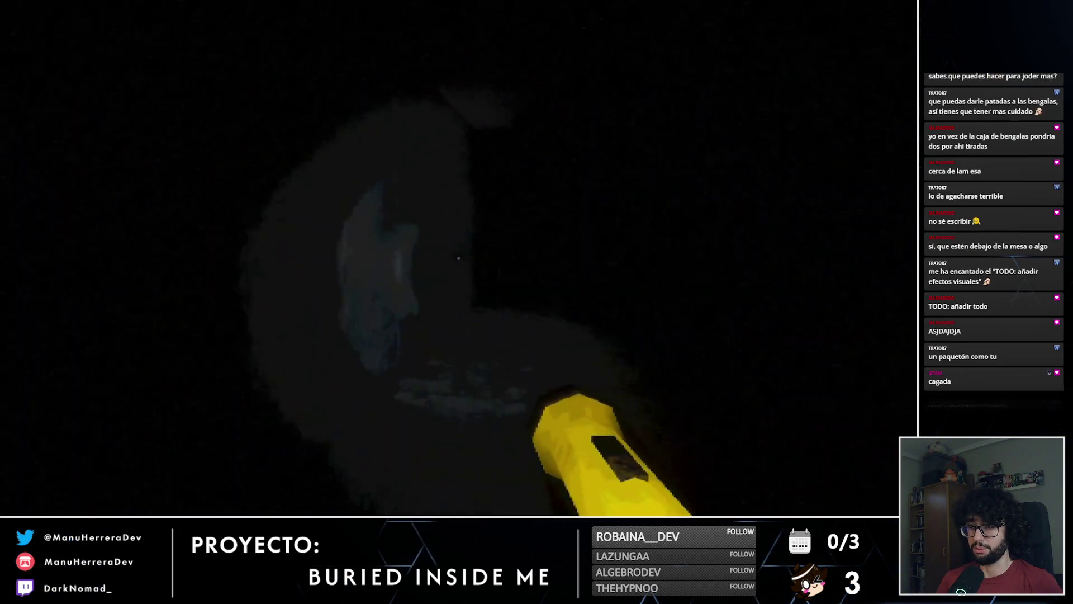
key(w)
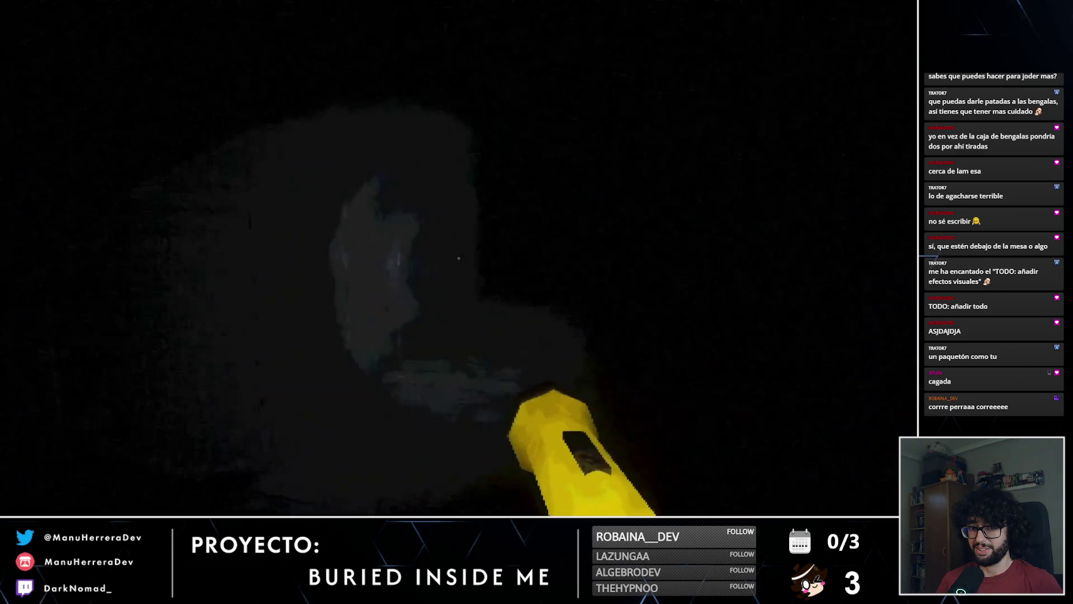
key(w)
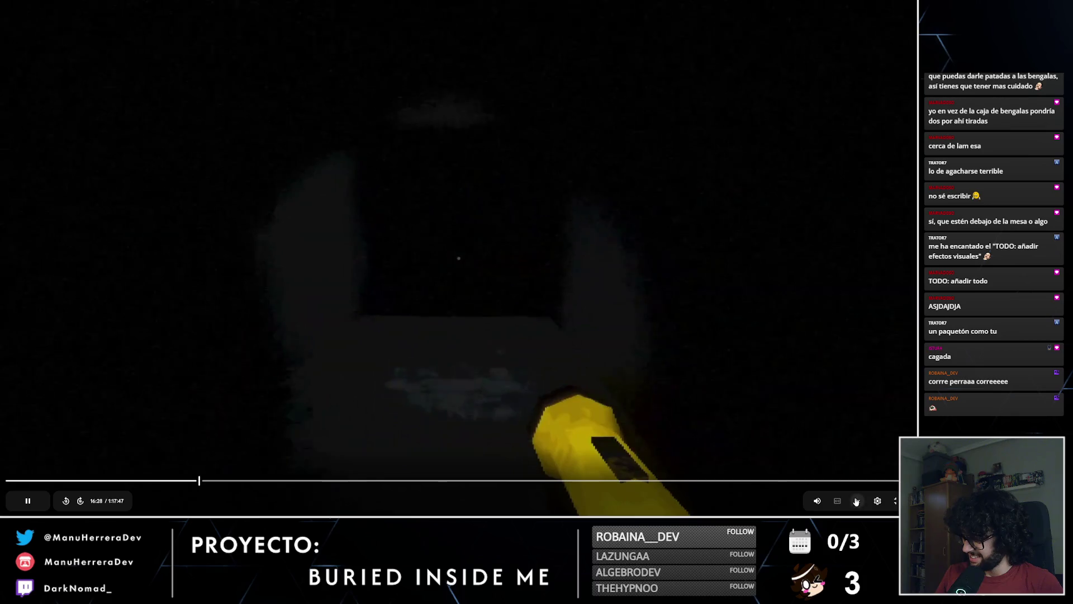
Step: Switch the gameplay video from 1.5x back to 1x speed at about 19:26
click(855, 501)
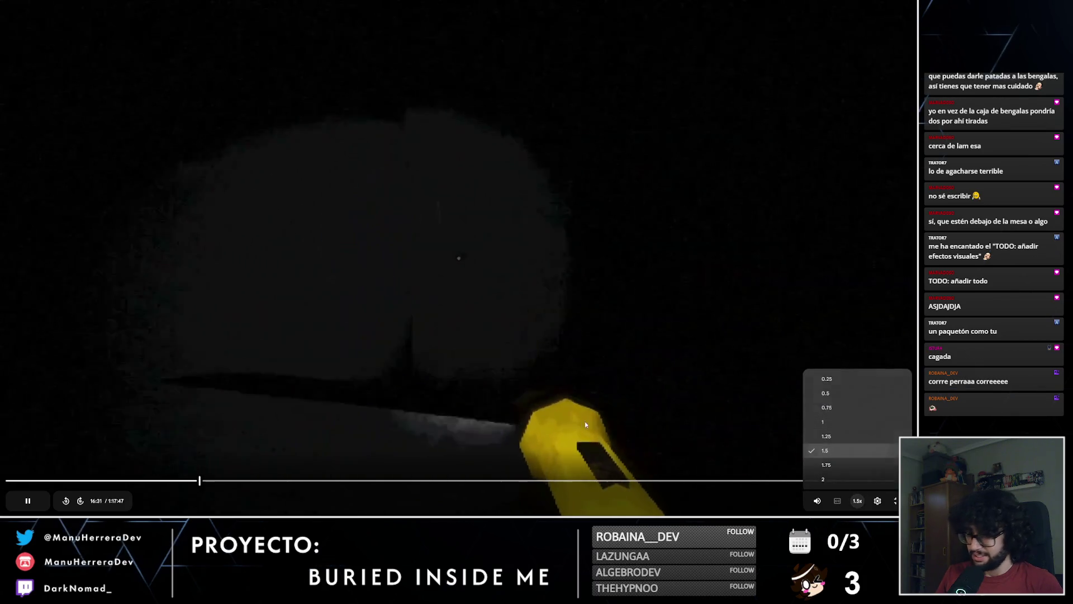
click(584, 420)
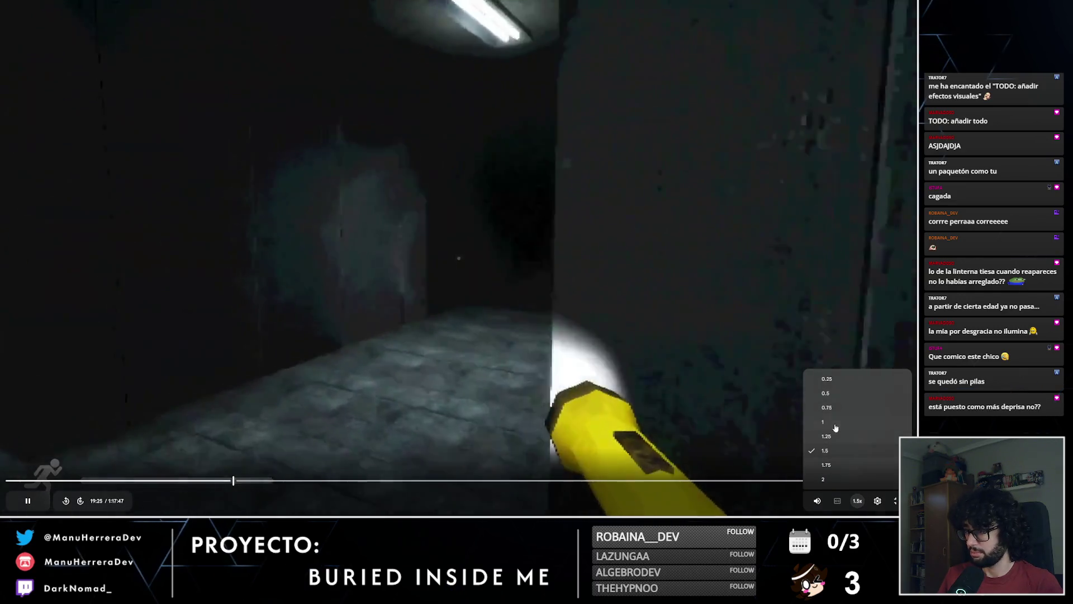
click(823, 422)
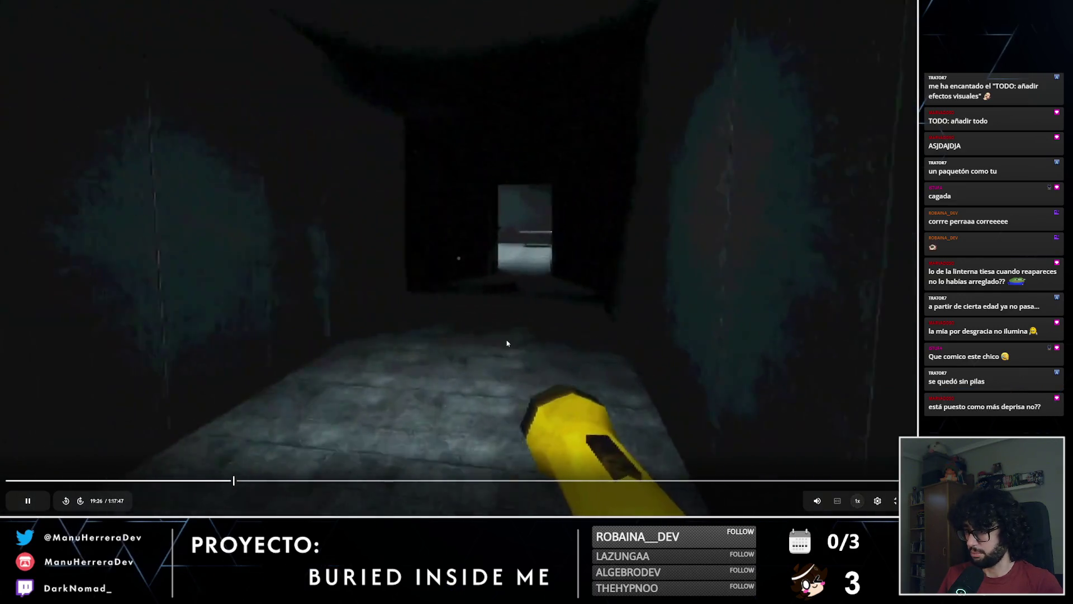
Step: Rewind the gameplay video a few seconds, pause it at 19:46, and exit full screen
key(Left)
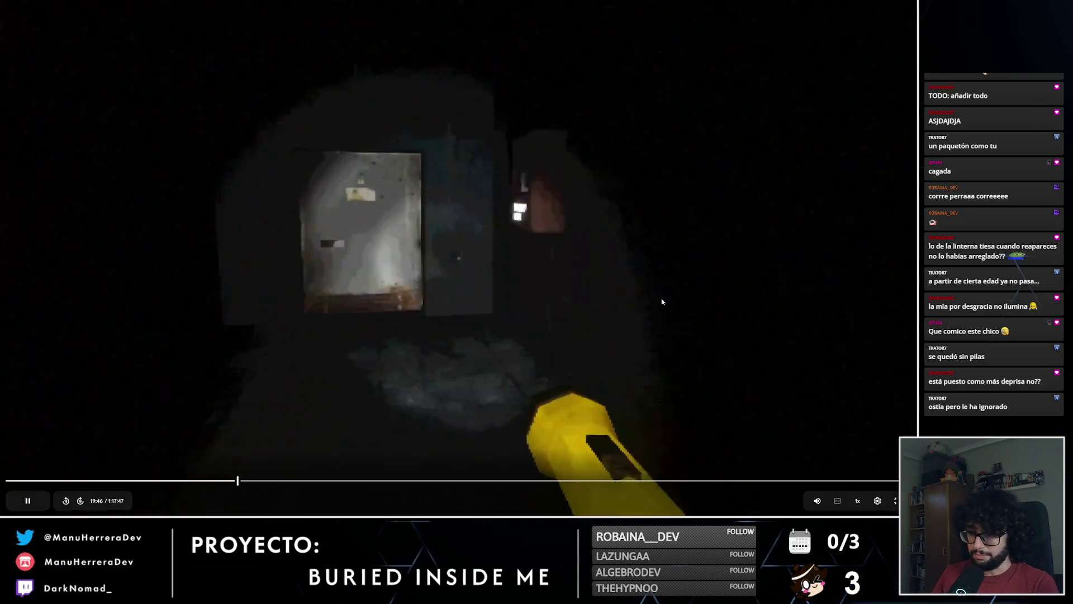
click(458, 257)
click(896, 501)
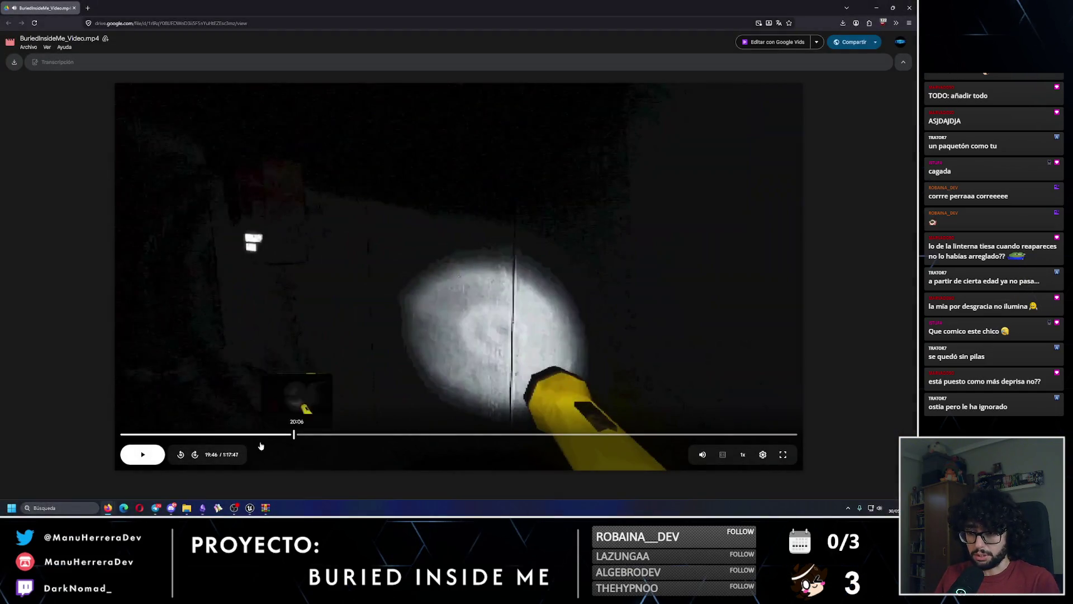
click(202, 507)
Step: Retitle the canvas card with 'video' and note the LVL 2 ghost should appear later, after battery connection
click(308, 297)
click(315, 284)
text(Feedback)
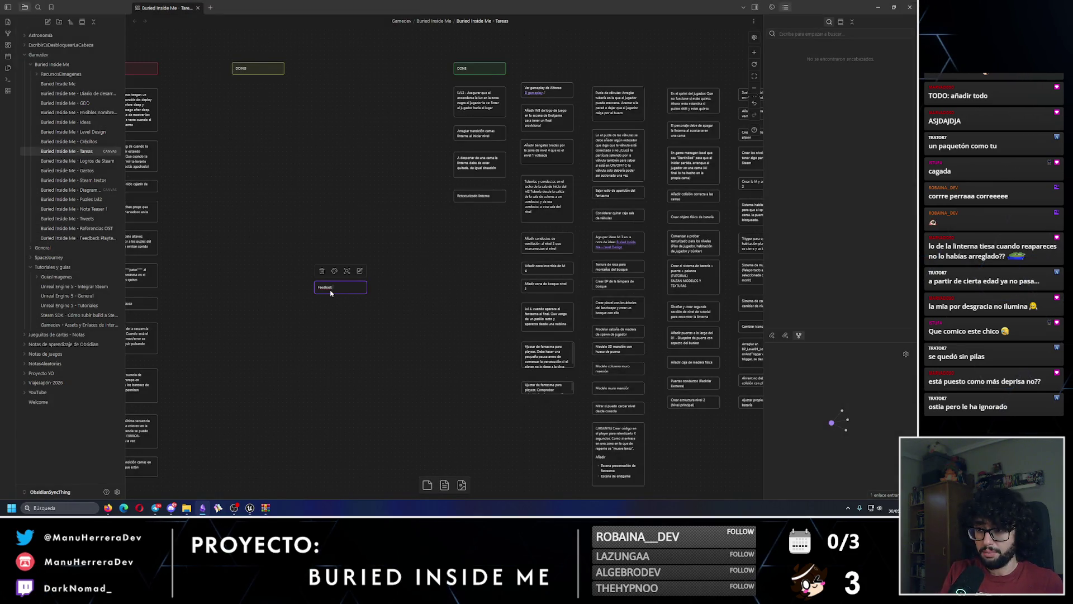
text(video FRAN:)
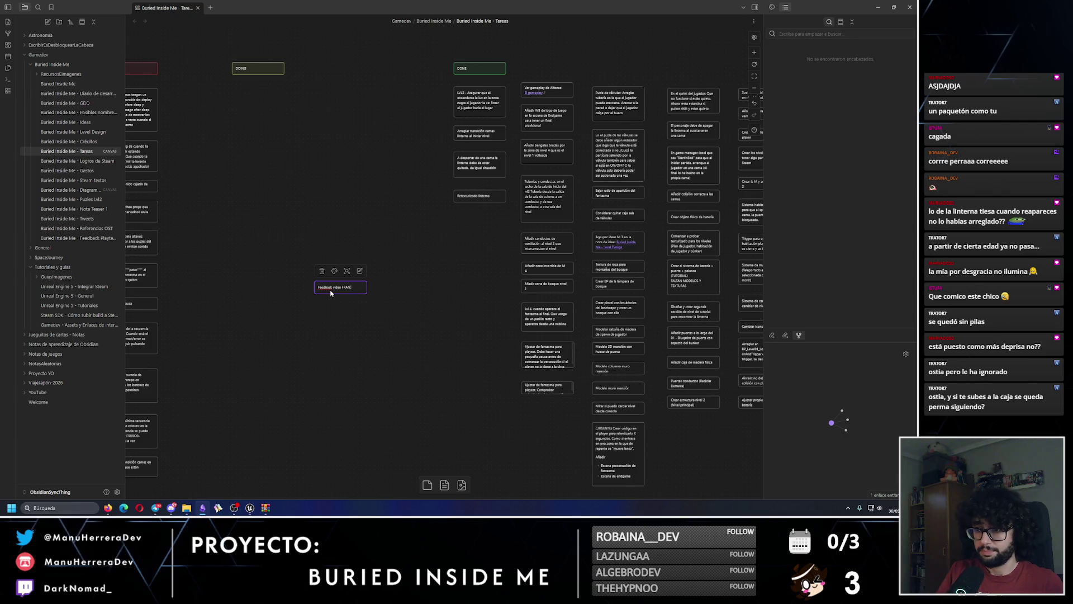
scroll(392, 363, up, 2)
scroll(355, 354, down, 2)
ctrl+scroll(378, 235, up, 3)
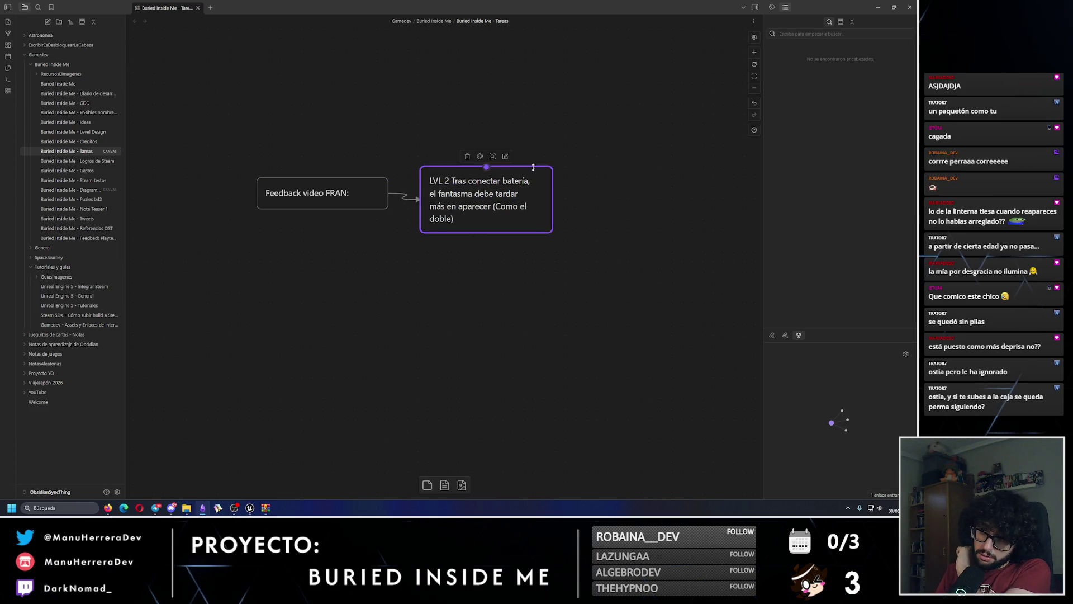
key(alt+Tab)
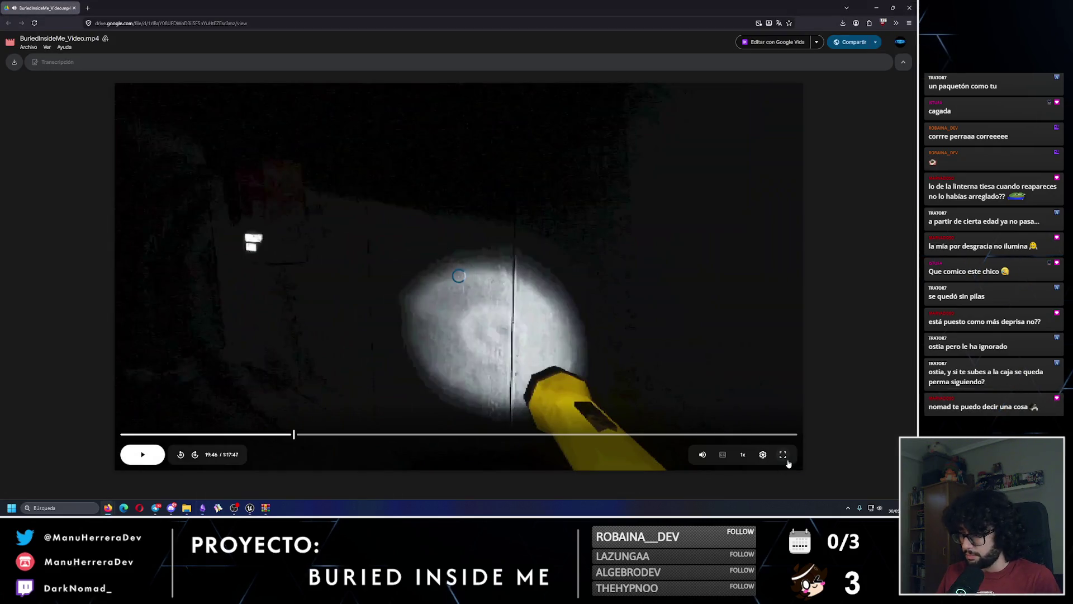
Step: Resume the gameplay video full screen and watch through to the red-lit room with the lit flare
click(783, 455)
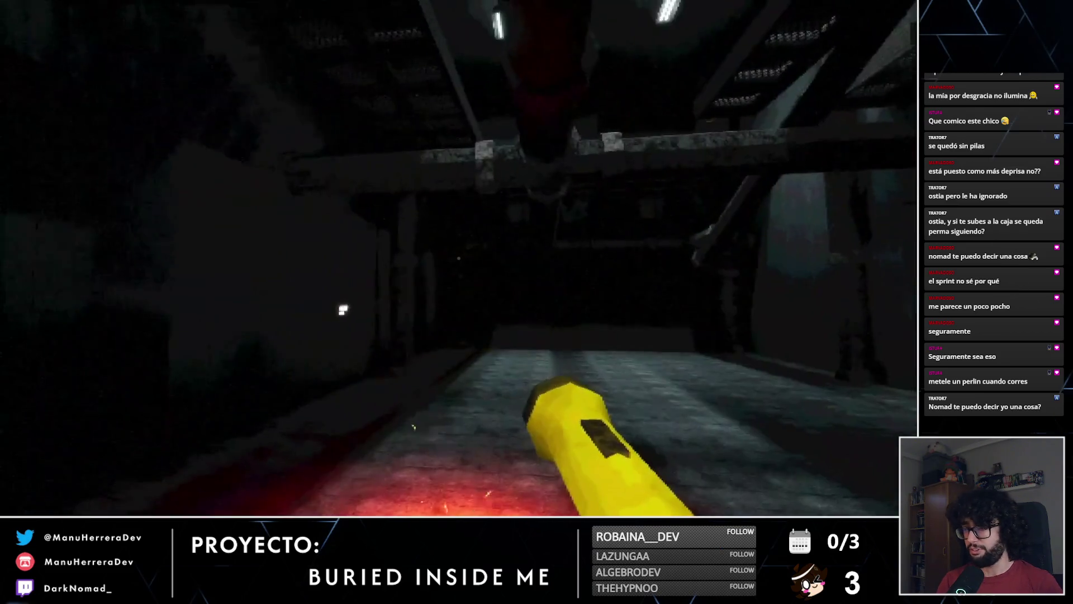
key(shift)
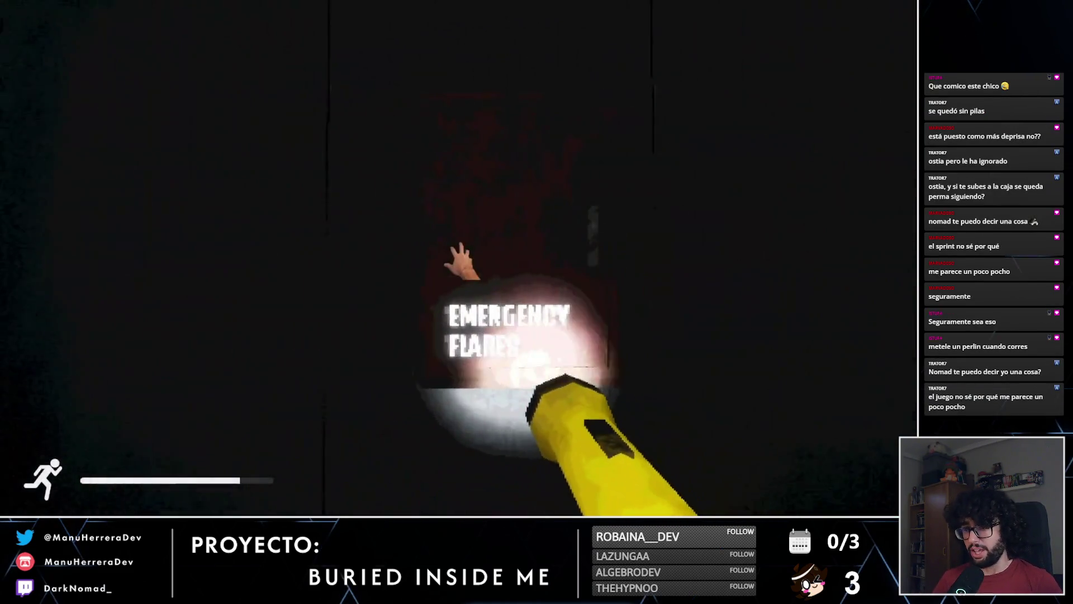
click(461, 260)
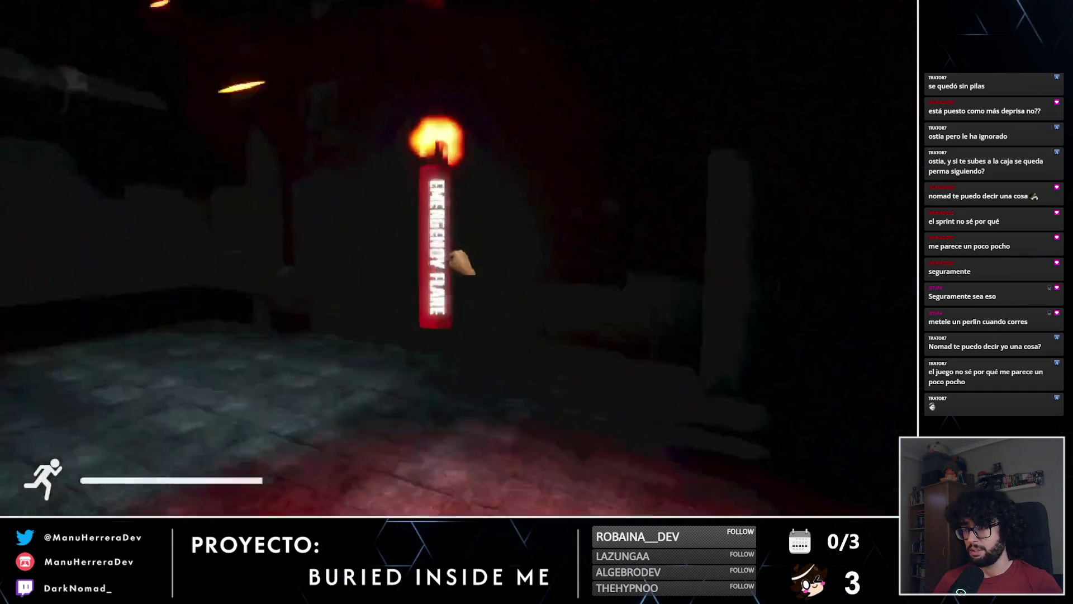
click(461, 260)
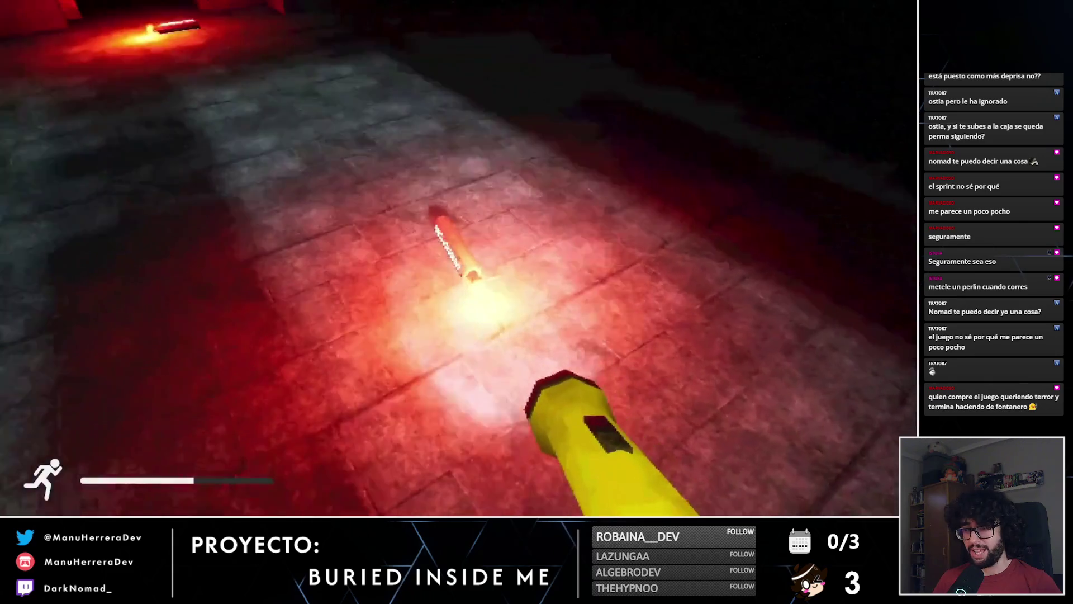
key(shift+w)
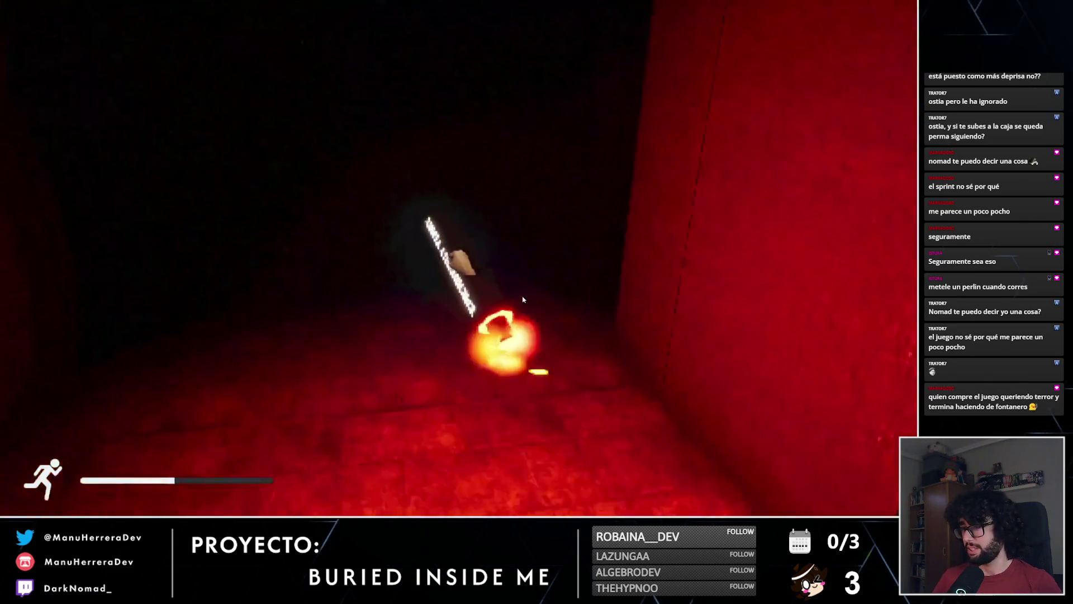
mouse_move(890, 490)
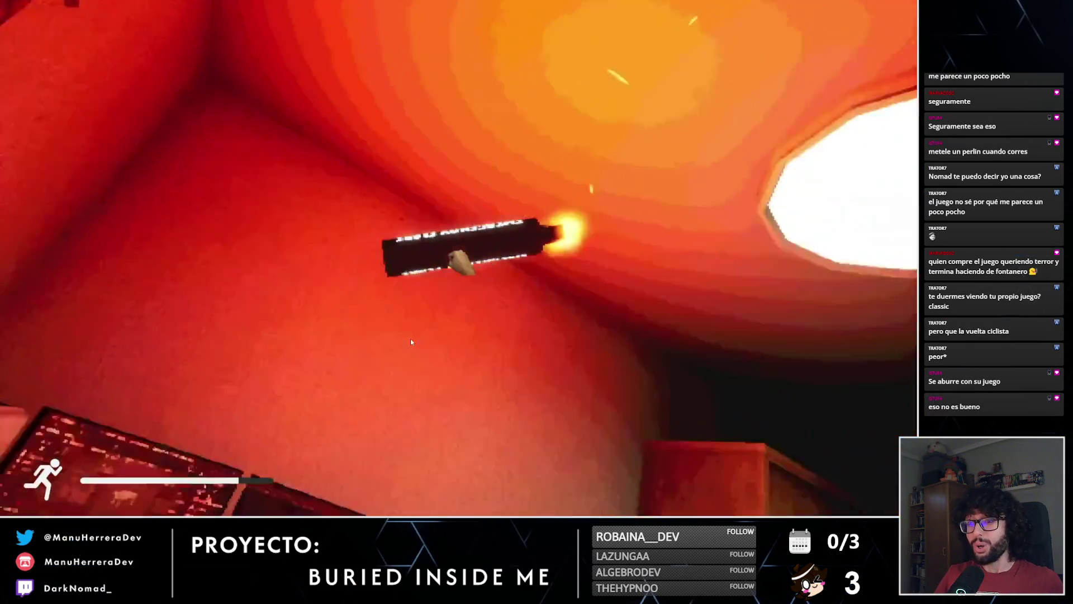
mouse_move(576, 316)
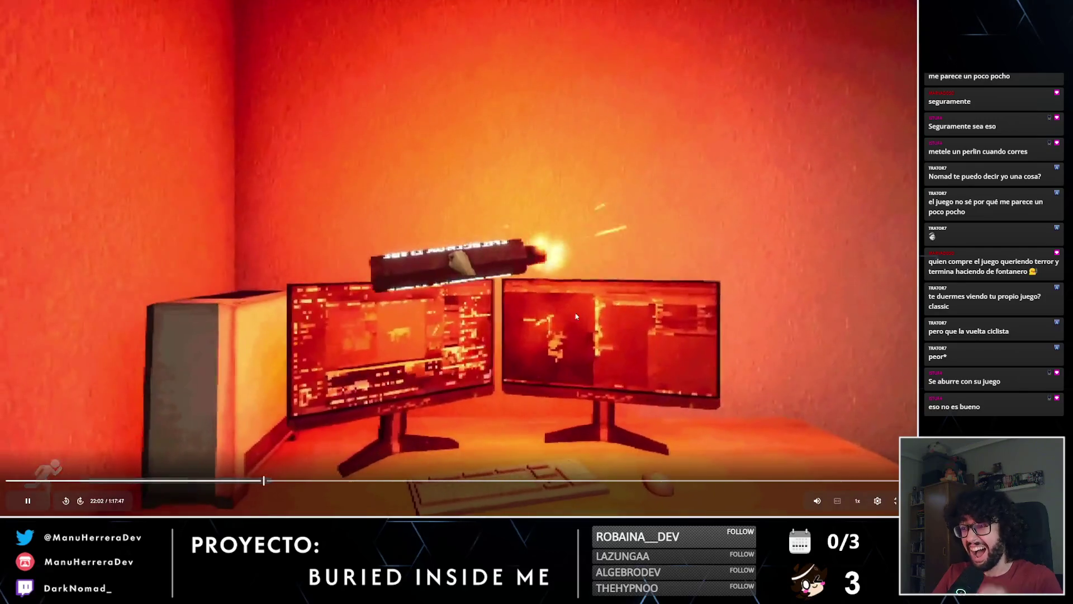